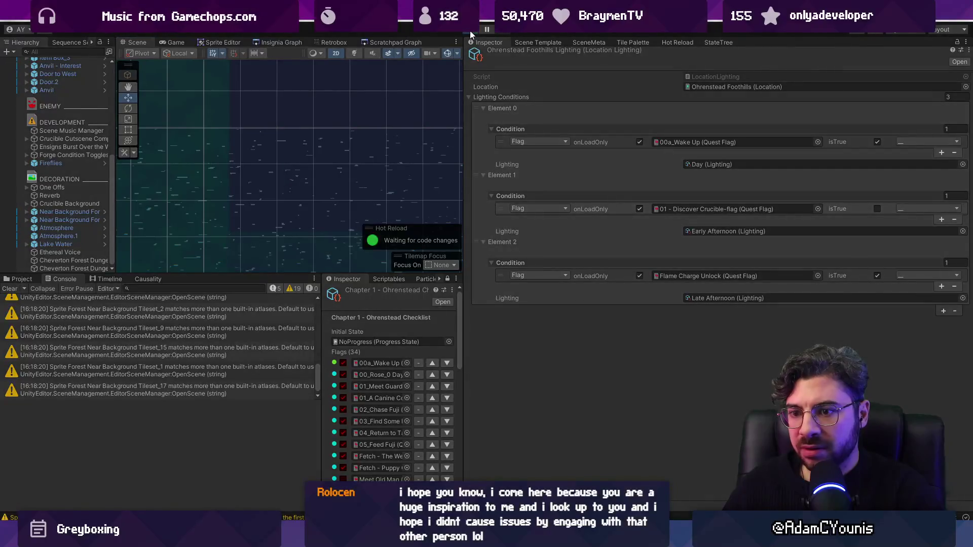
Step: Set the Chapter 1 checklist's output progress state to Test Progress
{"action": "scroll", "coordinate": [364, 339], "scroll_direction": "down", "scroll_amount": 10}
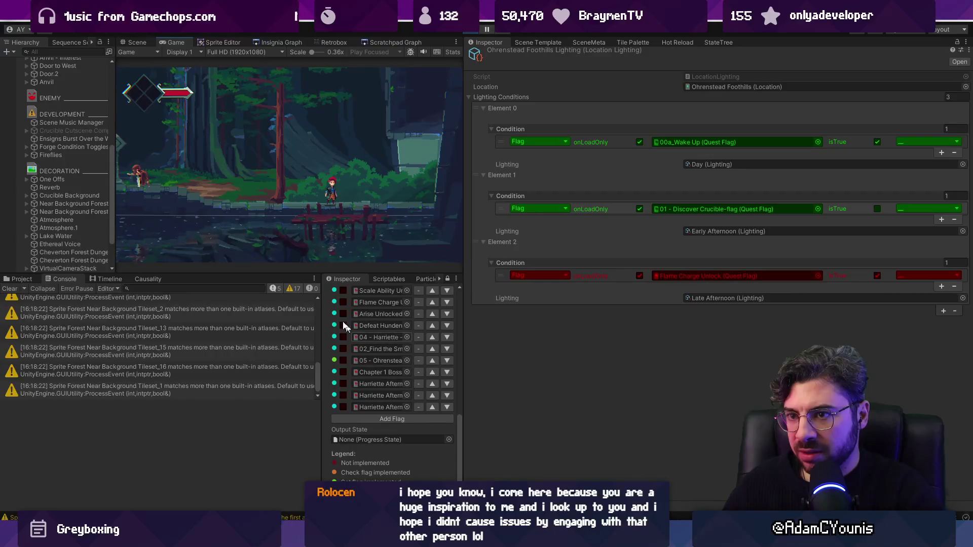
{"action": "left_click", "coordinate": [448, 439]}
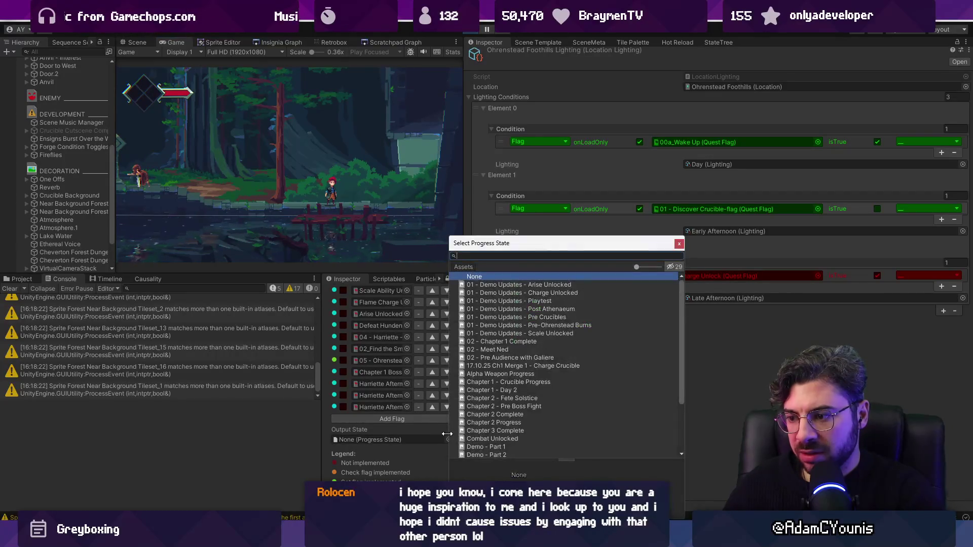
{"action": "type", "text": "test"}
{"action": "key", "text": "Down"}
{"action": "key", "text": "Down"}
{"action": "key", "text": "Return"}
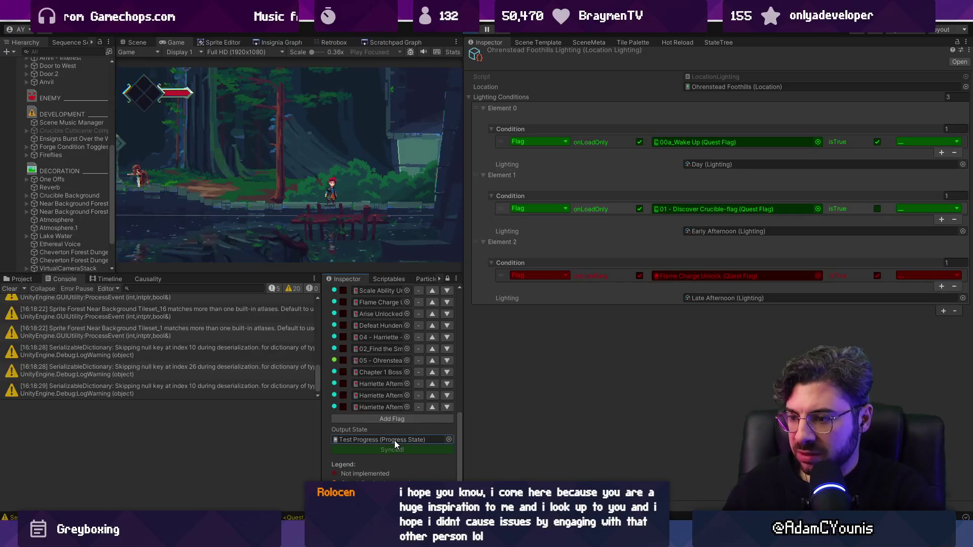
{"action": "scroll", "coordinate": [348, 357], "scroll_direction": "up", "scroll_amount": 10}
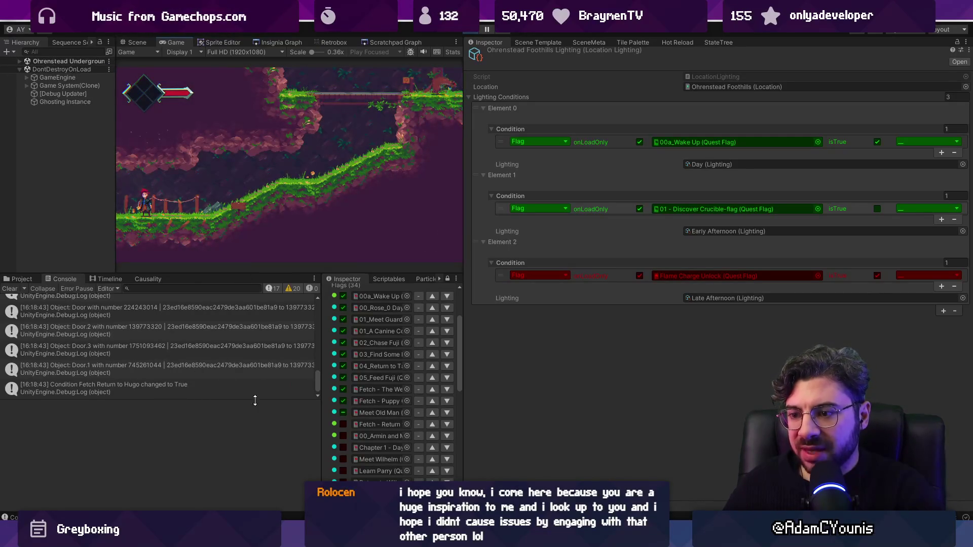
Step: Widen the game view and console, then open the Door.2 log's source in Engine.cs
{"action": "mouse_move", "coordinate": [466, 387]}
{"action": "left_mouse_down"}
{"action": "mouse_move", "coordinate": [728, 375]}
{"action": "mouse_move", "coordinate": [709, 378]}
{"action": "left_mouse_up"}
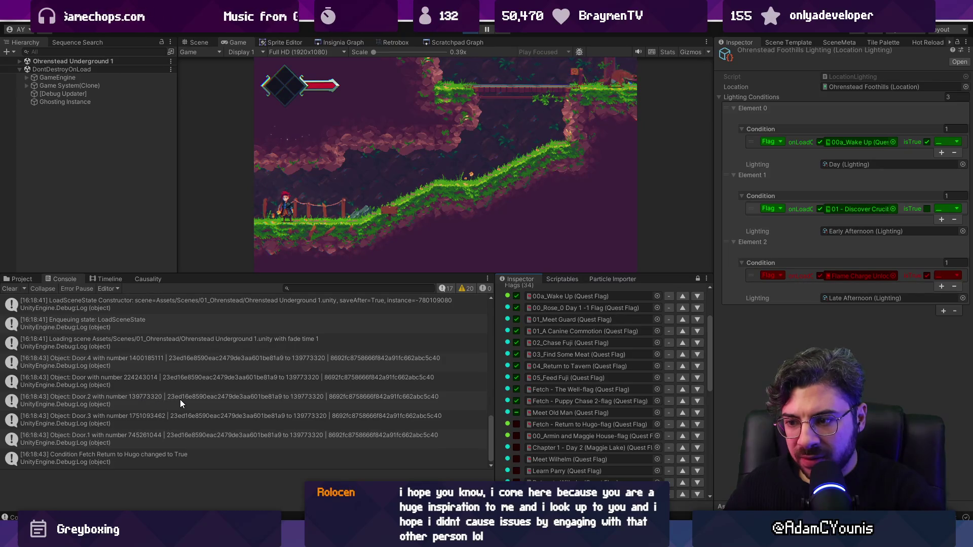
{"action": "left_click", "coordinate": [135, 400]}
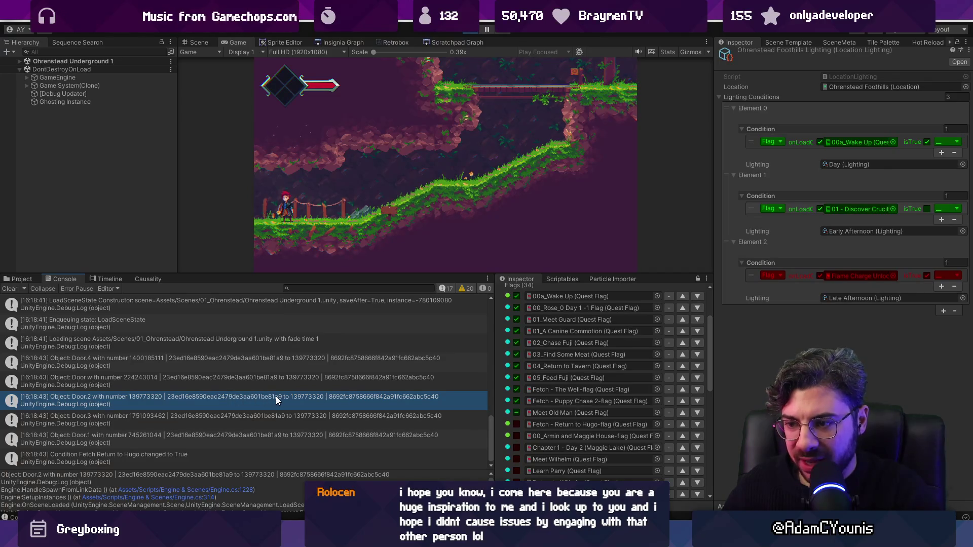
{"action": "double_click", "coordinate": [305, 397]}
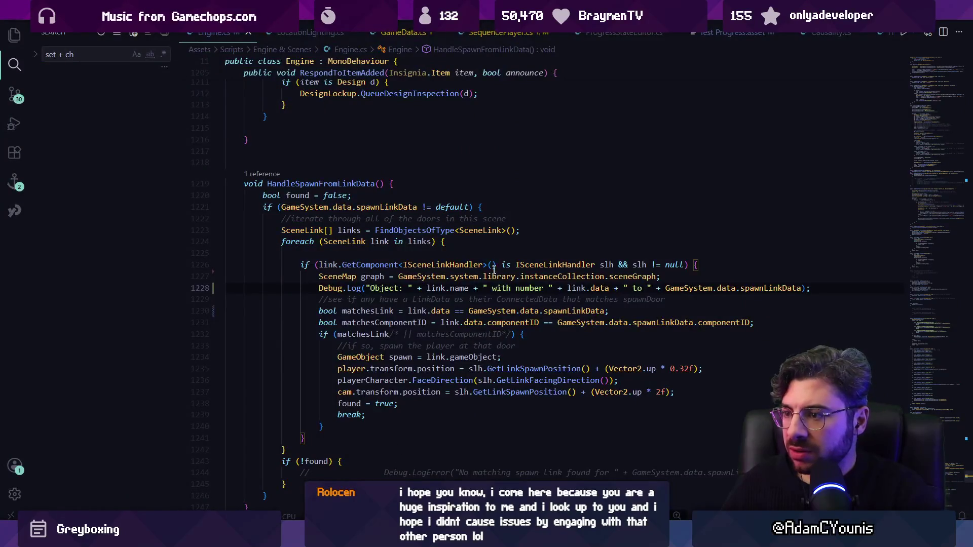
Step: Inspect the link data field and LinkData struct definitions, then return to the log line
{"action": "left_click", "coordinate": [598, 288], "text": "ctrl"}
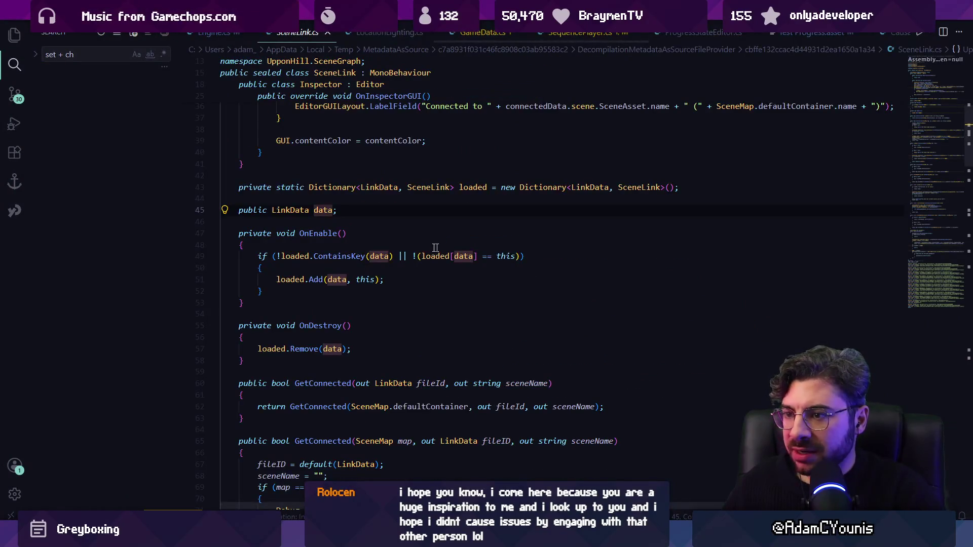
{"action": "key", "text": "alt+Left"}
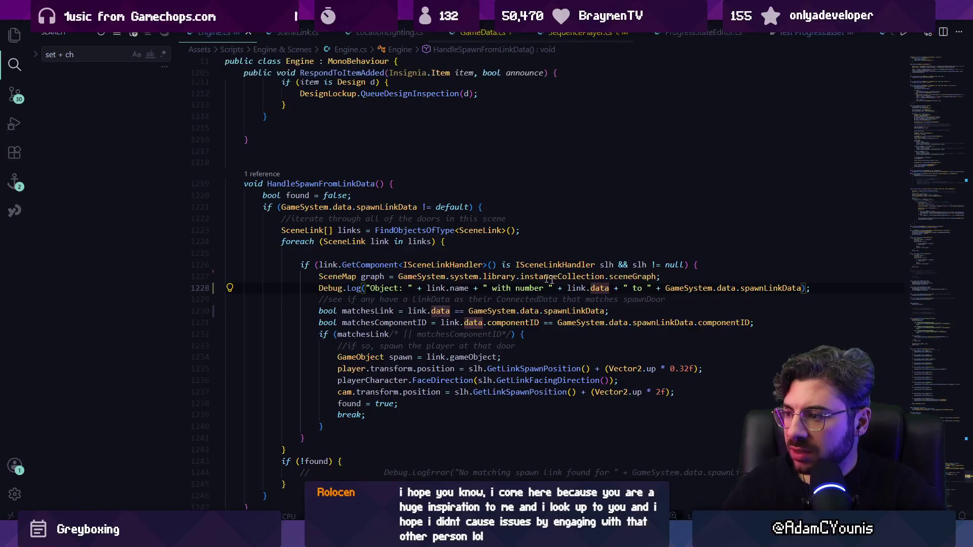
{"action": "left_click", "coordinate": [599, 288], "text": "ctrl"}
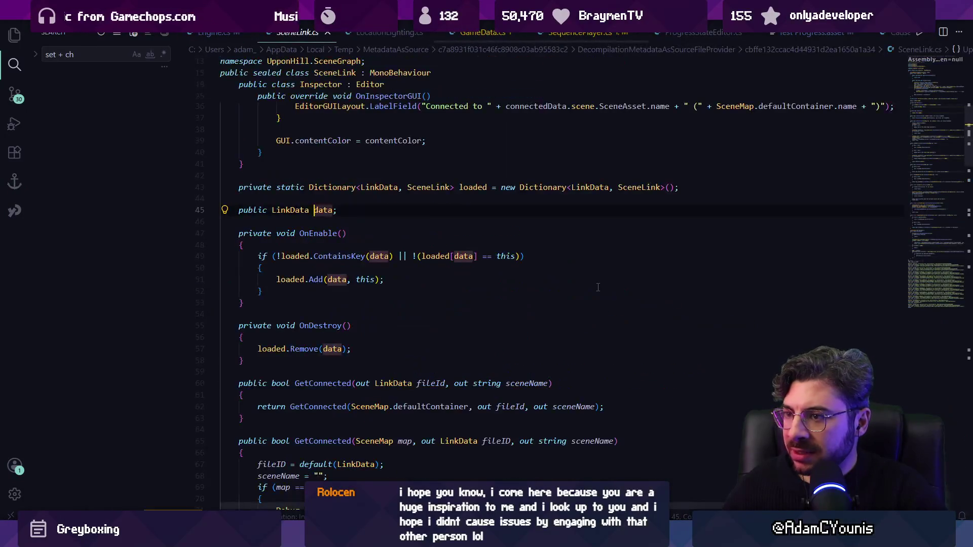
{"action": "left_click", "coordinate": [293, 210], "text": "ctrl"}
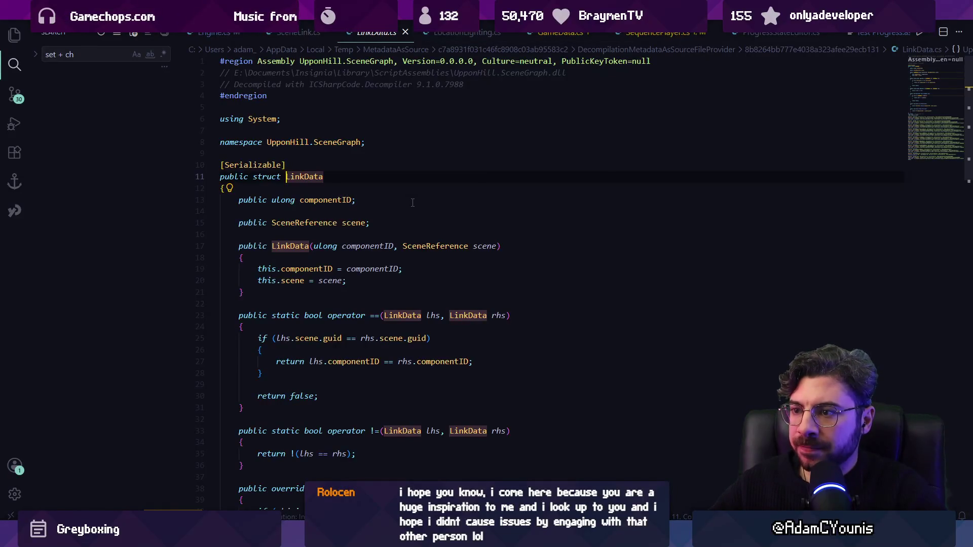
{"action": "key", "text": "alt+Left"}
{"action": "key", "text": "alt+Left"}
Step: Append .componentID to link.data in the door Debug.Log line, leaving spawnLinkData unchanged
{"action": "type", "text": "co"}
{"action": "key", "text": "Tab"}
{"action": "key", "text": "Right"}
{"action": "key", "text": "Right"}
{"action": "key", "text": "ctrl+shift+Right"}
{"action": "key", "text": "ctrl+shift+Right"}
{"action": "key", "text": "Right"}
{"action": "key", "text": "Right"}
{"action": "key", "text": "ctrl+shift+Right"}
{"action": "type", "text": "componentID"}
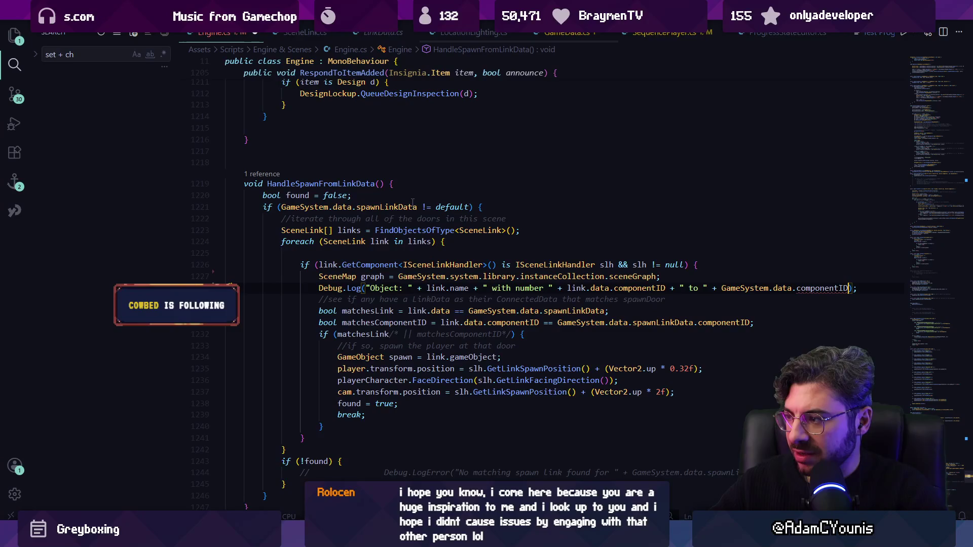
{"action": "key", "text": "ctrl+z"}
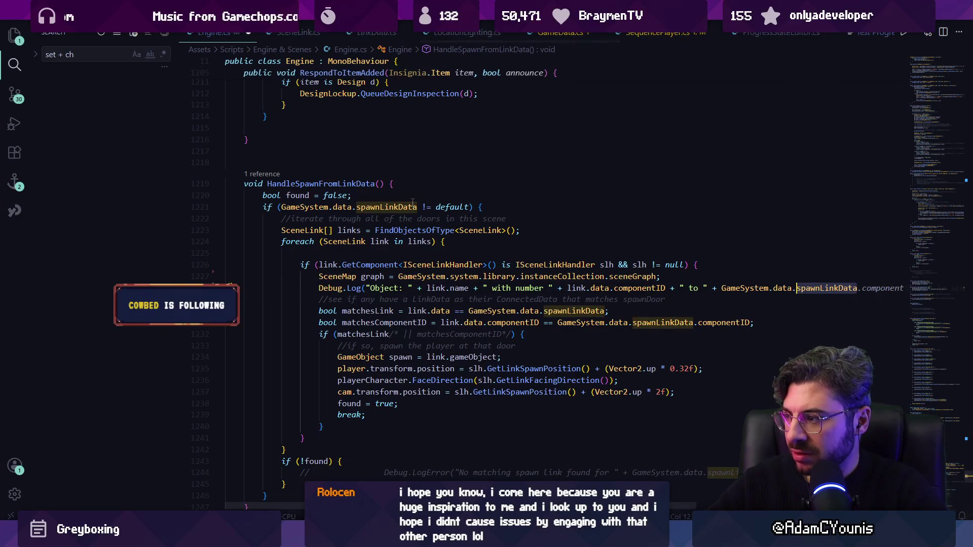
{"action": "key", "text": "Right"}
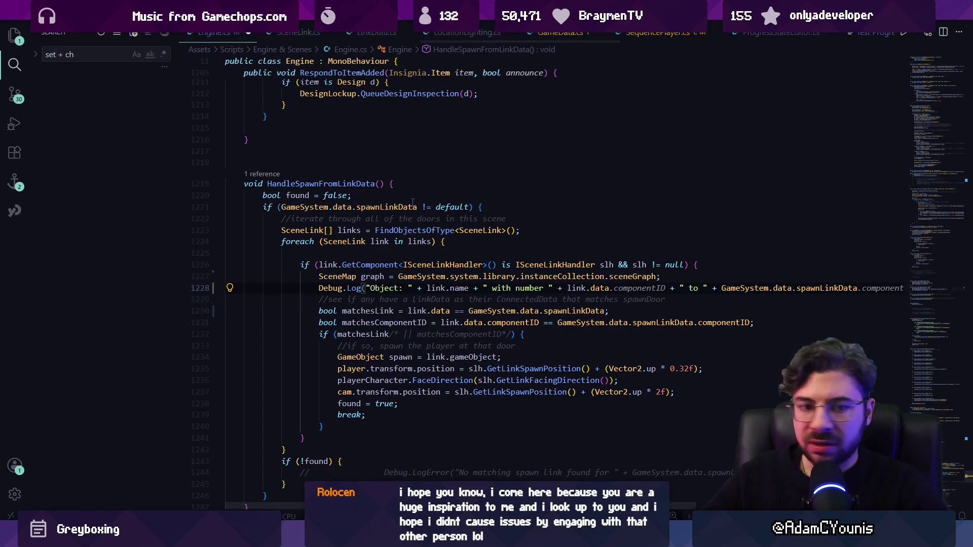
{"action": "key", "text": "ctrl+Right"}
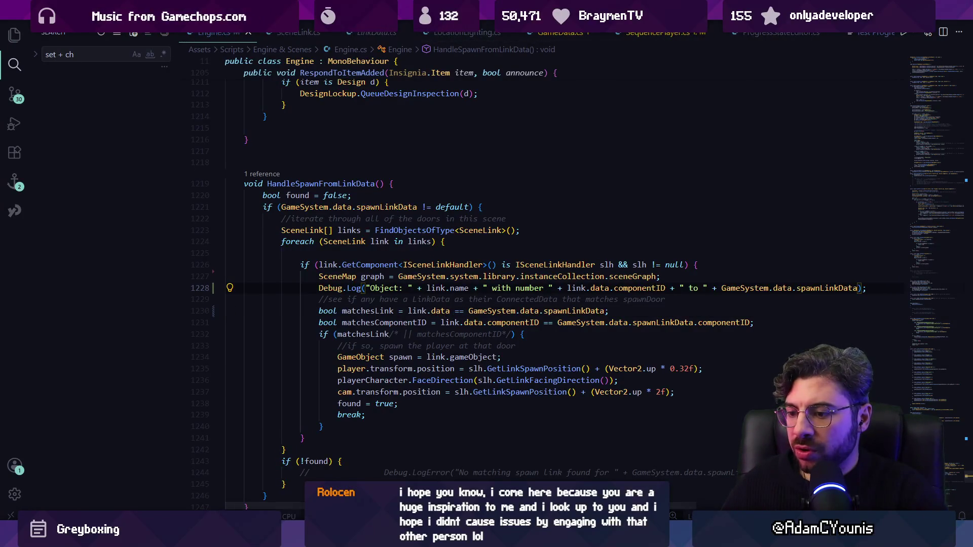
{"action": "key", "text": "alt+Tab"}
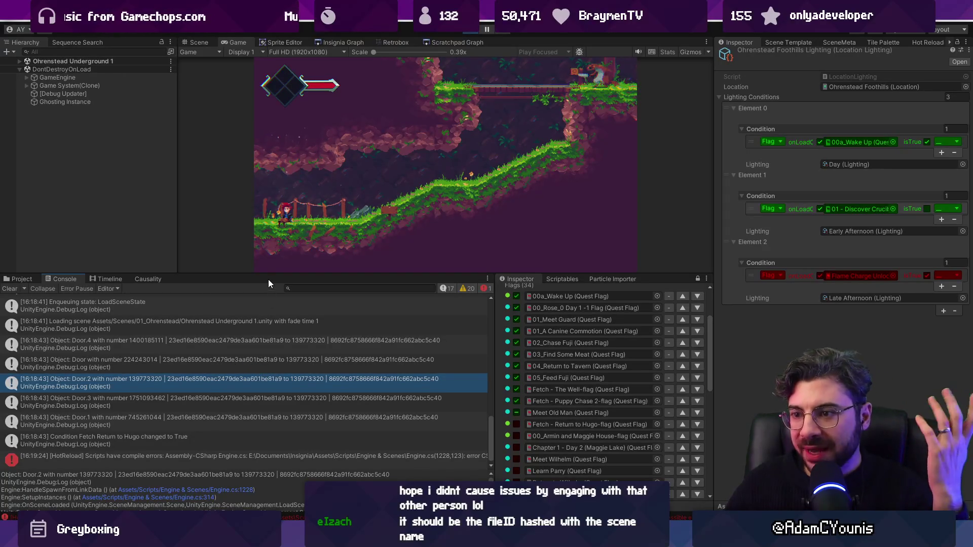
Step: Stop Play mode and open Ohrenstead Underground 1 from the Insignia Graph
{"action": "left_click", "coordinate": [722, 99]}
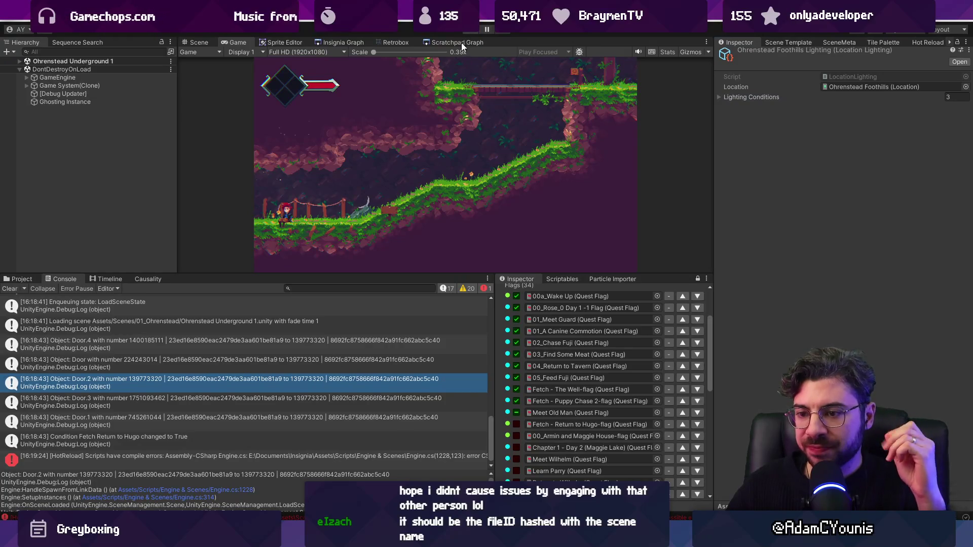
{"action": "left_click", "coordinate": [475, 29]}
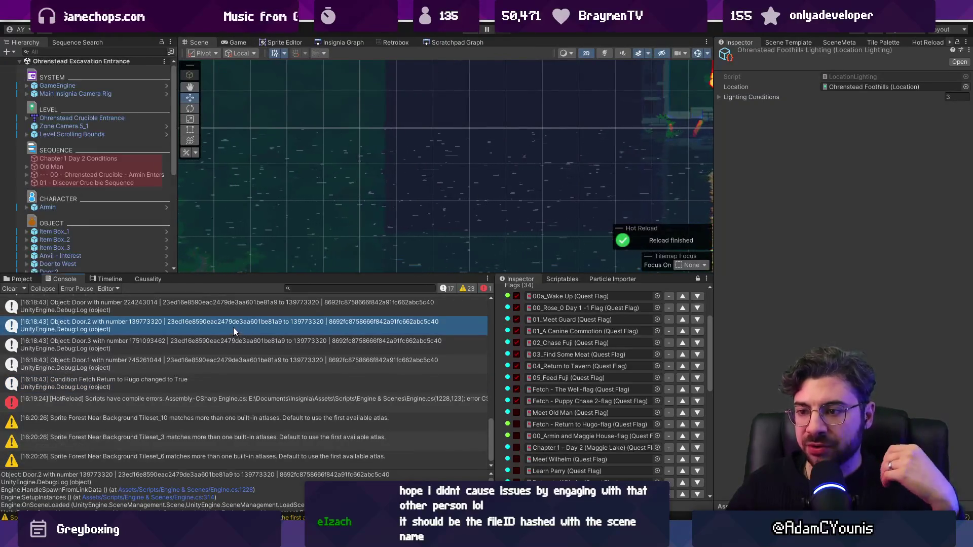
{"action": "scroll", "coordinate": [234, 193], "scroll_direction": "down", "scroll_amount": 5}
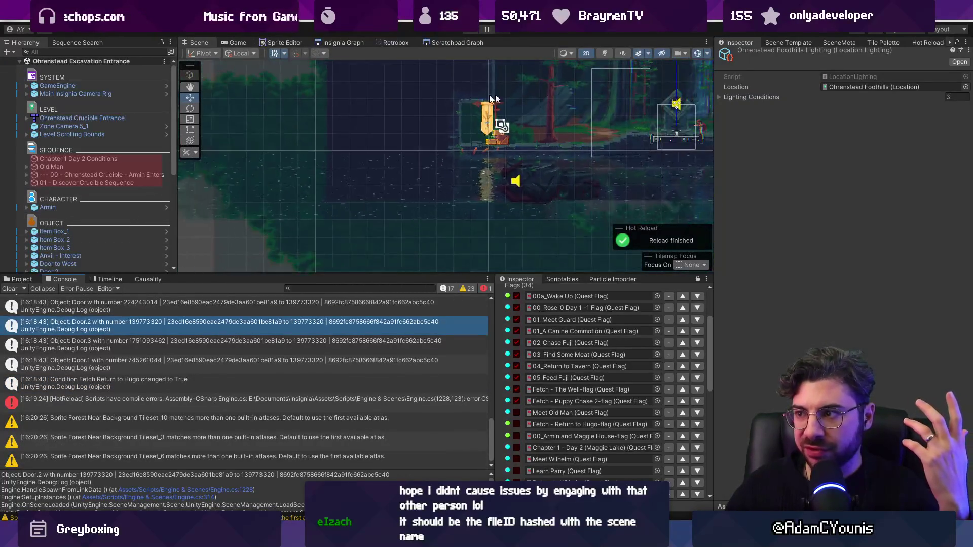
{"action": "left_click", "coordinate": [355, 43]}
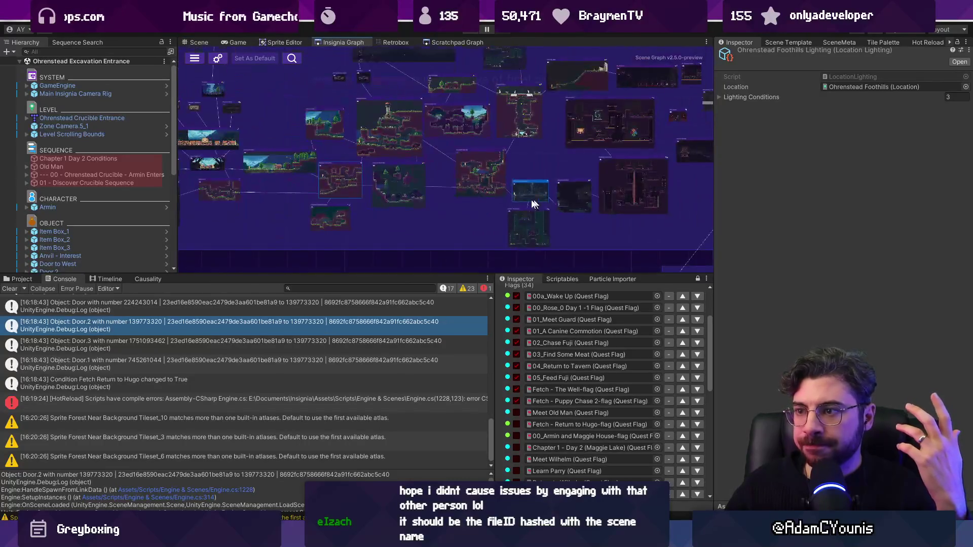
{"action": "scroll", "coordinate": [332, 195], "scroll_direction": "up", "scroll_amount": 2}
{"action": "double_click", "coordinate": [376, 191]}
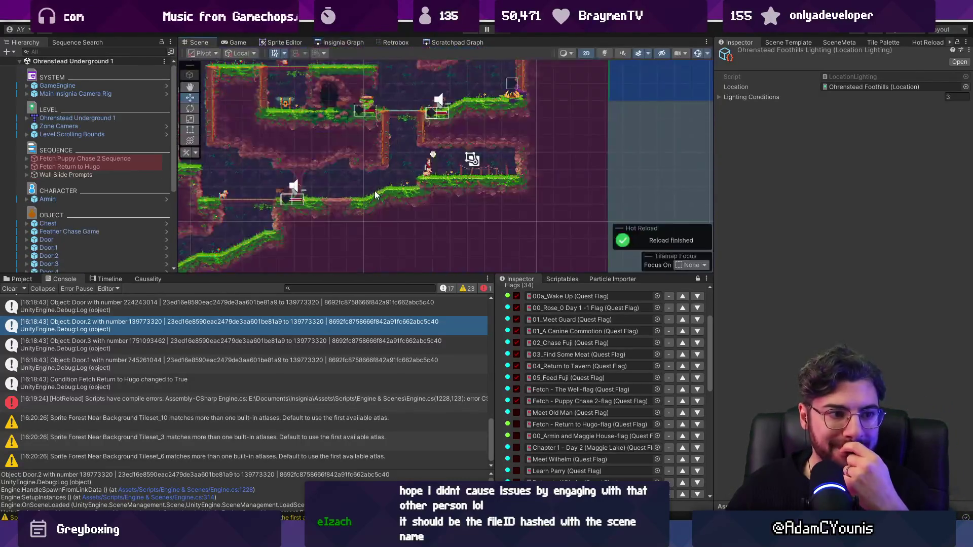
Step: Select Door.2 in the Hierarchy and copy its link data
{"action": "left_click", "coordinate": [422, 172]}
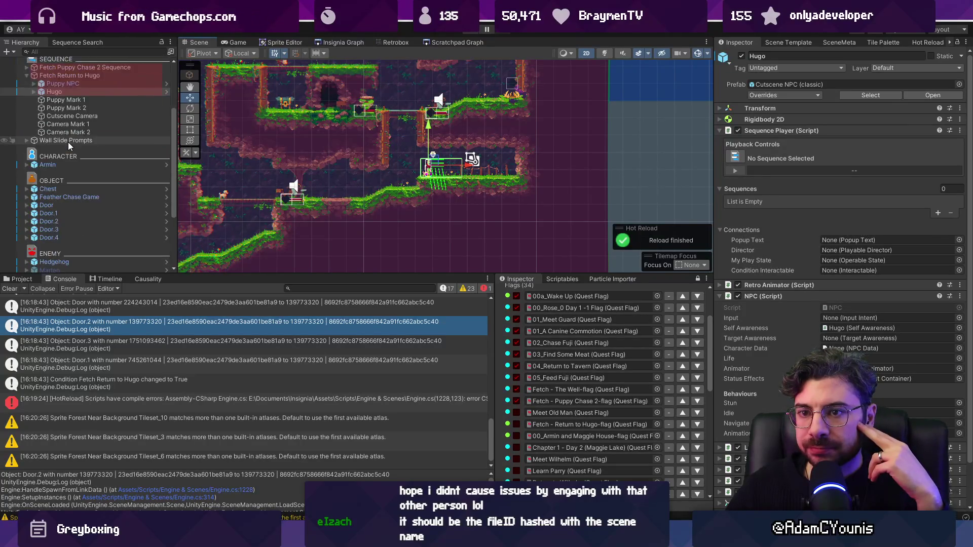
{"action": "scroll", "coordinate": [70, 146], "scroll_direction": "down", "scroll_amount": 5}
{"action": "left_click", "coordinate": [77, 182]}
{"action": "scroll", "coordinate": [80, 178], "scroll_direction": "up", "scroll_amount": 1}
{"action": "key", "text": "Up"}
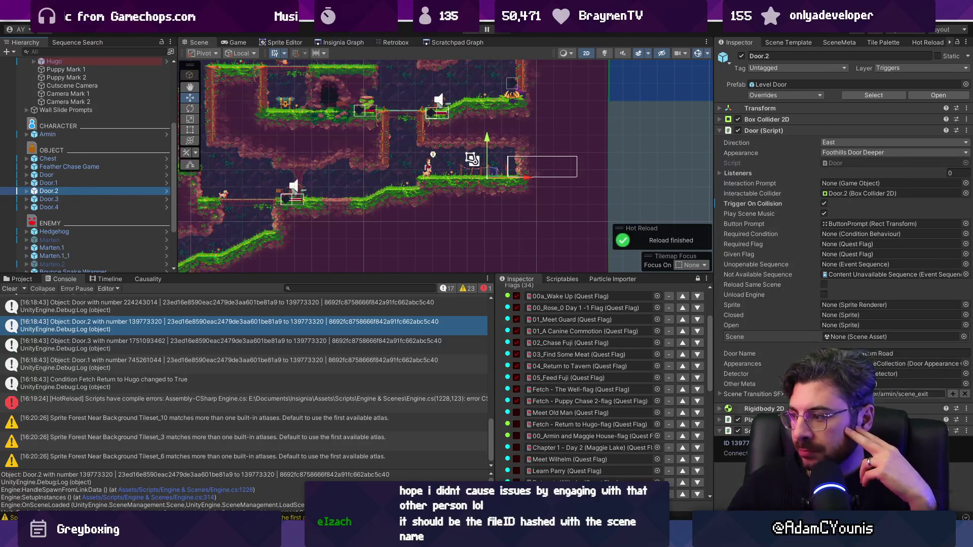
{"action": "left_click", "coordinate": [967, 133]}
{"action": "left_click", "coordinate": [928, 276]}
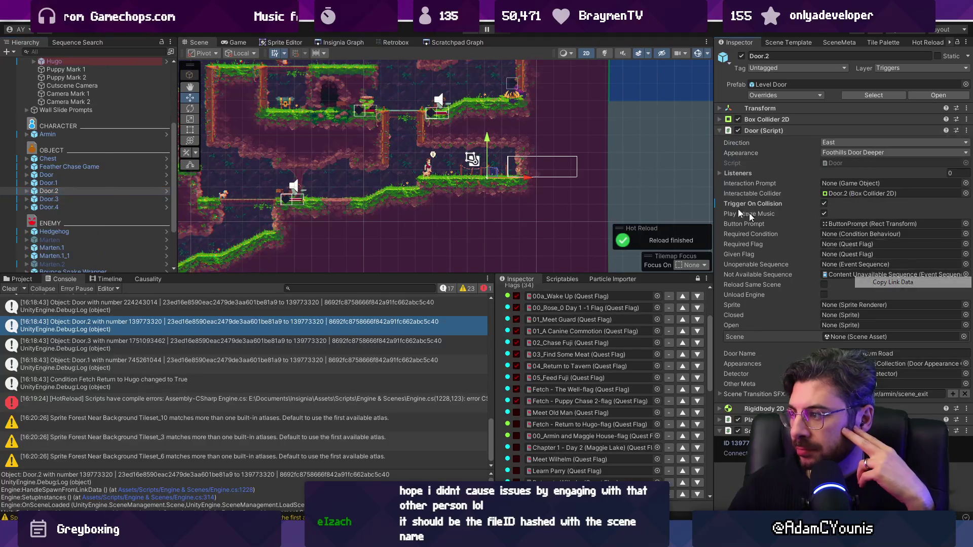
Step: Return to the level graph and search the Project assets for 'old man'
{"action": "left_click", "coordinate": [330, 44]}
{"action": "scroll", "coordinate": [358, 169], "scroll_direction": "down", "scroll_amount": 2}
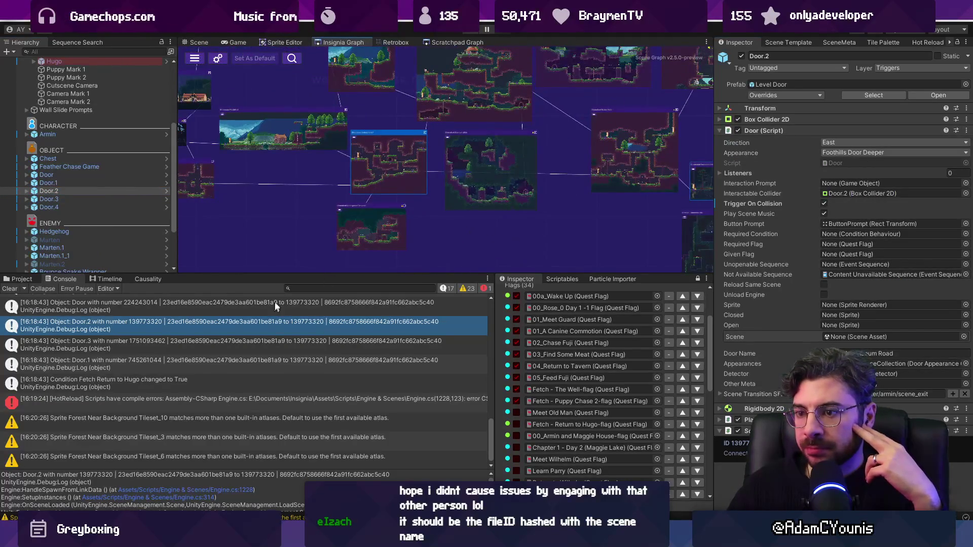
{"action": "left_click", "coordinate": [17, 279]}
{"action": "left_click", "coordinate": [317, 287]}
{"action": "type", "text": "old "}
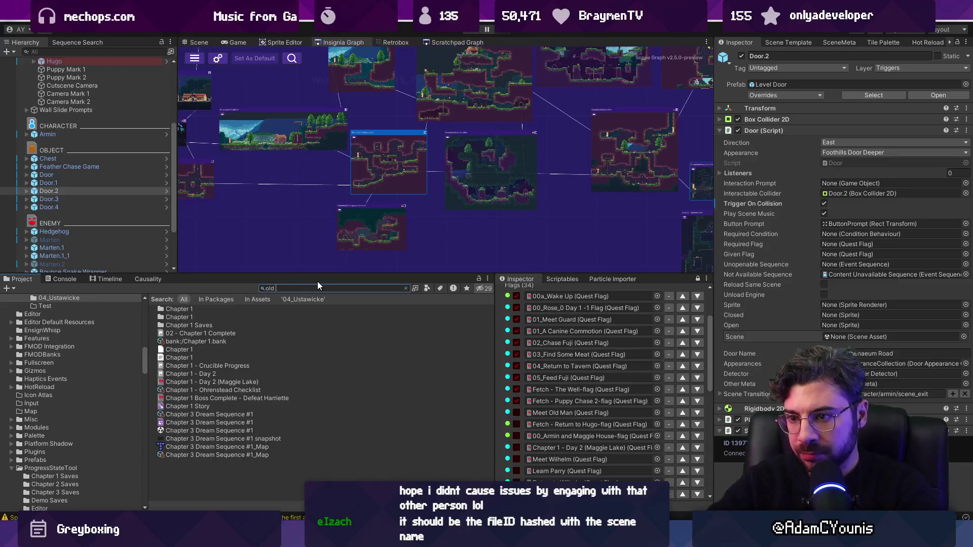
{"action": "type", "text": "man"}
{"action": "key", "text": "Home"}
{"action": "type", "text": "the"}
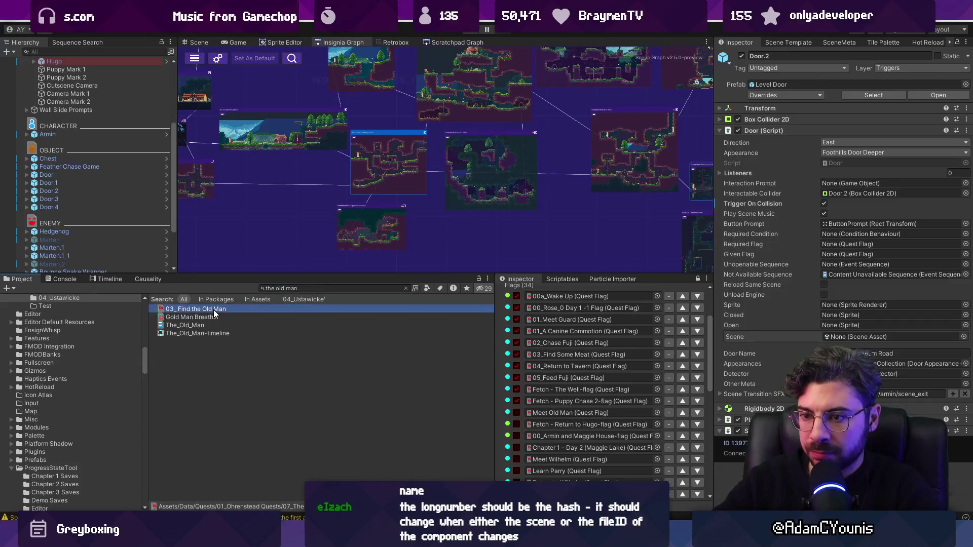
{"action": "left_click", "coordinate": [202, 325]}
{"action": "left_click_drag", "start_coordinate": [969, 139], "coordinate": [969, 471]}
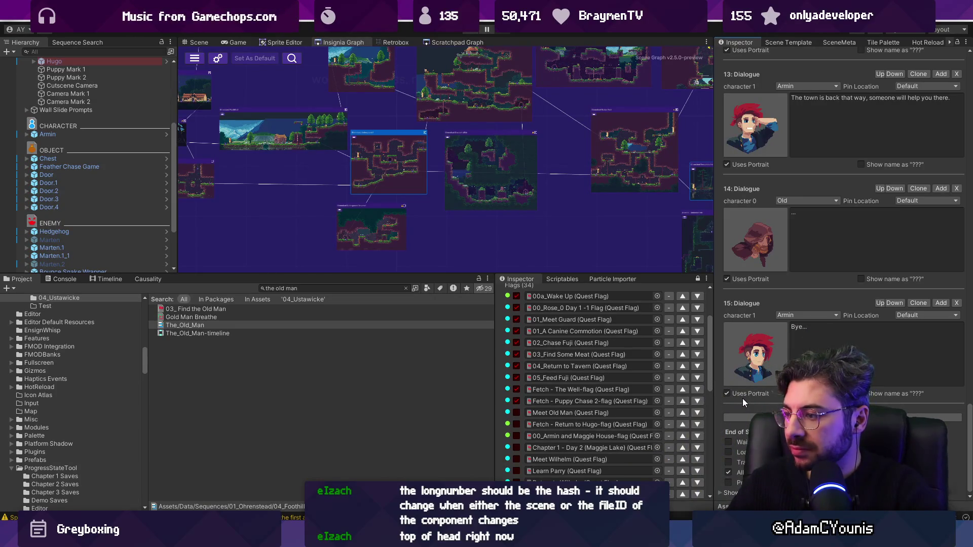
{"action": "scroll", "coordinate": [719, 488], "scroll_direction": "down", "scroll_amount": 3}
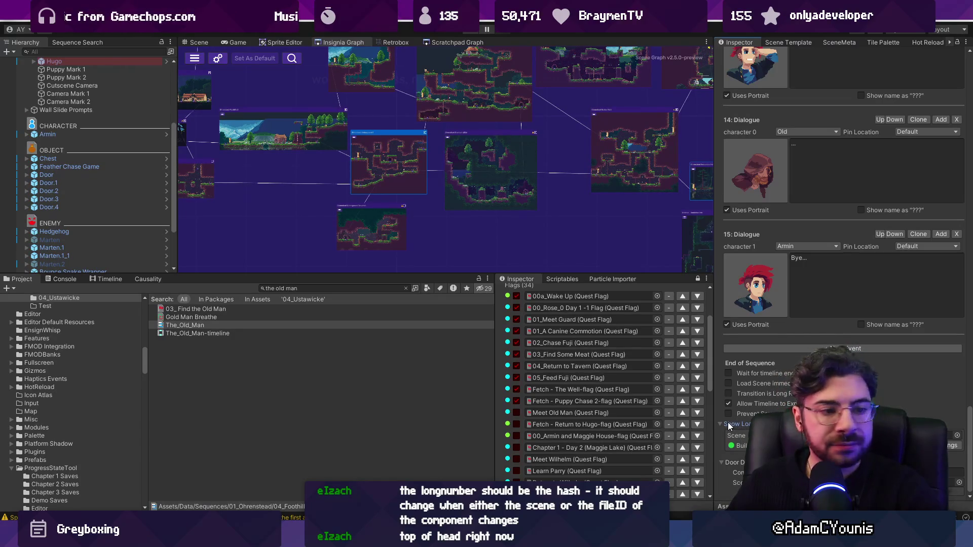
{"action": "scroll", "coordinate": [719, 423], "scroll_direction": "up", "scroll_amount": 3}
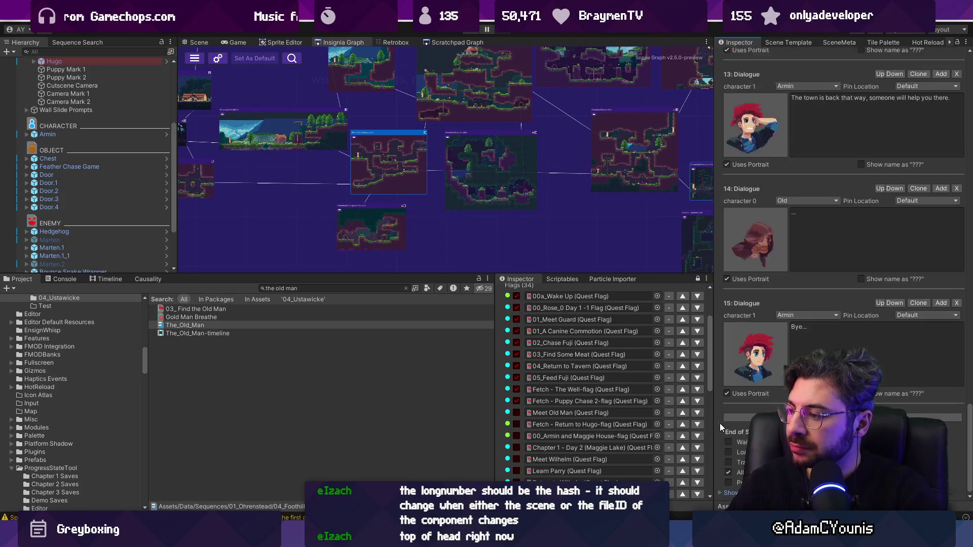
{"action": "scroll", "coordinate": [887, 235], "scroll_direction": "up", "scroll_amount": 10}
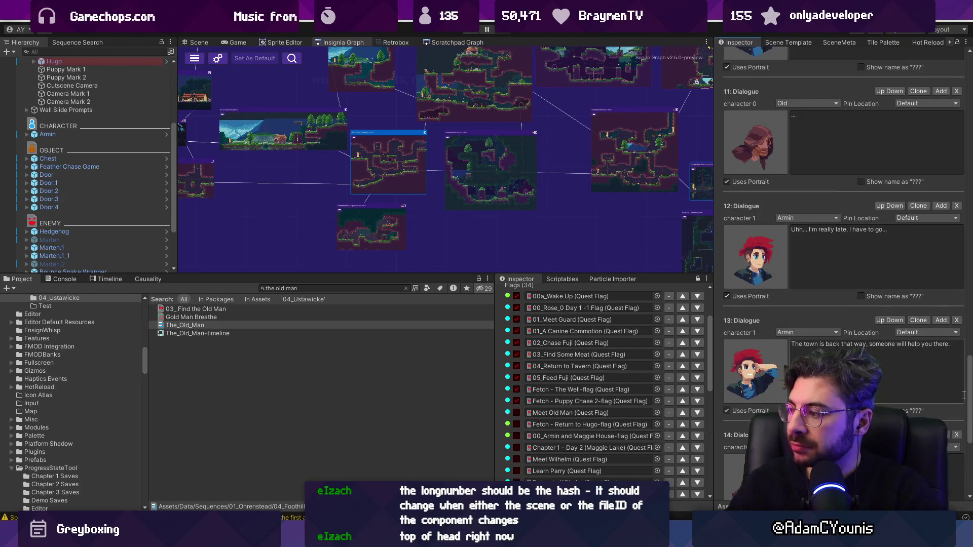
{"action": "scroll", "coordinate": [876, 75], "scroll_direction": "up", "scroll_amount": 20}
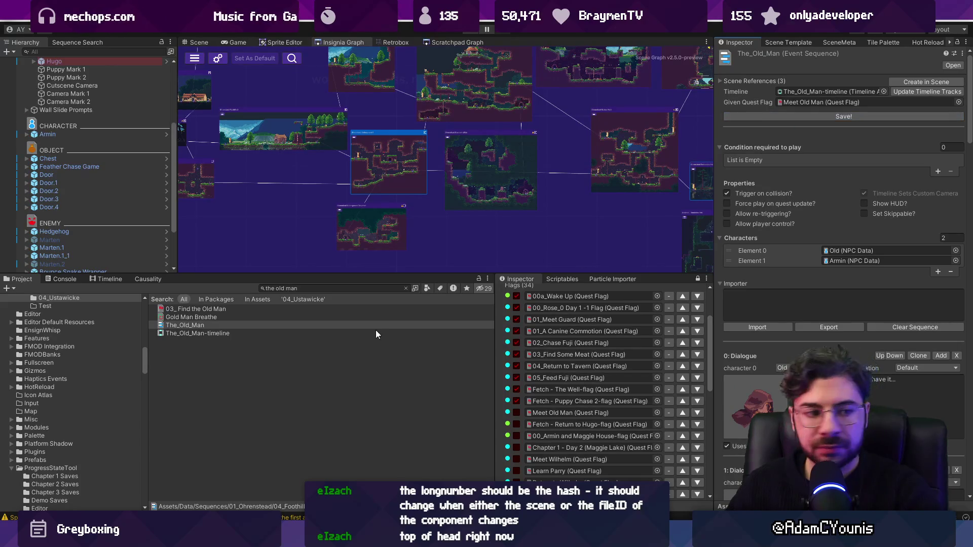
{"action": "mouse_move", "coordinate": [341, 539]}
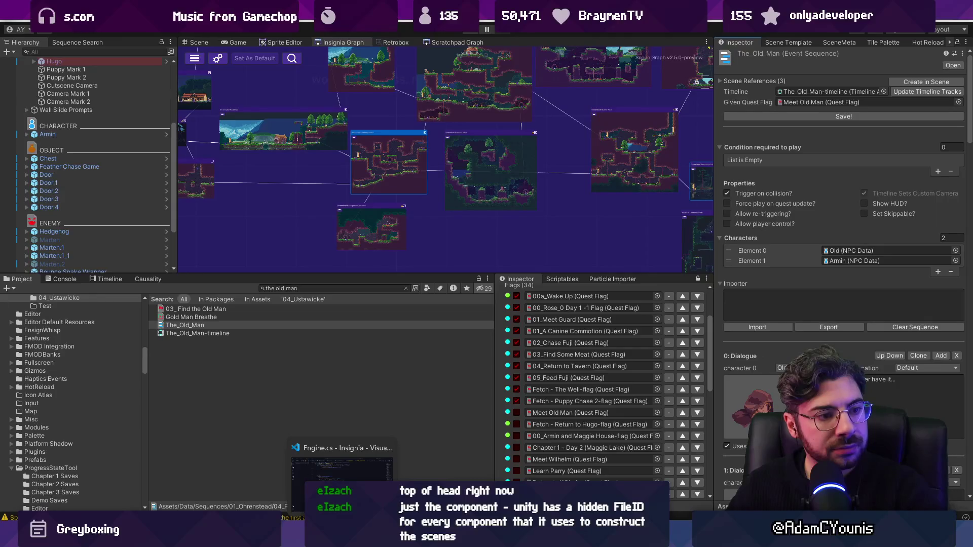
{"action": "left_click", "coordinate": [342, 464]}
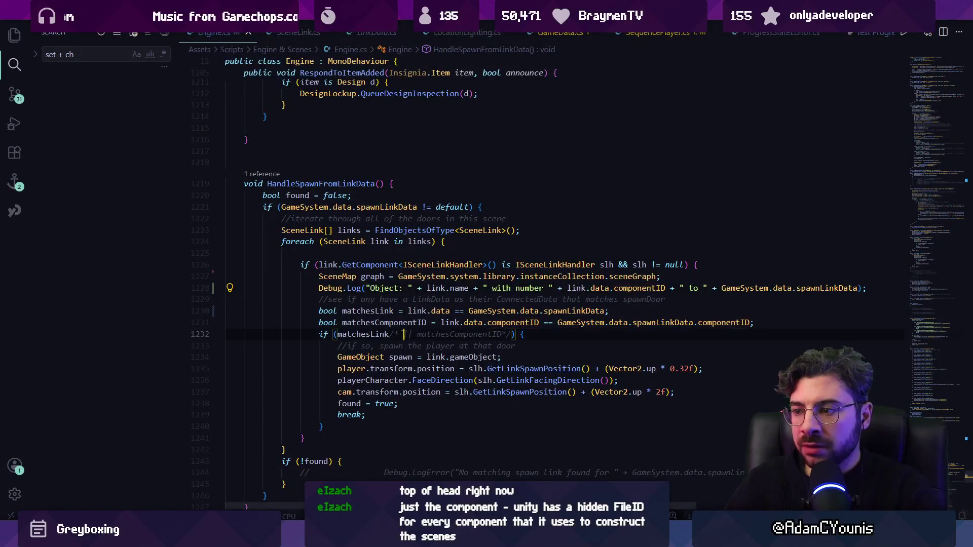
Step: Delete the Debug.Log line 1228 and select the commented matchesComponentID condition
{"action": "mouse_move", "coordinate": [423, 327]}
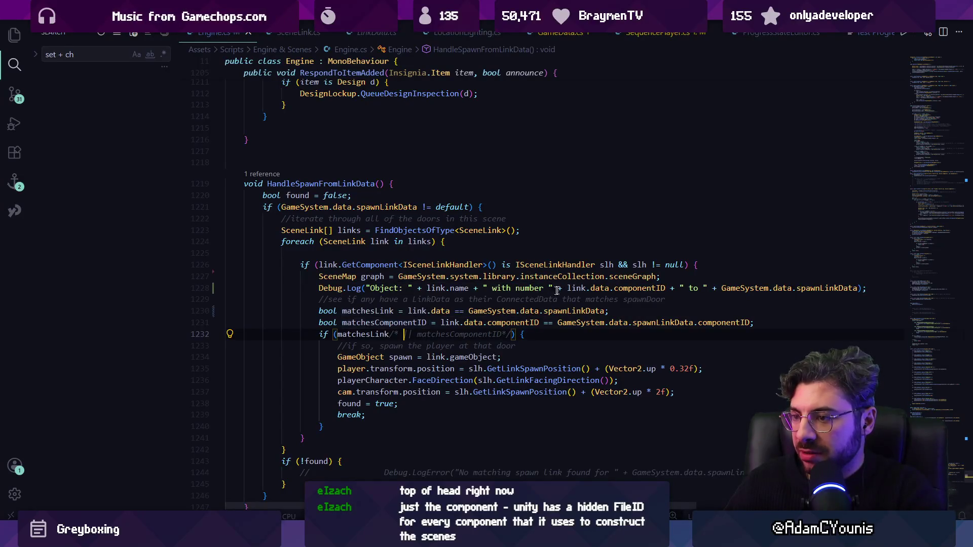
{"action": "triple_click", "coordinate": [501, 288]}
{"action": "key", "text": "Delete"}
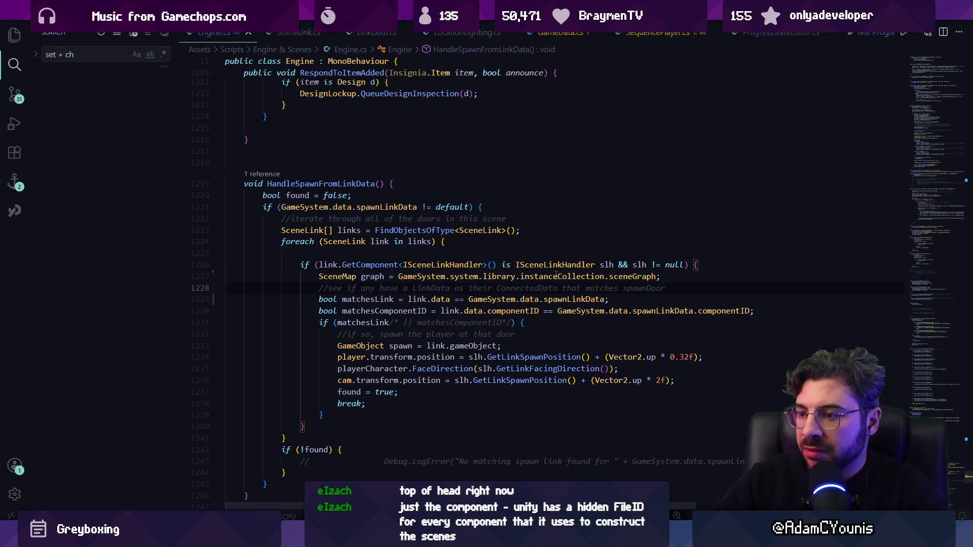
{"action": "key", "text": "Down"}
{"action": "key", "text": "ctrl+Right"}
{"action": "key", "text": "ctrl+Right"}
{"action": "key", "text": "ctrl+Right"}
{"action": "key", "text": "ctrl+shift+Right"}
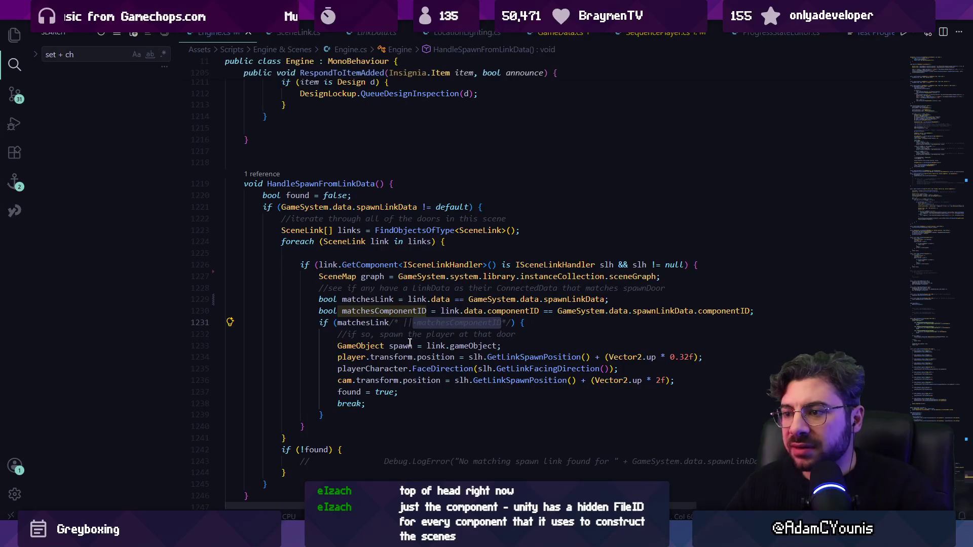
Step: Inspect the SceneLink data field and LinkData type definitions, then return to Unity
{"action": "left_click", "coordinate": [442, 303], "text": "ctrl"}
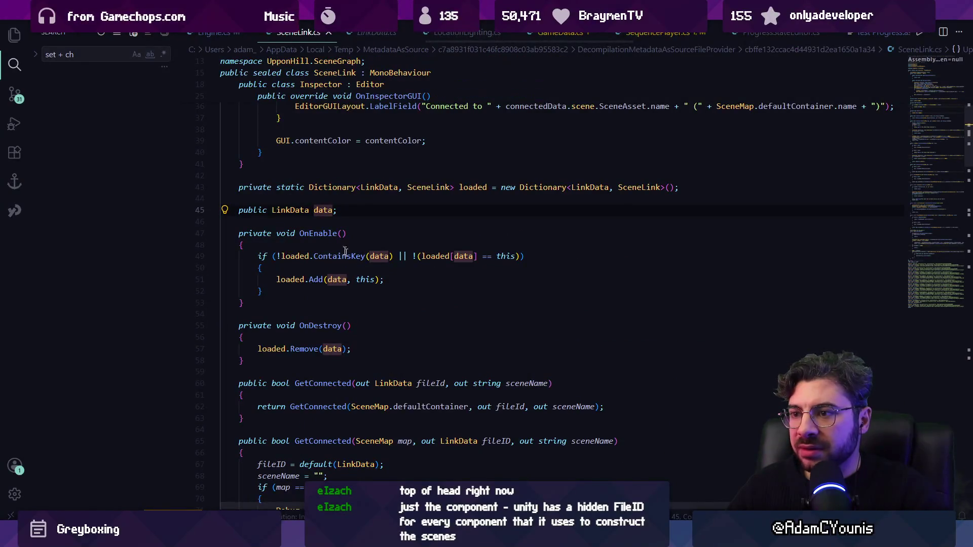
{"action": "left_click", "coordinate": [291, 209], "text": "ctrl"}
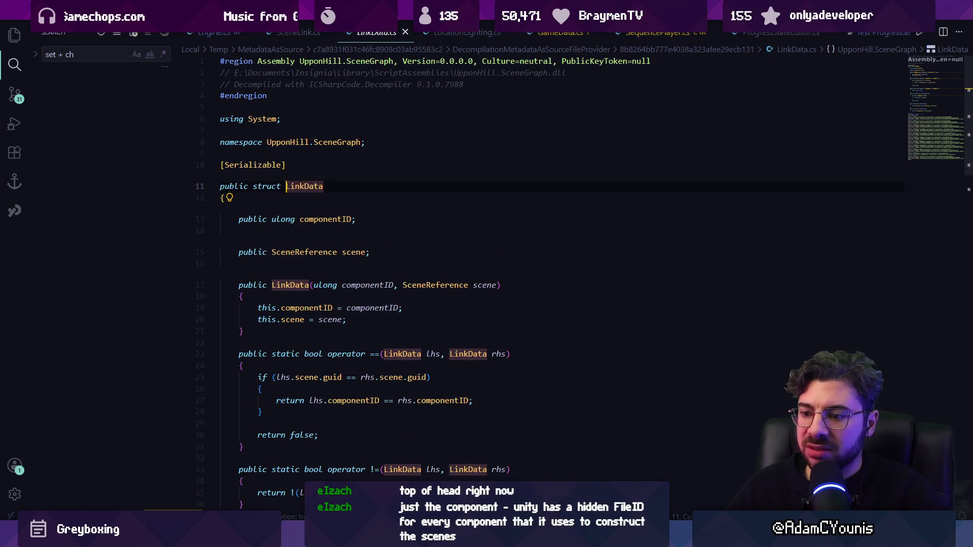
{"action": "key", "text": "alt+Tab"}
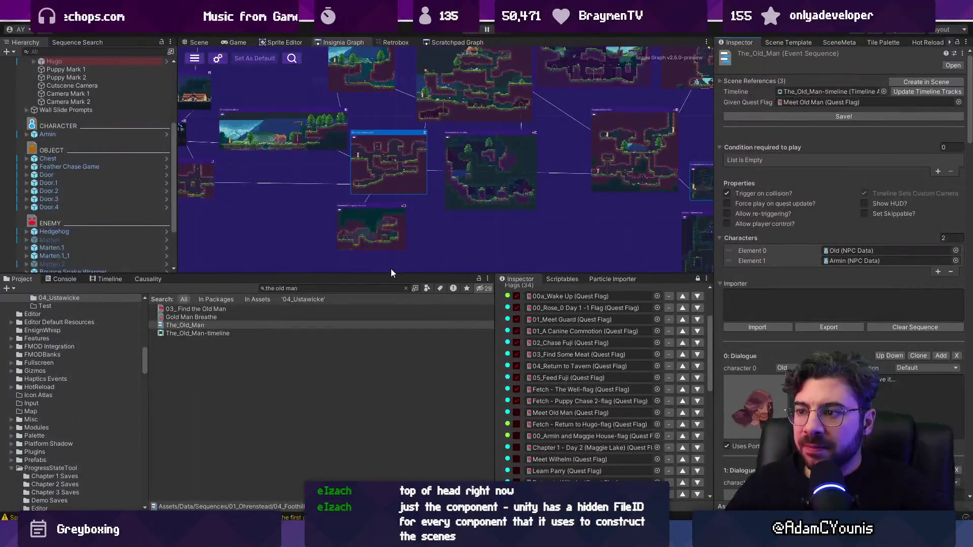
{"action": "left_click_drag", "start_coordinate": [392, 274], "coordinate": [389, 329]}
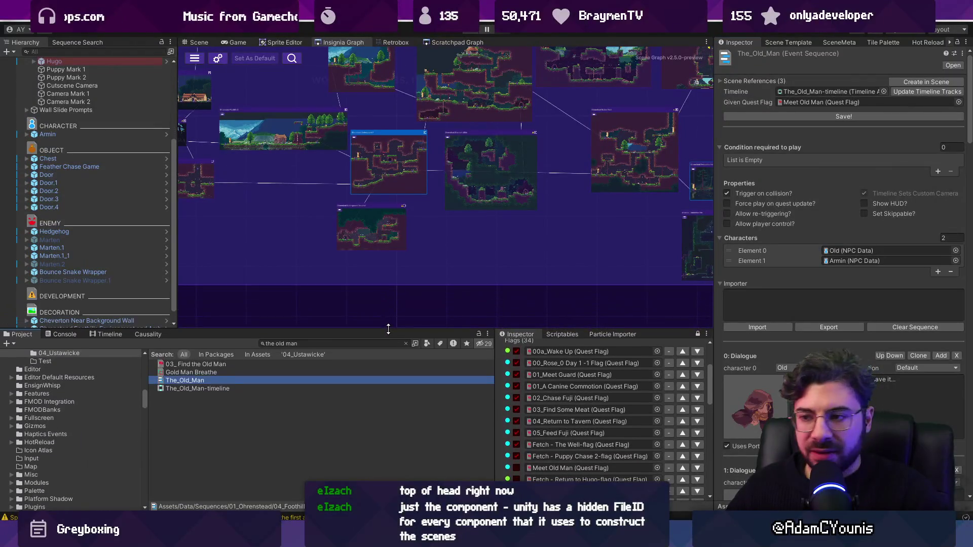
Step: Zoom the Insignia Graph around the level node and show Ohrenstead Underground 1 in the Scene view
{"action": "scroll", "coordinate": [387, 169], "scroll_direction": "up", "scroll_amount": 10}
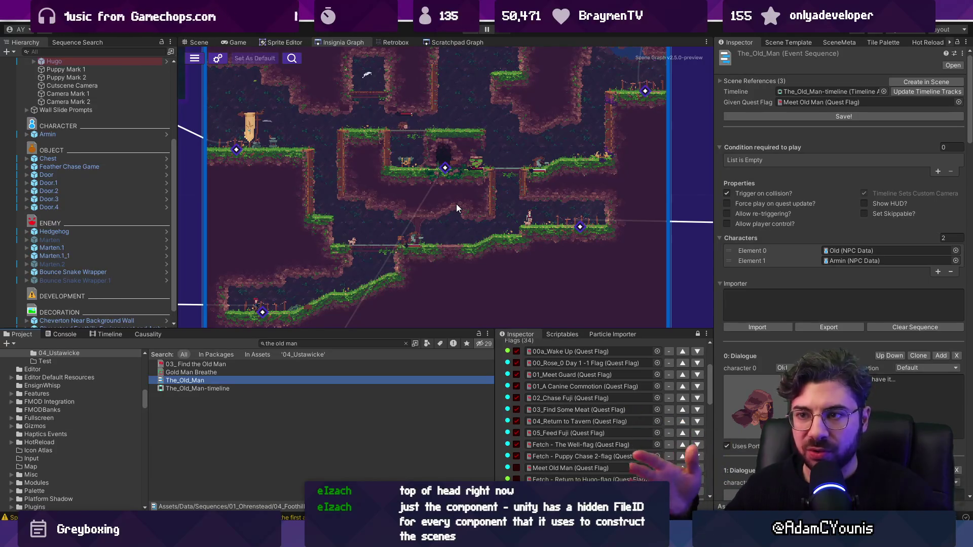
{"action": "scroll", "coordinate": [450, 200], "scroll_direction": "down", "scroll_amount": 5}
{"action": "scroll", "coordinate": [443, 199], "scroll_direction": "up", "scroll_amount": 3}
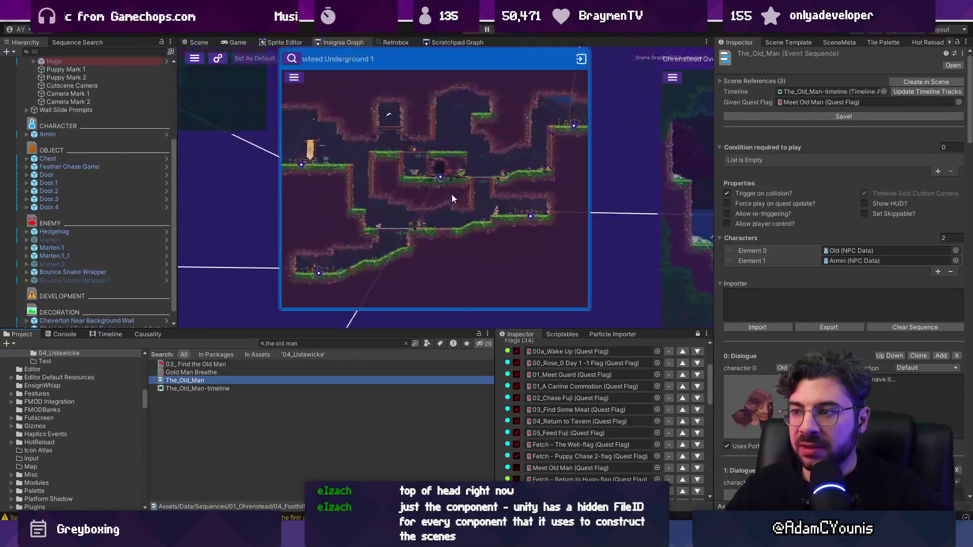
{"action": "scroll", "coordinate": [450, 191], "scroll_direction": "down", "scroll_amount": 4}
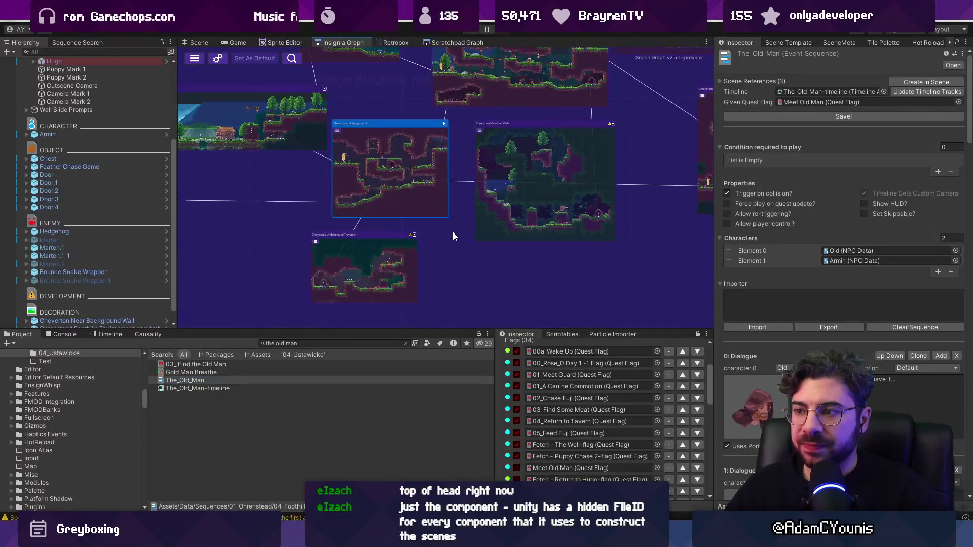
{"action": "left_click", "coordinate": [200, 44]}
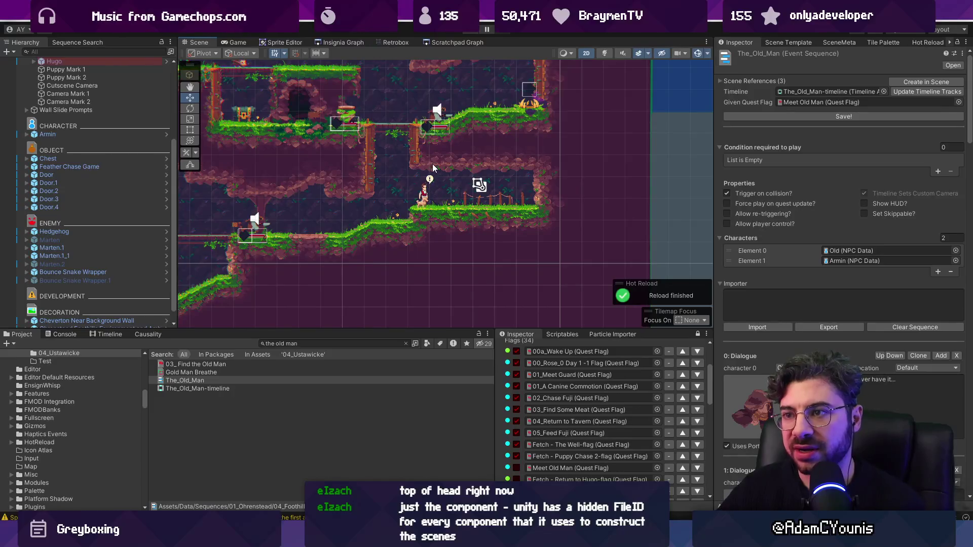
Step: Open the Ohrenstead Underground 1 tilemap in Tiled via Prefab > Open in Tiled
{"action": "scroll", "coordinate": [352, 86], "scroll_direction": "up", "scroll_amount": 4}
{"action": "scroll", "coordinate": [355, 88], "scroll_direction": "down", "scroll_amount": 5}
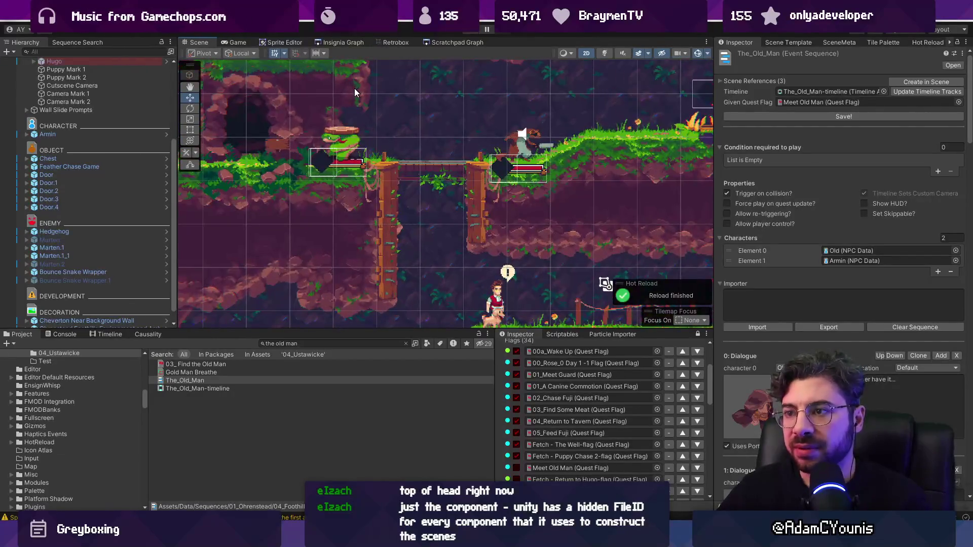
{"action": "left_click", "coordinate": [347, 89]}
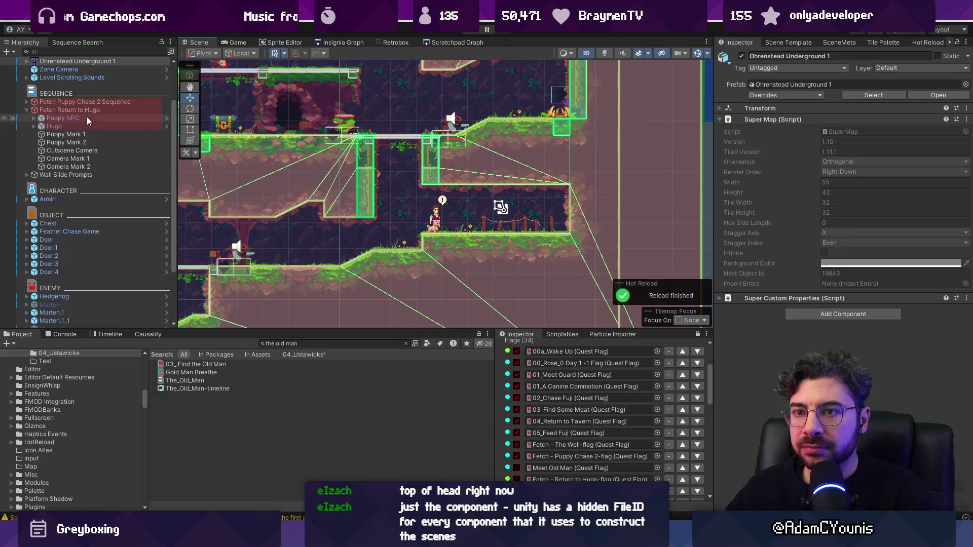
{"action": "right_click", "coordinate": [89, 61]}
{"action": "left_click", "coordinate": [233, 203]}
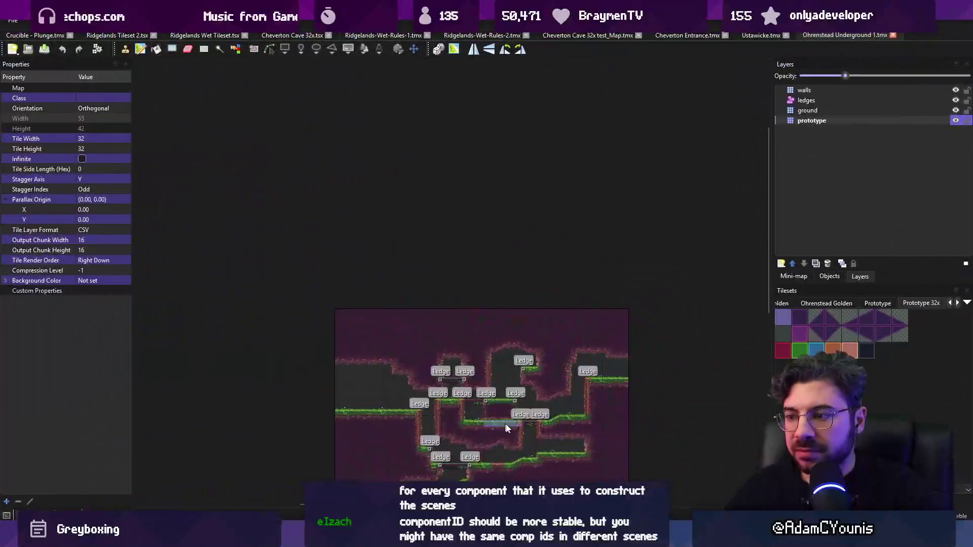
Step: Cut a 3x4 region of purple Prototype tiles from the map and save it
{"action": "left_click", "coordinate": [837, 330]}
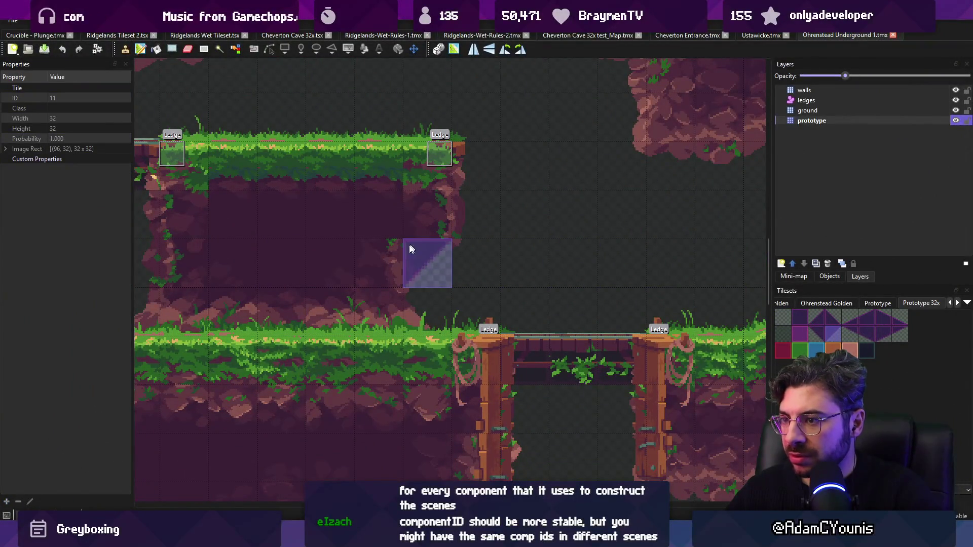
{"action": "scroll", "coordinate": [465, 248], "scroll_direction": "down", "scroll_amount": 2}
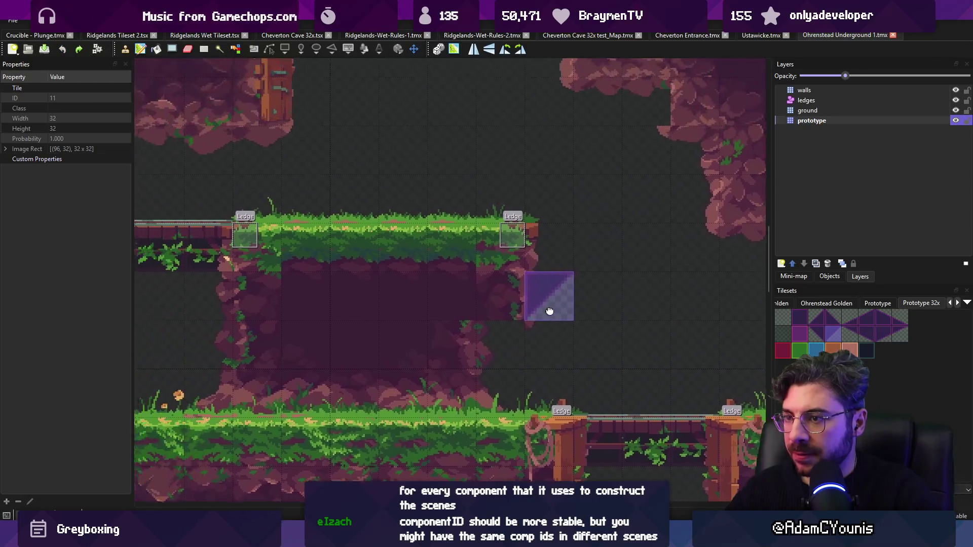
{"action": "mouse_move", "coordinate": [524, 254]}
{"action": "left_mouse_down"}
{"action": "mouse_move", "coordinate": [549, 276]}
{"action": "mouse_move", "coordinate": [567, 320]}
{"action": "left_mouse_up"}
{"action": "key", "text": "ctrl+x"}
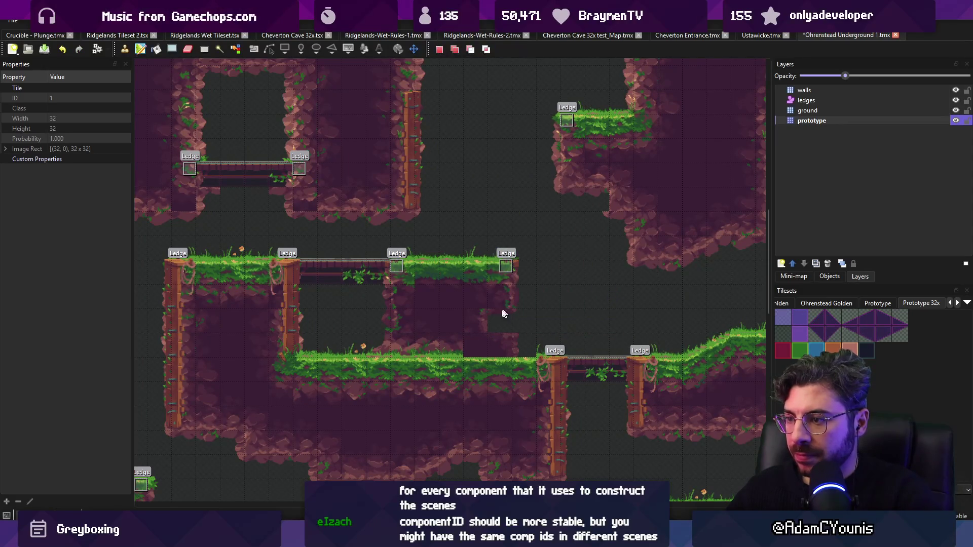
{"action": "key", "text": "ctrl+s"}
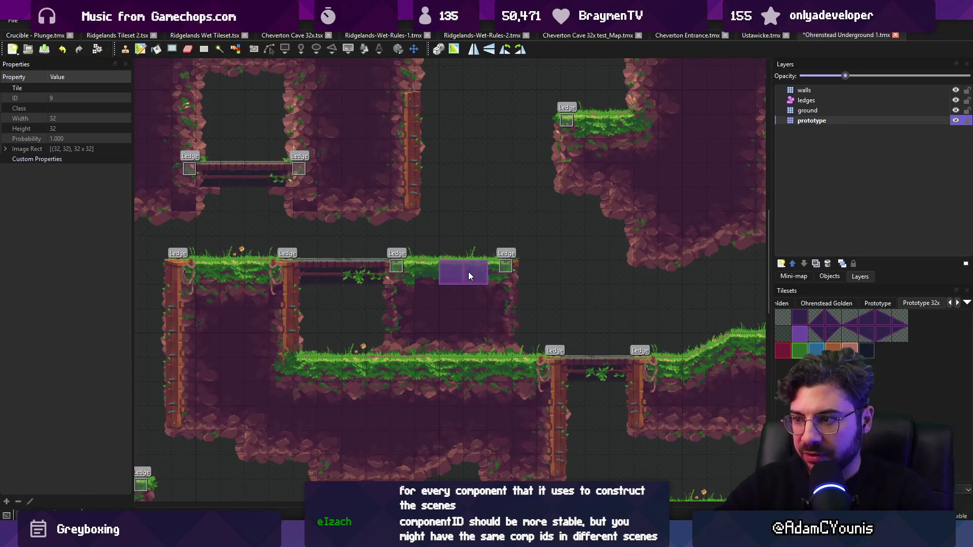
{"action": "scroll", "coordinate": [504, 263], "scroll_direction": "down", "scroll_amount": 2}
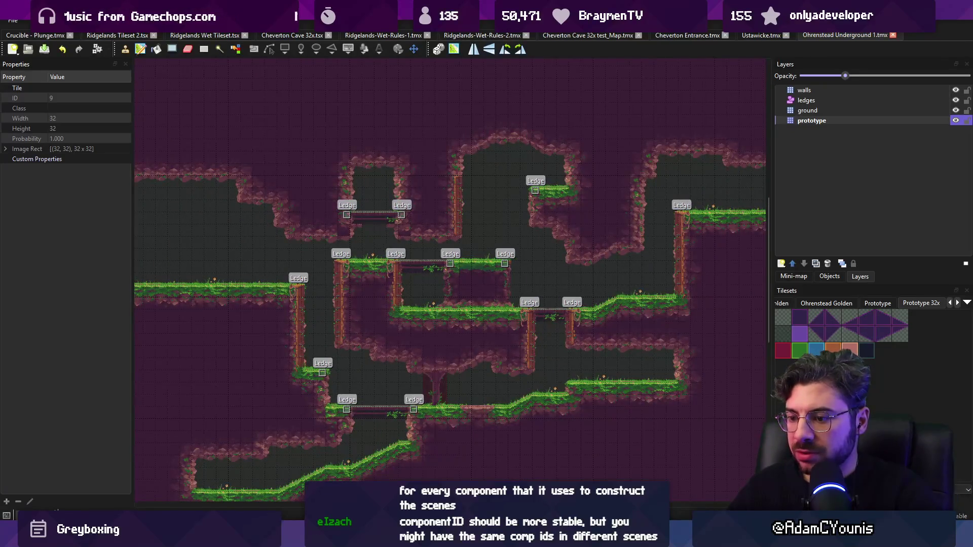
{"action": "mouse_move", "coordinate": [319, 540]}
{"action": "left_click", "coordinate": [319, 471]}
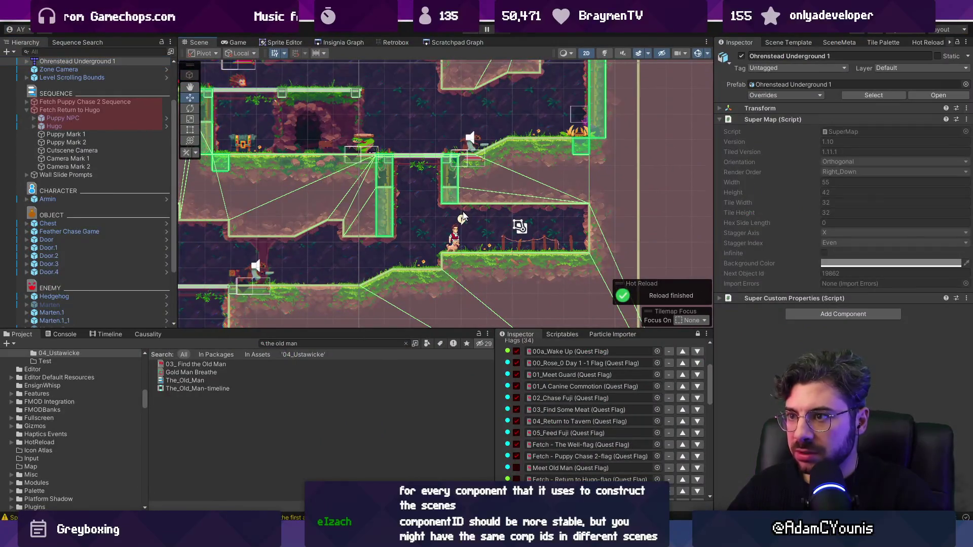
Step: Move the Bounce Snake Wrapper enemy slightly right along the X axis
{"action": "left_click", "coordinate": [363, 141]}
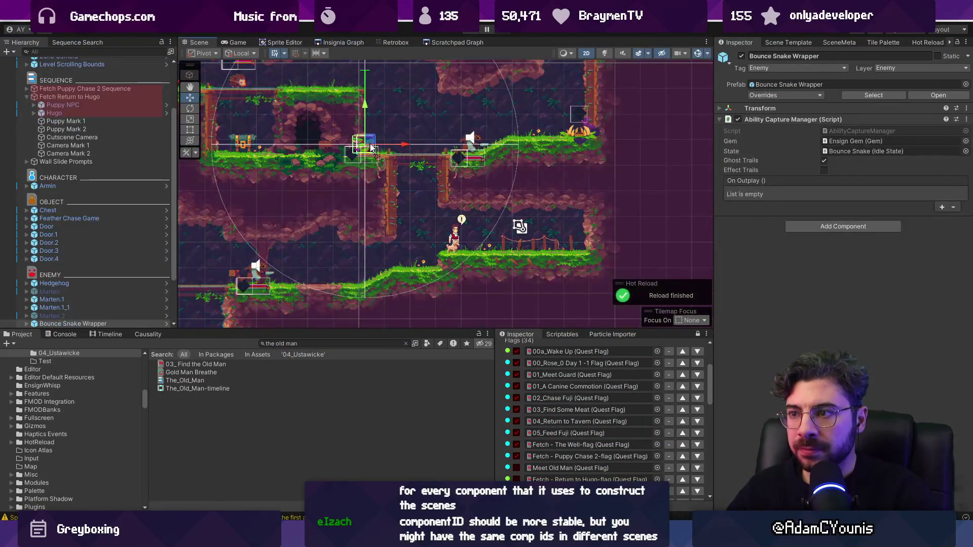
{"action": "left_click_drag", "start_coordinate": [402, 141], "coordinate": [417, 147]}
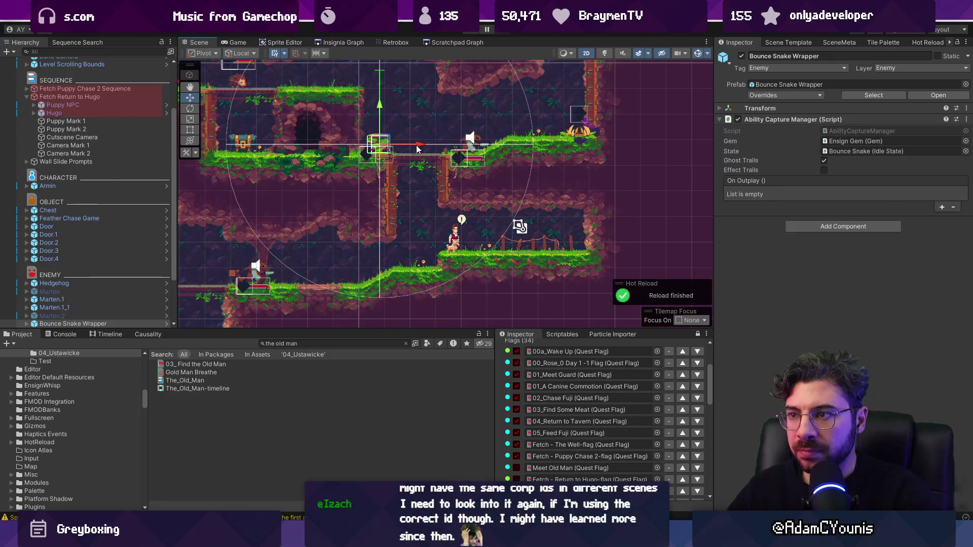
{"action": "scroll", "coordinate": [362, 182], "scroll_direction": "down", "scroll_amount": 2}
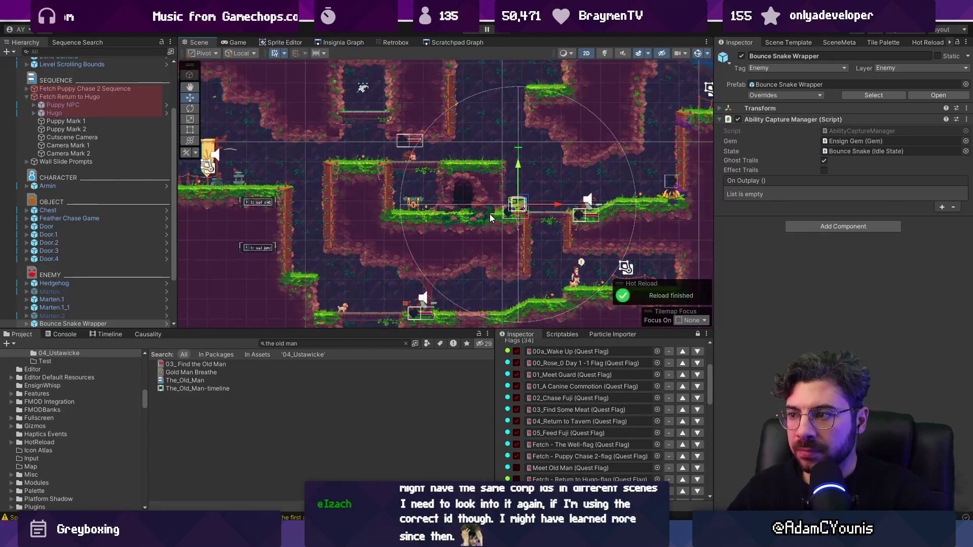
{"action": "scroll", "coordinate": [434, 219], "scroll_direction": "up", "scroll_amount": 2}
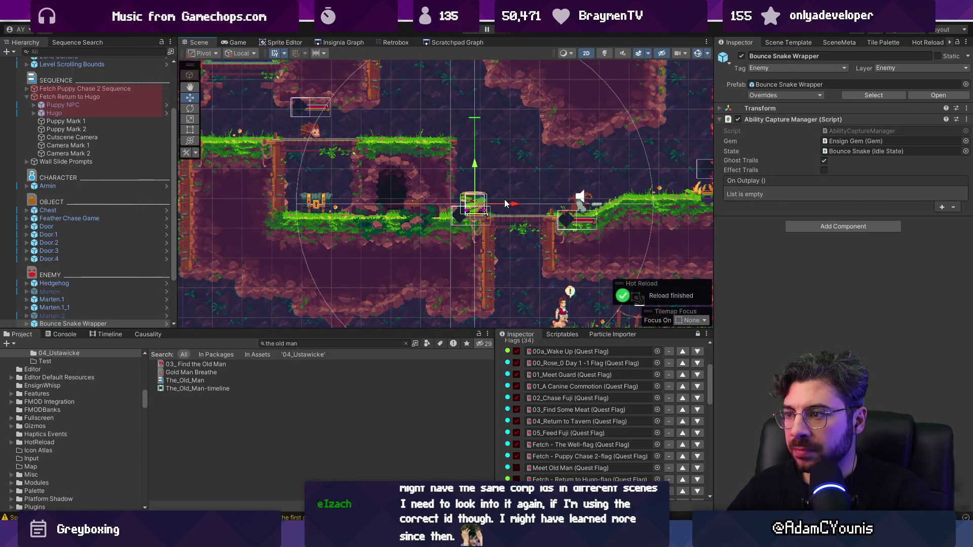
{"action": "scroll", "coordinate": [510, 205], "scroll_direction": "right", "scroll_amount": 3}
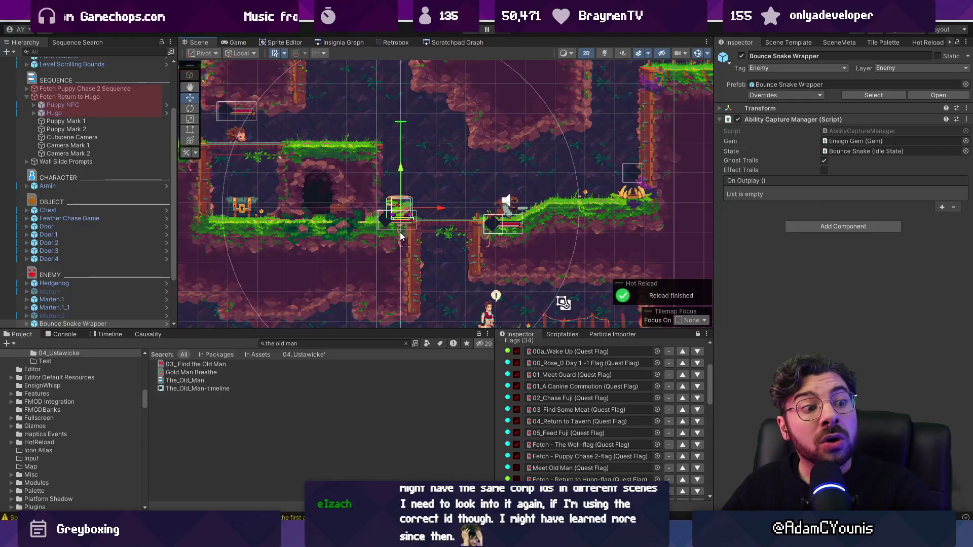
{"action": "key", "text": "alt+Tab"}
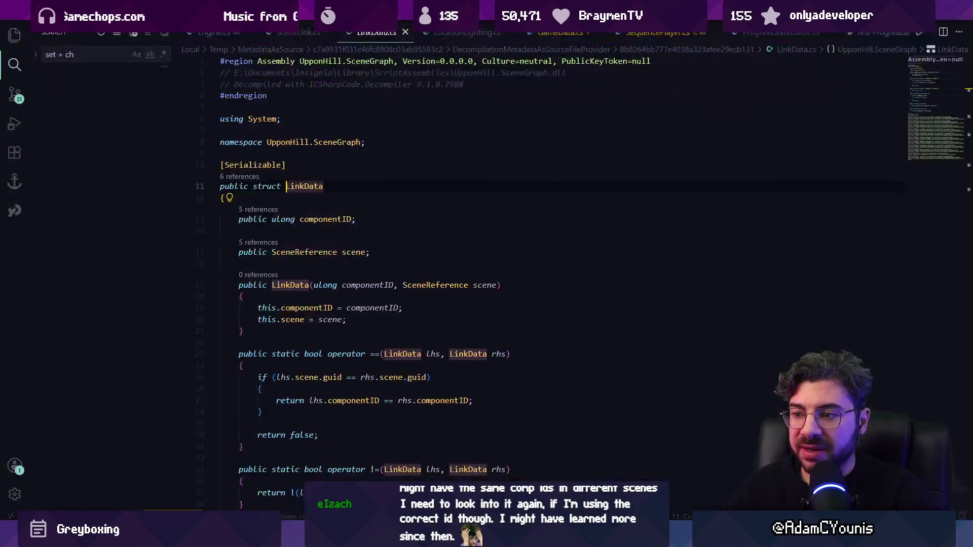
Step: Review the spawn-link if condition at line 1232 of Engine.cs
{"action": "key", "text": "alt+Left"}
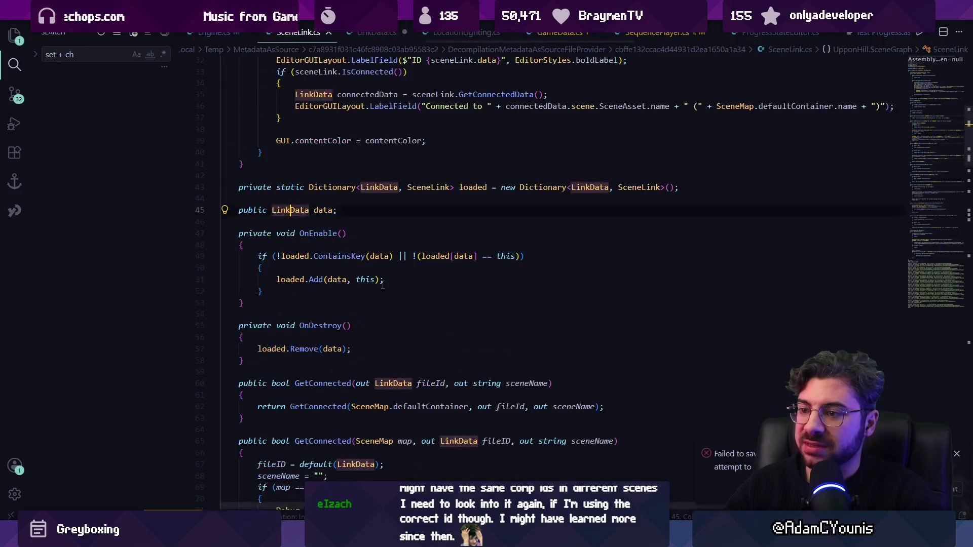
{"action": "key", "text": "Down"}
{"action": "key", "text": "Down"}
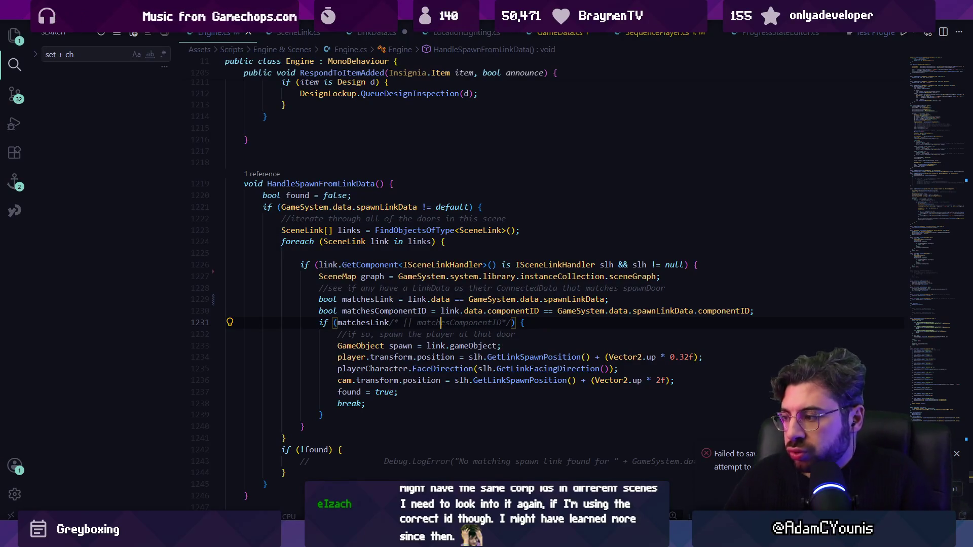
{"action": "left_click", "coordinate": [543, 336]}
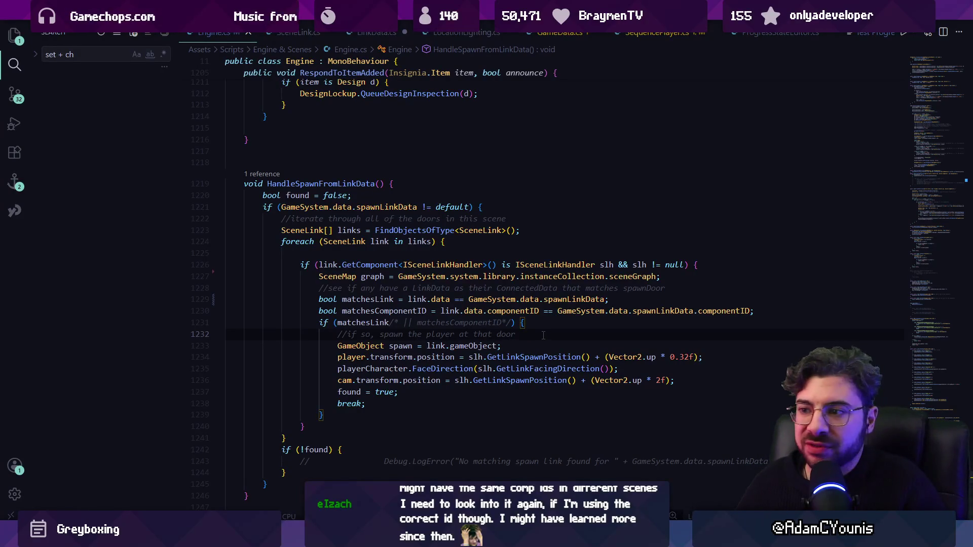
{"action": "key", "text": "alt+Tab"}
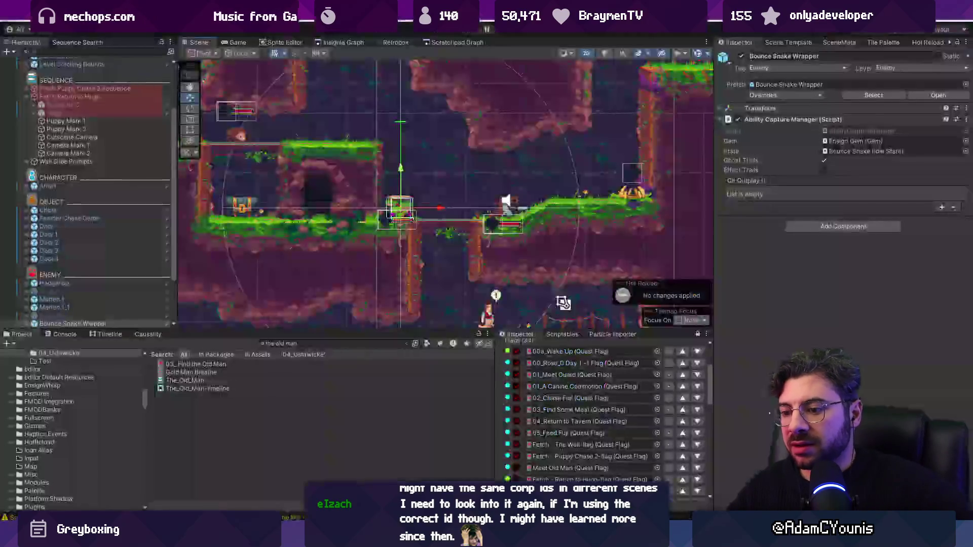
Step: Enter Play mode from a room node in the Insignia Graph, dismissing the save-scene prompt
{"action": "left_click", "coordinate": [315, 44]}
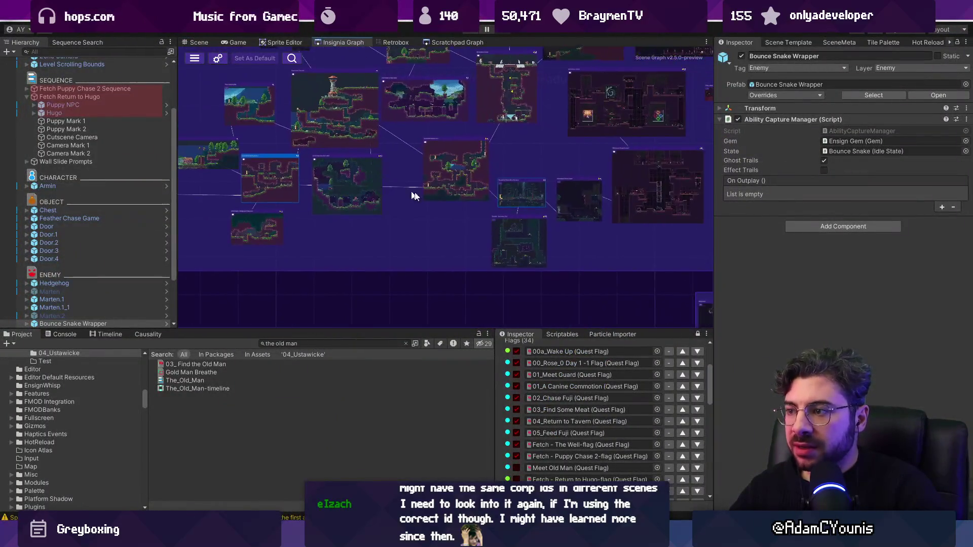
{"action": "scroll", "coordinate": [400, 192], "scroll_direction": "up", "scroll_amount": 3}
{"action": "double_click", "coordinate": [525, 171]}
{"action": "key", "text": "Escape"}
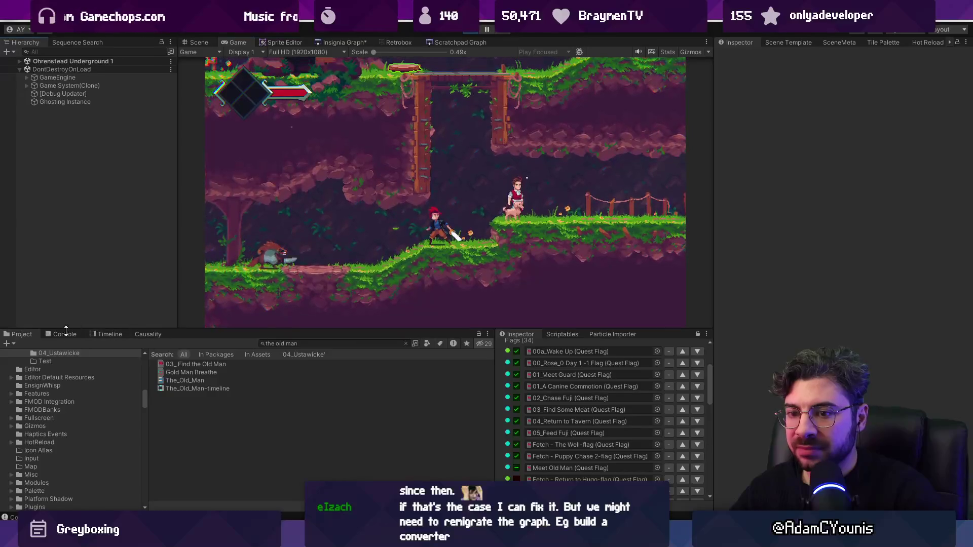
Step: Show the Console and inspect the SequencePlayer scene-loading log entry's stack trace
{"action": "key", "text": "ctrl+shift+c"}
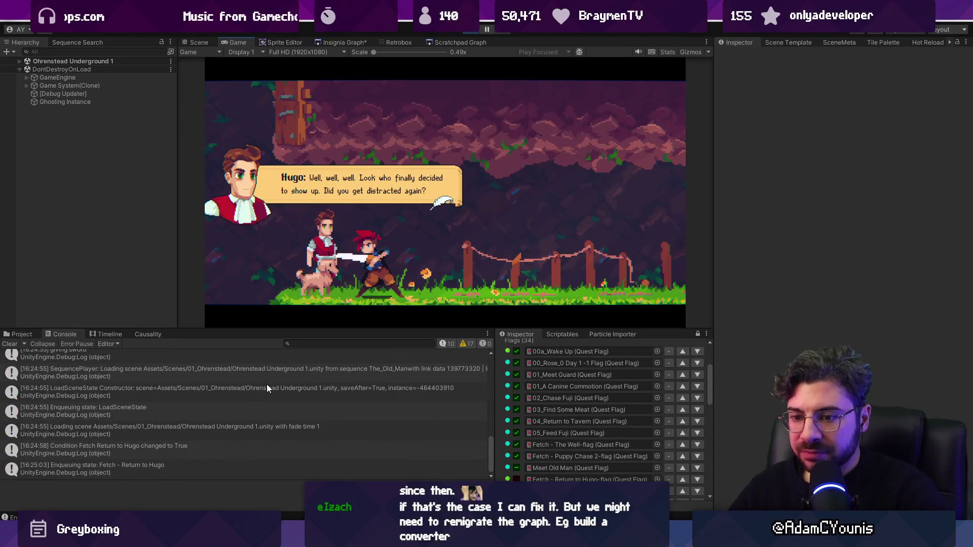
{"action": "scroll", "coordinate": [267, 380], "scroll_direction": "up", "scroll_amount": 10}
{"action": "scroll", "coordinate": [268, 367], "scroll_direction": "down", "scroll_amount": 5}
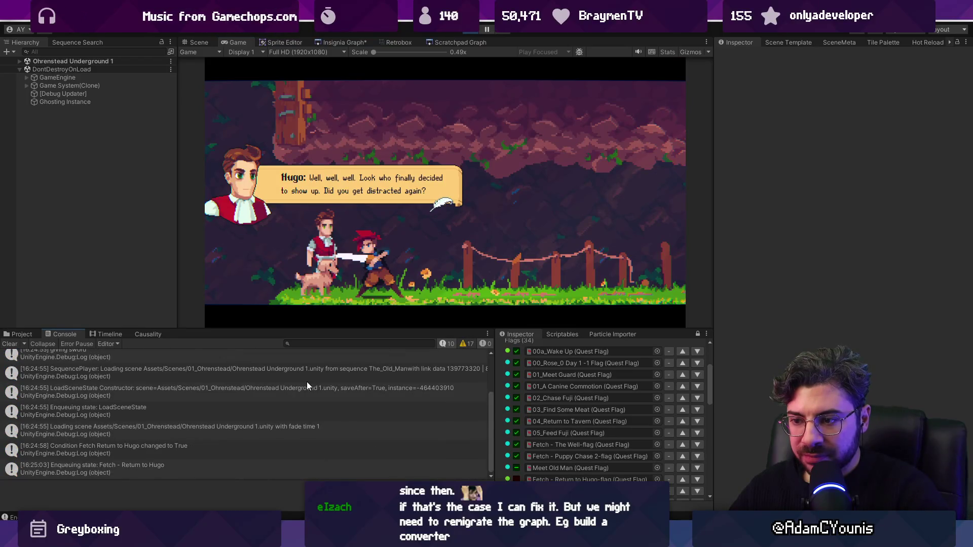
{"action": "scroll", "coordinate": [301, 382], "scroll_direction": "up", "scroll_amount": 3}
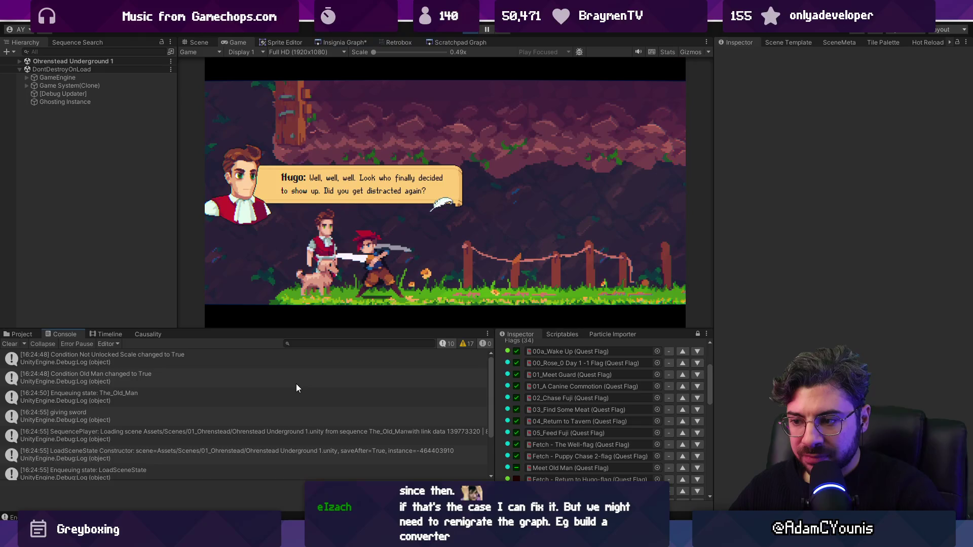
{"action": "mouse_move", "coordinate": [341, 540]}
{"action": "left_click", "coordinate": [214, 437]}
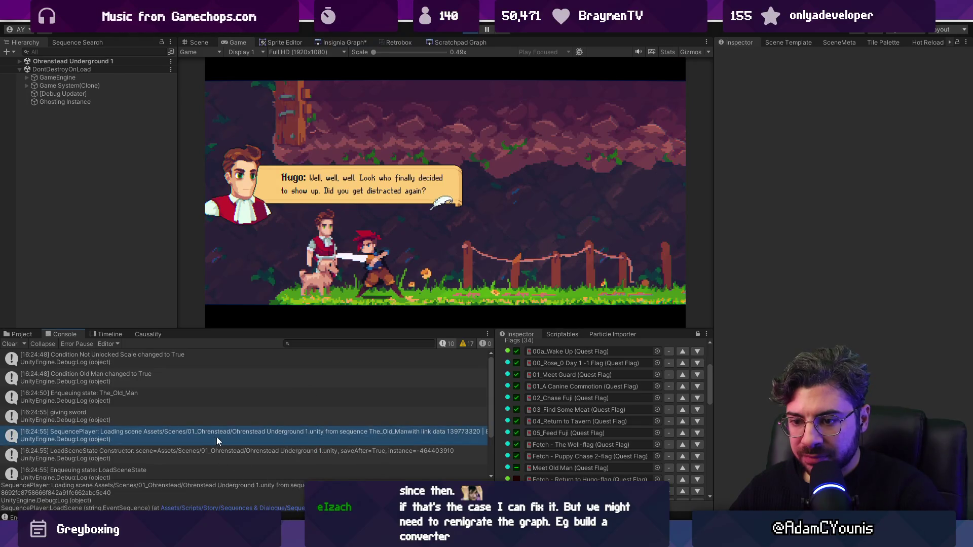
Step: Uncomment the matchesComponentID alternative on line 1231 of Engine.cs, then stop the running game
{"action": "key", "text": "alt+Tab"}
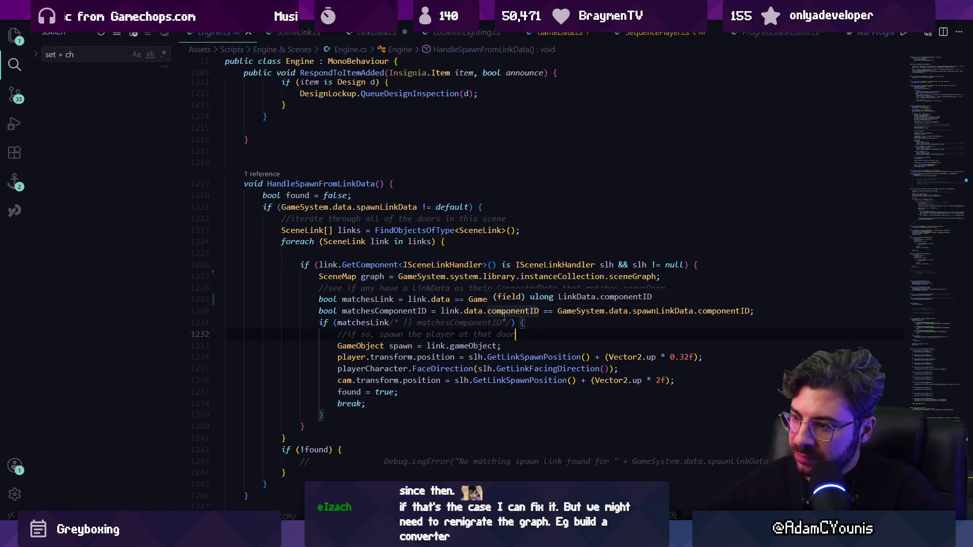
{"action": "left_click", "coordinate": [504, 322]}
{"action": "key", "text": "Delete"}
{"action": "key", "text": "Delete"}
{"action": "key", "text": "ctrl+Left"}
{"action": "key", "text": "ctrl+Left"}
{"action": "key", "text": "ctrl+Left"}
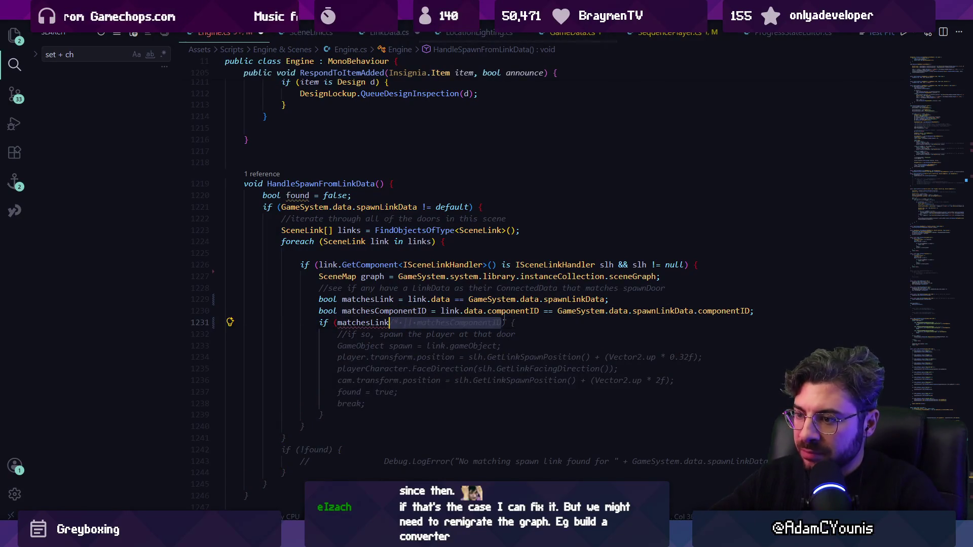
{"action": "key", "text": "BackSpace"}
{"action": "key", "text": "BackSpace"}
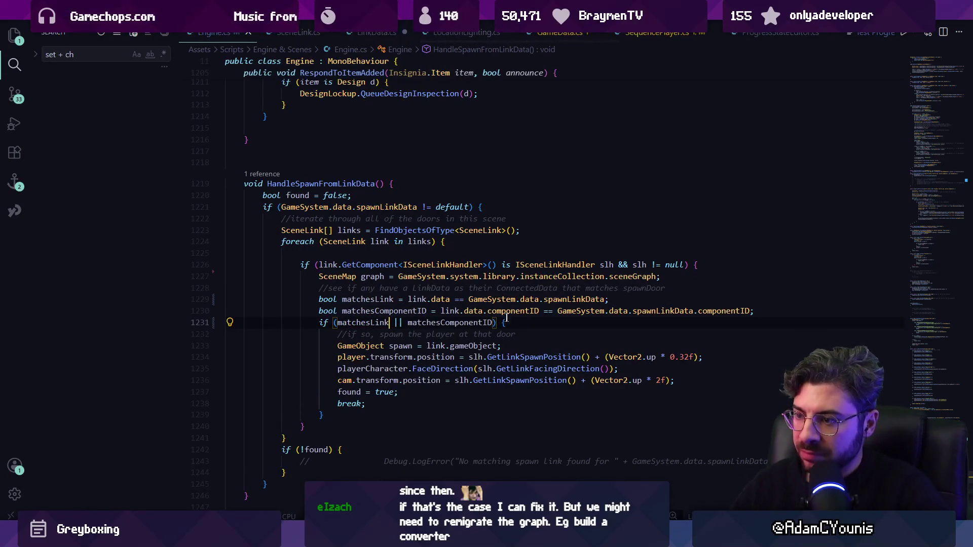
{"action": "key", "text": "alt+Tab"}
{"action": "left_click", "coordinate": [473, 31]}
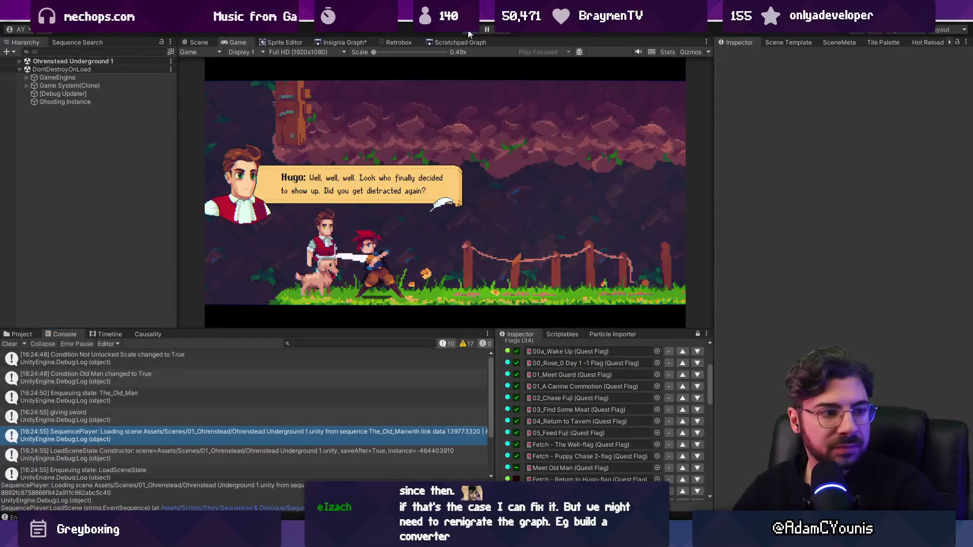
Step: Restart Play mode with the new code, skip the opening cutscene, then show the Insignia Graph
{"action": "key", "text": "ctrl+p"}
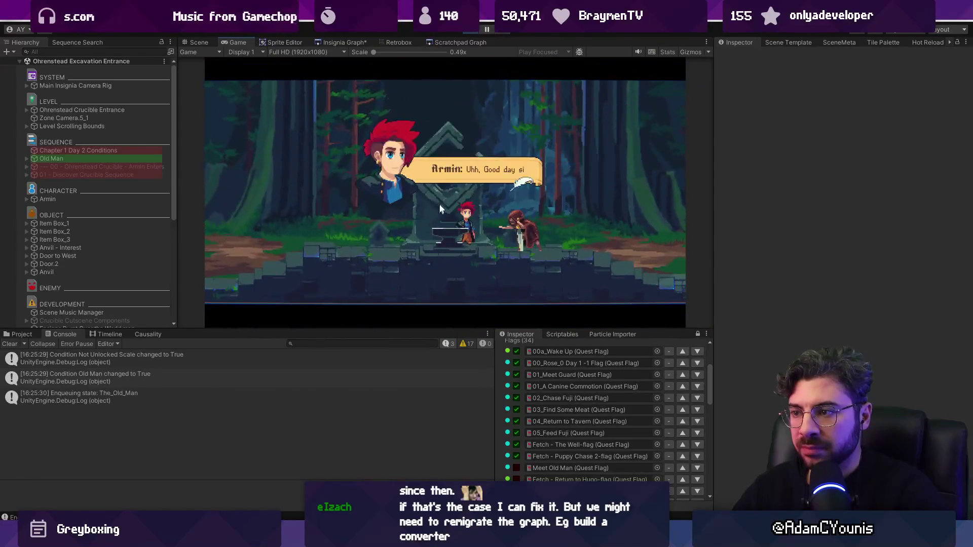
{"action": "key", "text": "Escape"}
{"action": "left_click", "coordinate": [440, 202]}
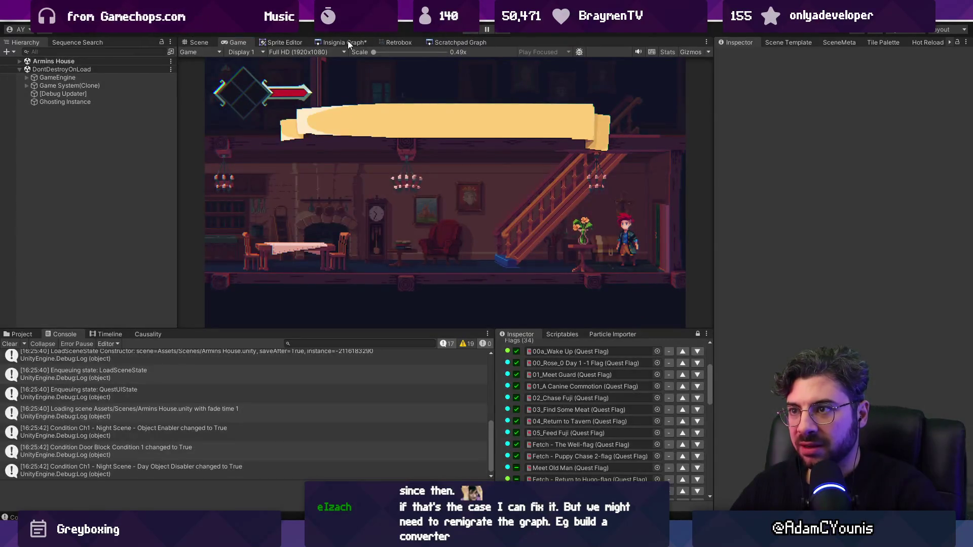
{"action": "left_click", "coordinate": [348, 43]}
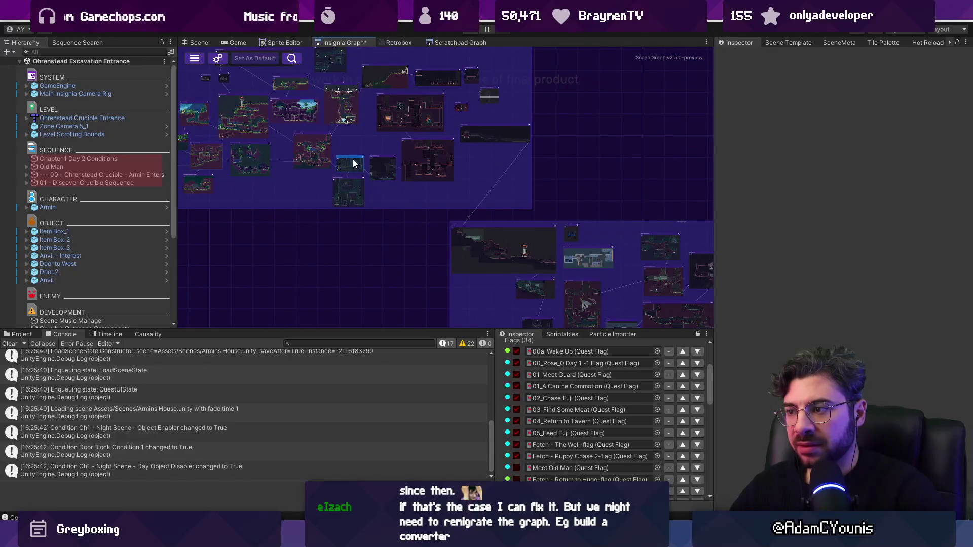
Step: Save the scene graph and launch the game from the Cheverton room, saving the current scene
{"action": "key", "text": "ctrl+s"}
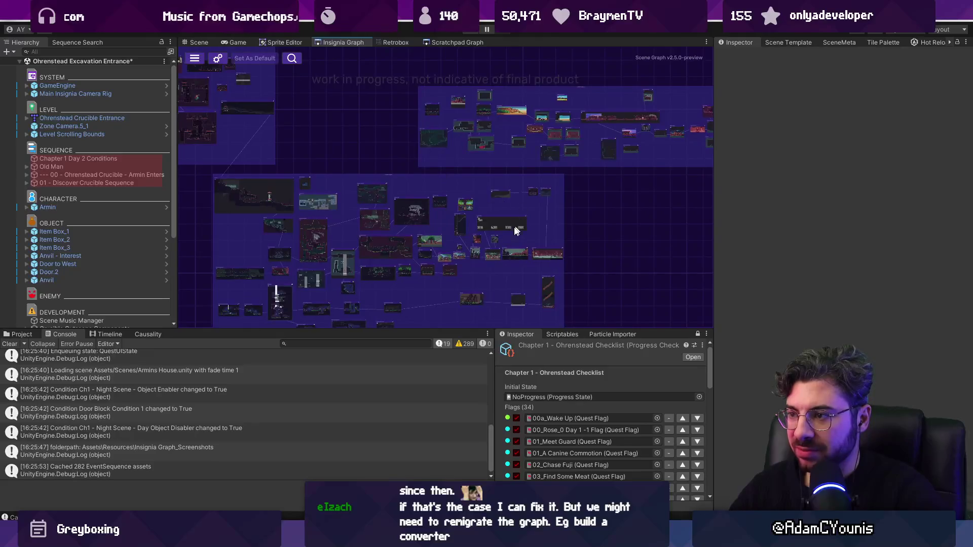
{"action": "scroll", "coordinate": [324, 256], "scroll_direction": "up", "scroll_amount": 8}
{"action": "double_click", "coordinate": [325, 255]}
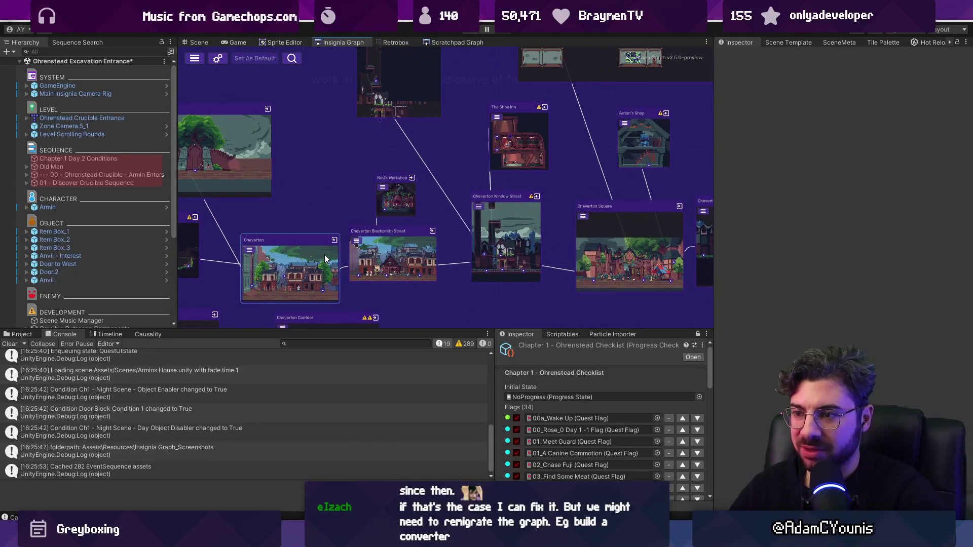
{"action": "left_click", "coordinate": [466, 287]}
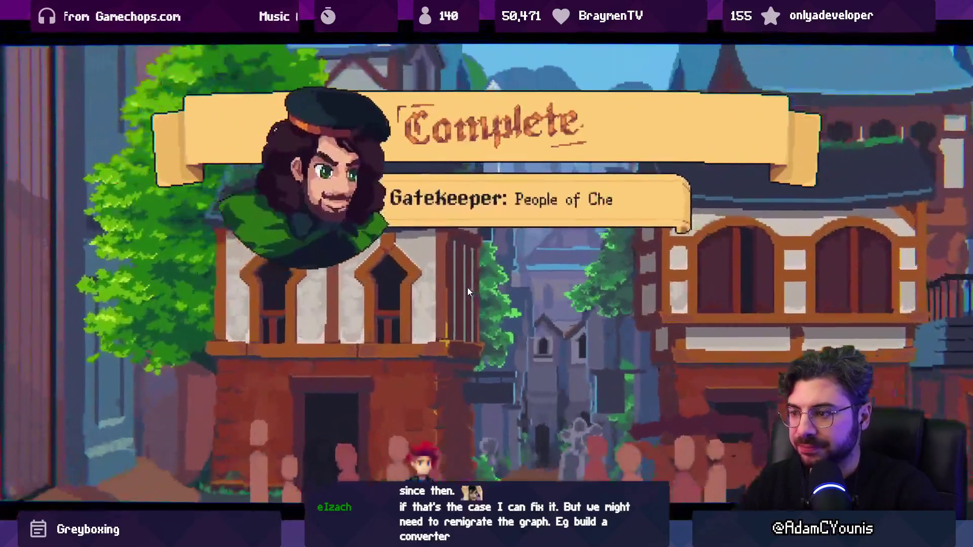
Step: Skip the cutscene and walk the character through the smithy and inn doors
{"action": "key", "text": "Escape"}
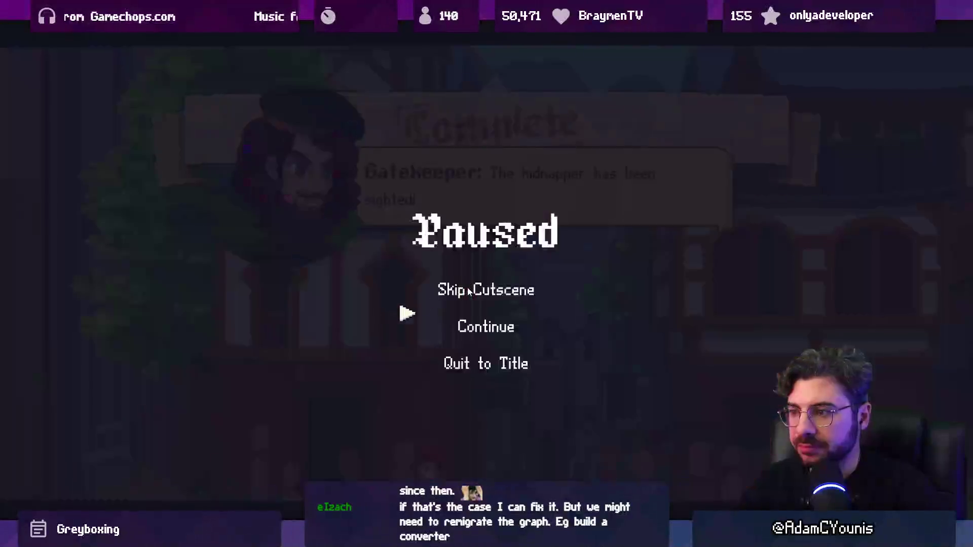
{"action": "key", "text": "Return"}
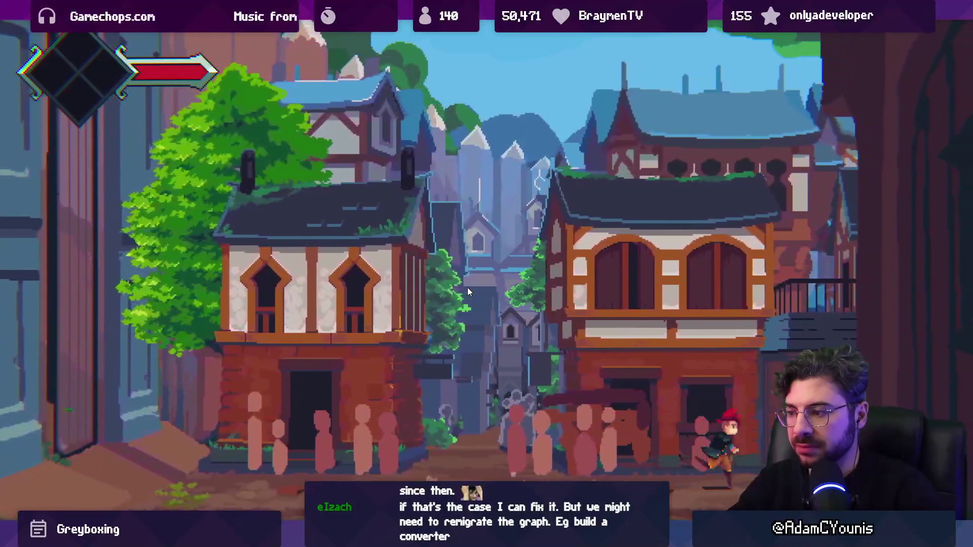
{"action": "key", "text": "Escape"}
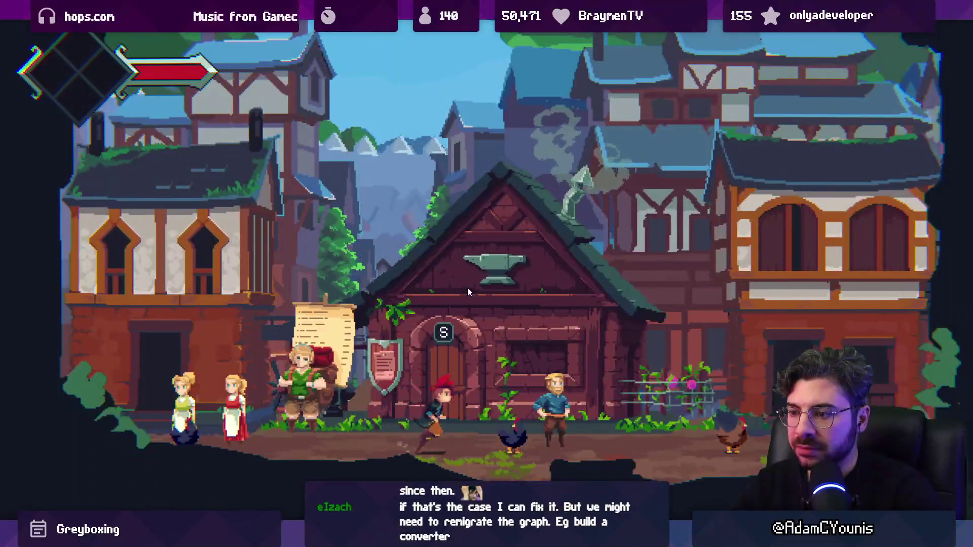
{"action": "key", "text": "Left"}
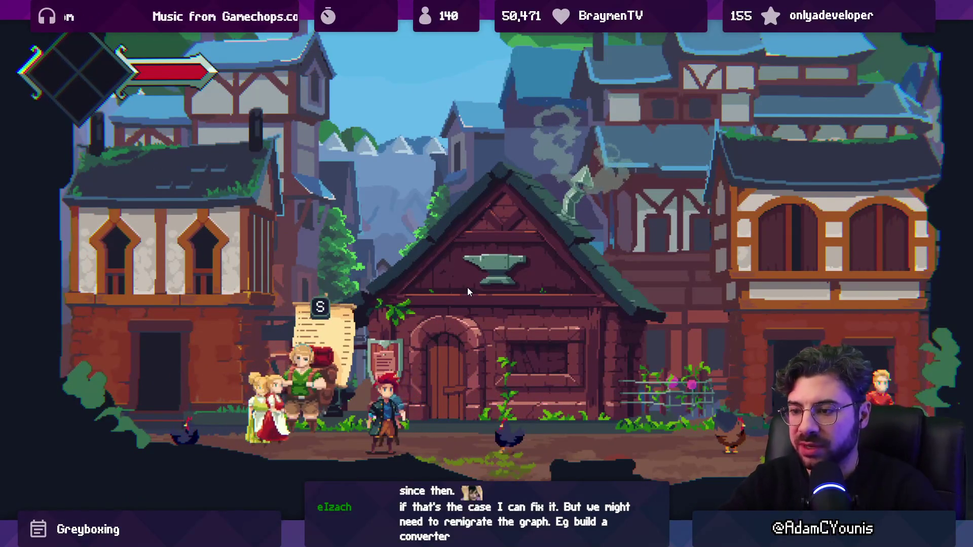
{"action": "key", "text": "Right"}
{"action": "key", "text": "s"}
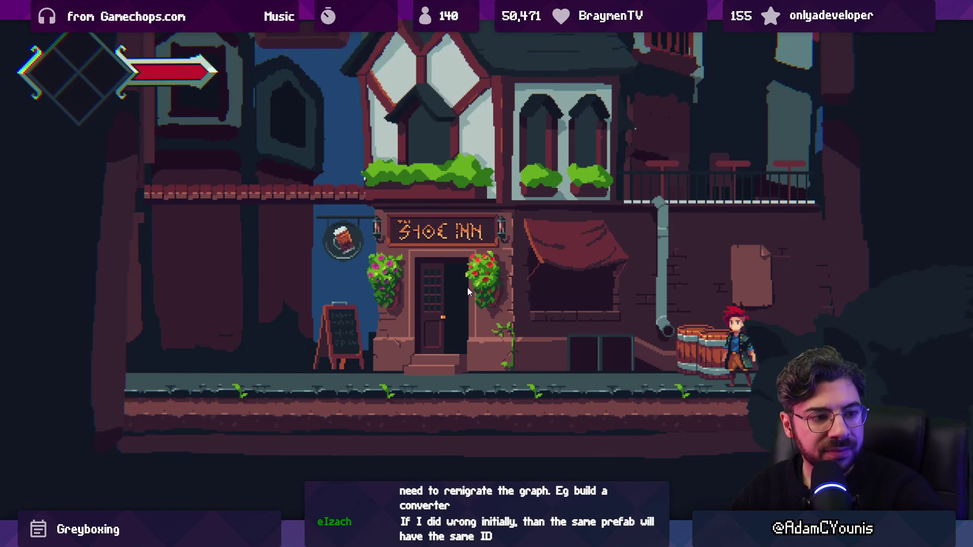
{"action": "key", "text": "Left"}
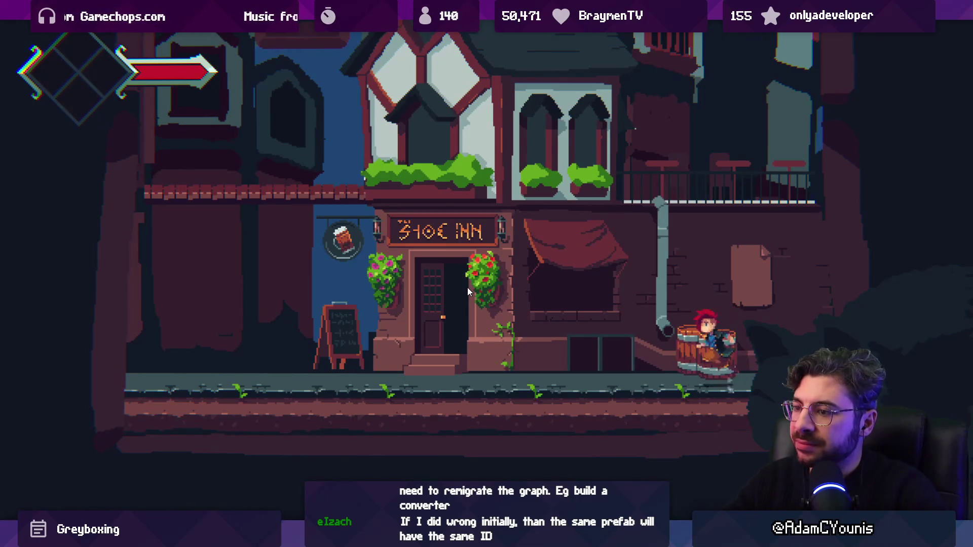
{"action": "key", "text": "space"}
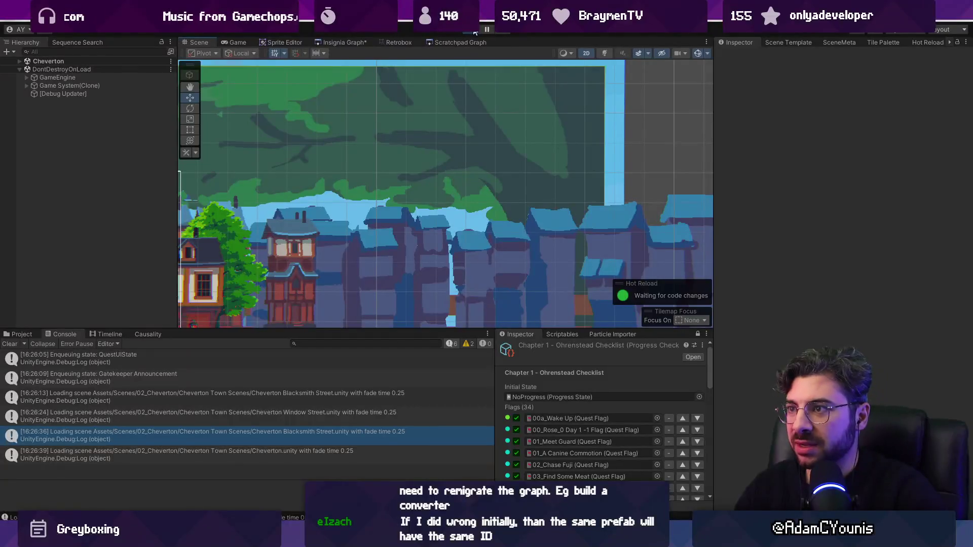
Step: Switch to VS Code showing HandleSpawnFromLinkData in Engine.cs
{"action": "key", "text": "alt+Tab"}
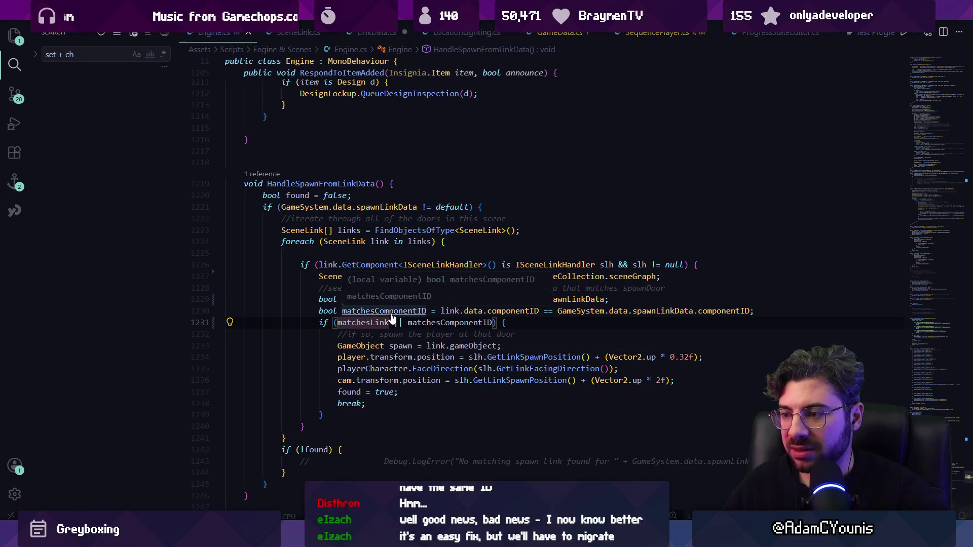
Step: Go to the LinkData struct definition and look over its componentID and scene fields
{"action": "left_click", "coordinate": [468, 310], "text": "ctrl"}
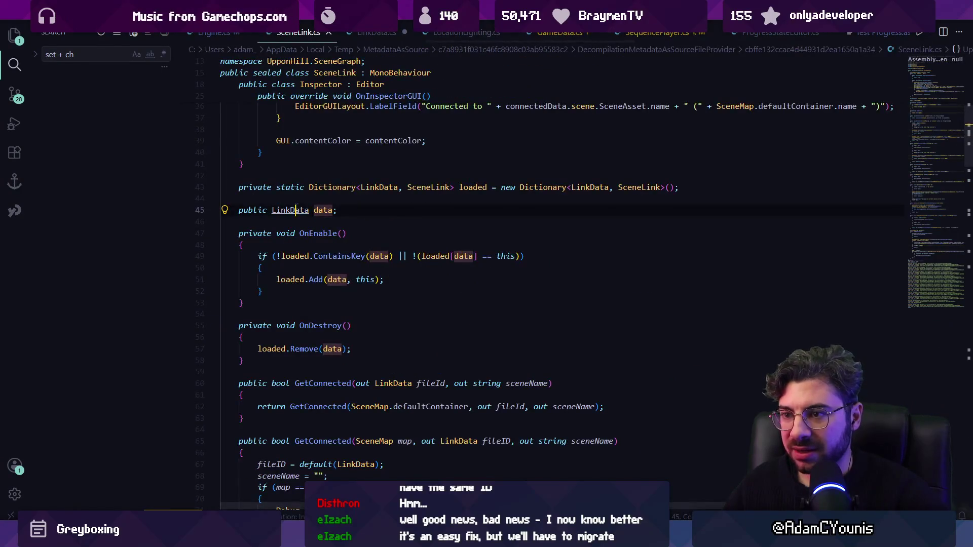
{"action": "left_click", "coordinate": [296, 212], "text": "ctrl"}
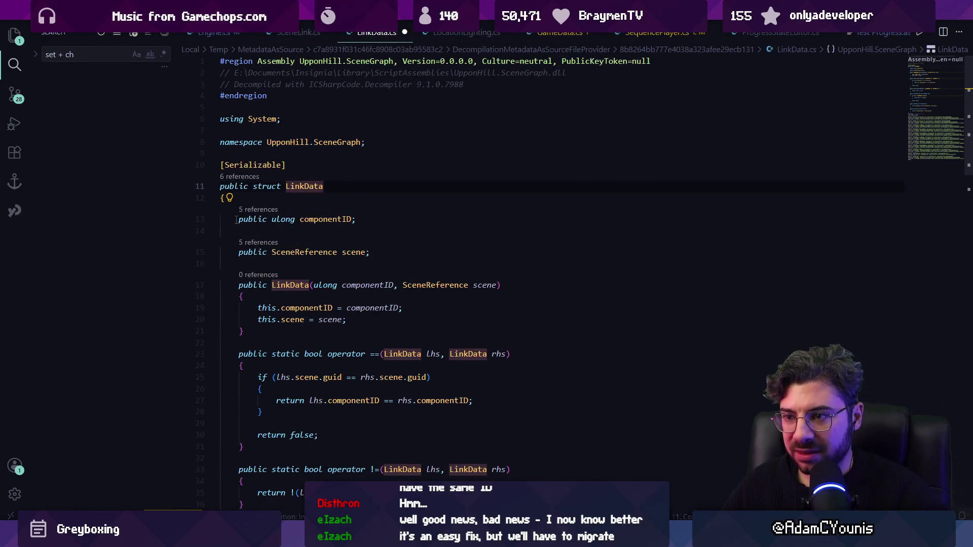
{"action": "left_click_drag", "start_coordinate": [235, 220], "coordinate": [434, 263]}
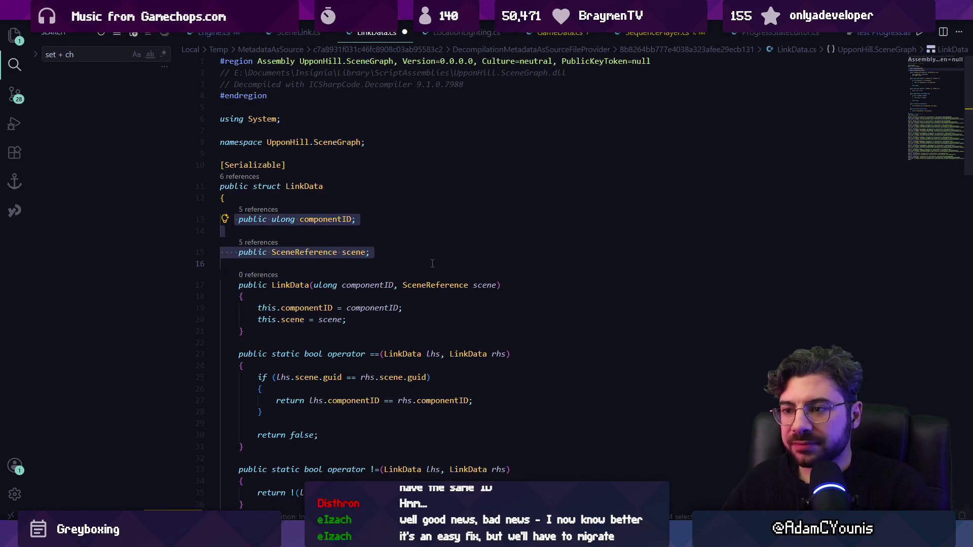
{"action": "left_click", "coordinate": [432, 263]}
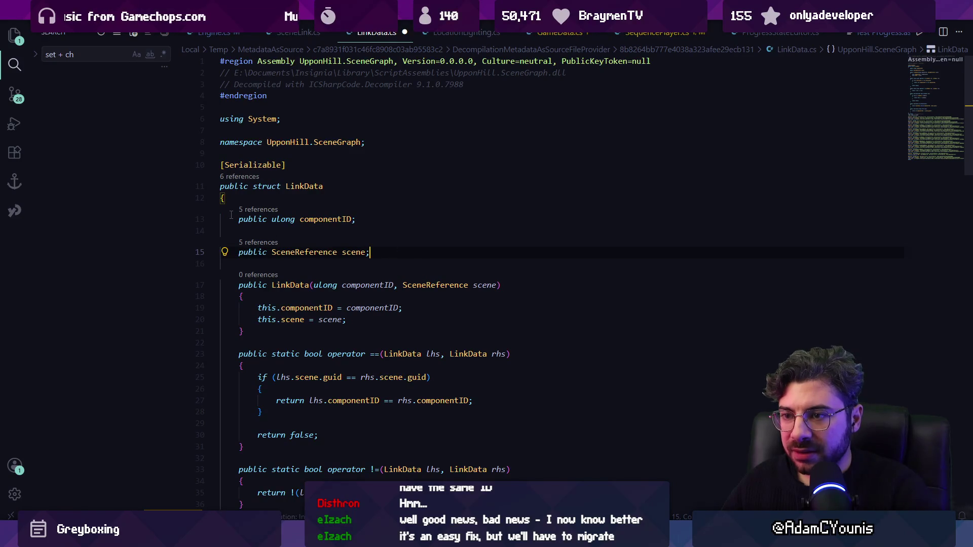
Step: Highlight every use of componentID in LinkData.cs, check SceneLink.cs, then return to Unity
{"action": "double_click", "coordinate": [308, 219]}
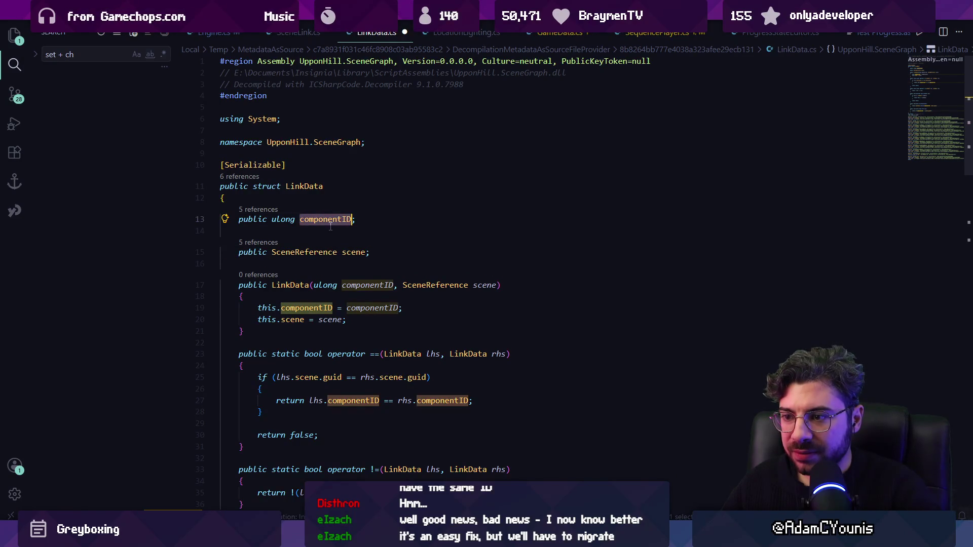
{"action": "scroll", "coordinate": [334, 238], "scroll_direction": "down", "scroll_amount": 2}
{"action": "scroll", "coordinate": [344, 213], "scroll_direction": "up", "scroll_amount": 2}
{"action": "left_click", "coordinate": [352, 201]}
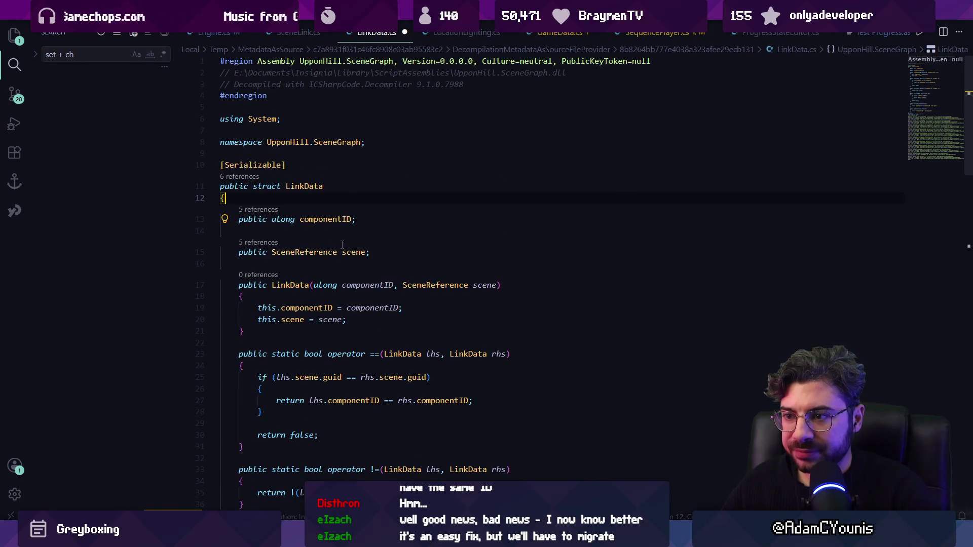
{"action": "left_click", "coordinate": [353, 251]}
{"action": "double_click", "coordinate": [324, 218]}
{"action": "scroll", "coordinate": [361, 269], "scroll_direction": "down", "scroll_amount": 4}
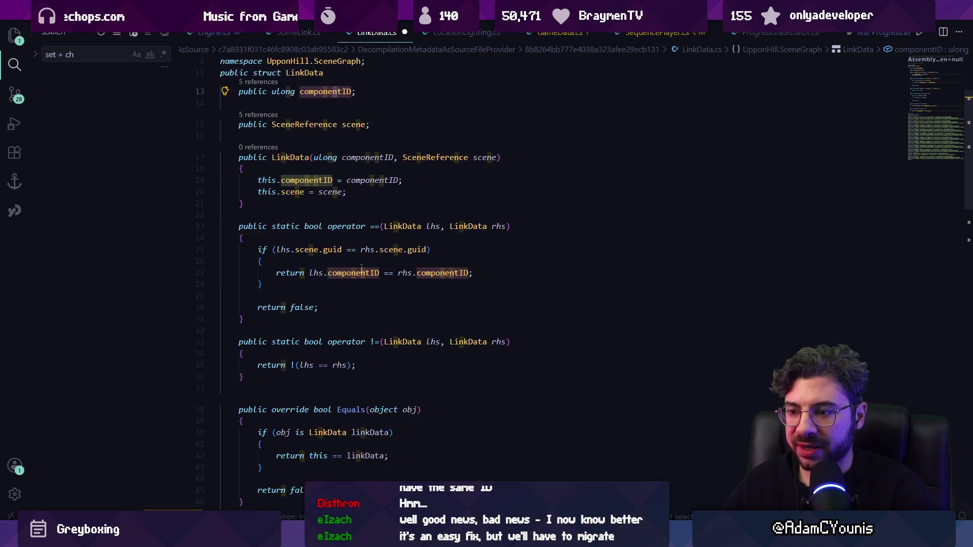
{"action": "scroll", "coordinate": [361, 266], "scroll_direction": "down", "scroll_amount": 2}
{"action": "scroll", "coordinate": [360, 262], "scroll_direction": "up", "scroll_amount": 5}
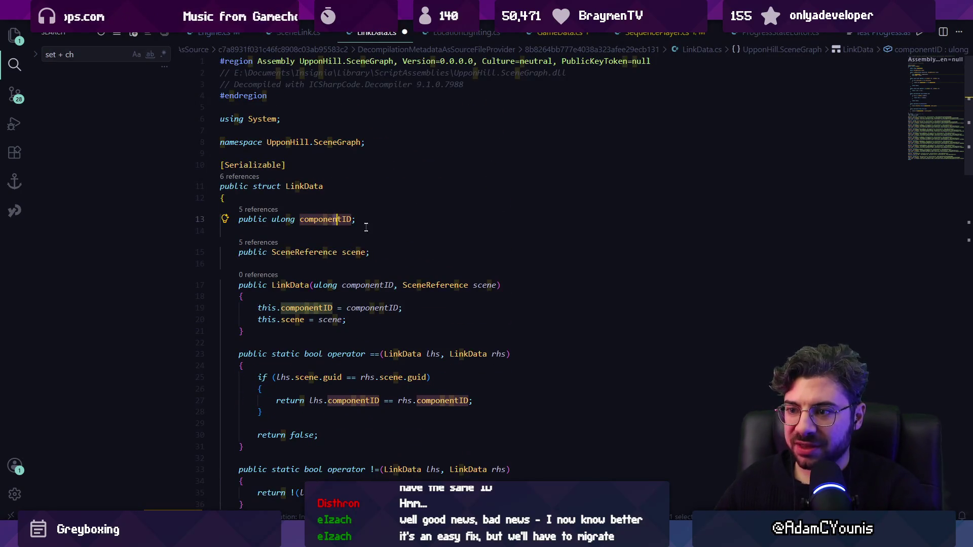
{"action": "key", "text": "alt+Left"}
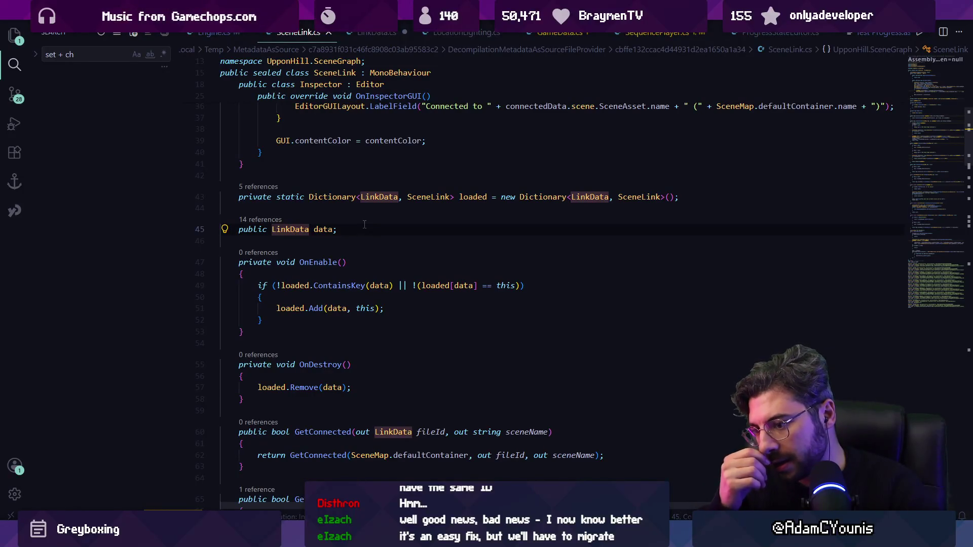
{"action": "key", "text": "alt+Tab"}
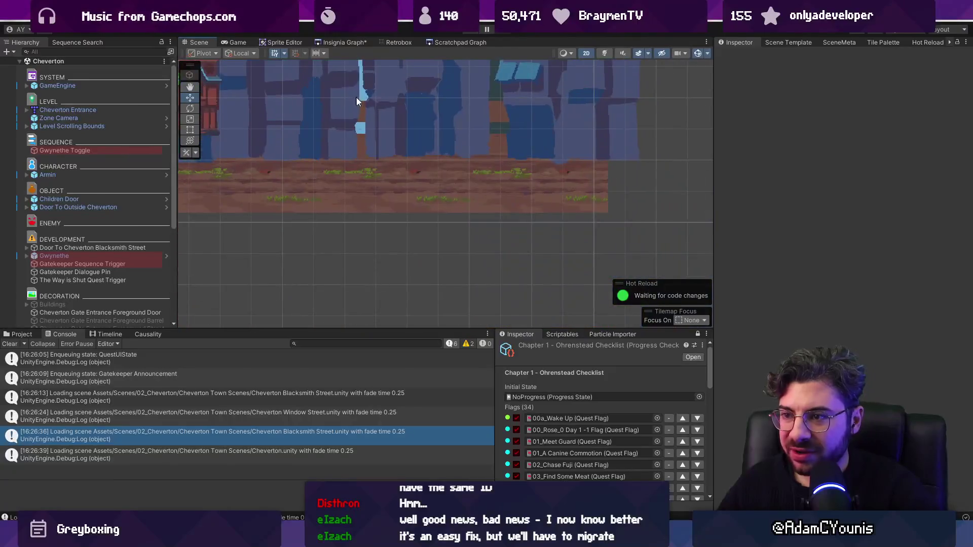
Step: Load Cheverton Blacksmith Street from the Insignia Graph and inspect the Chicken object
{"action": "left_click", "coordinate": [319, 42]}
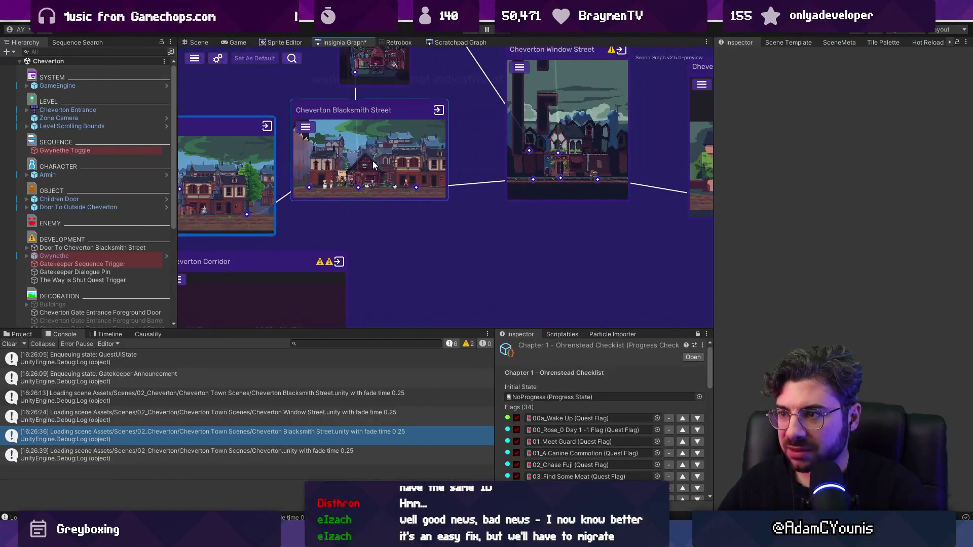
{"action": "double_click", "coordinate": [373, 160]}
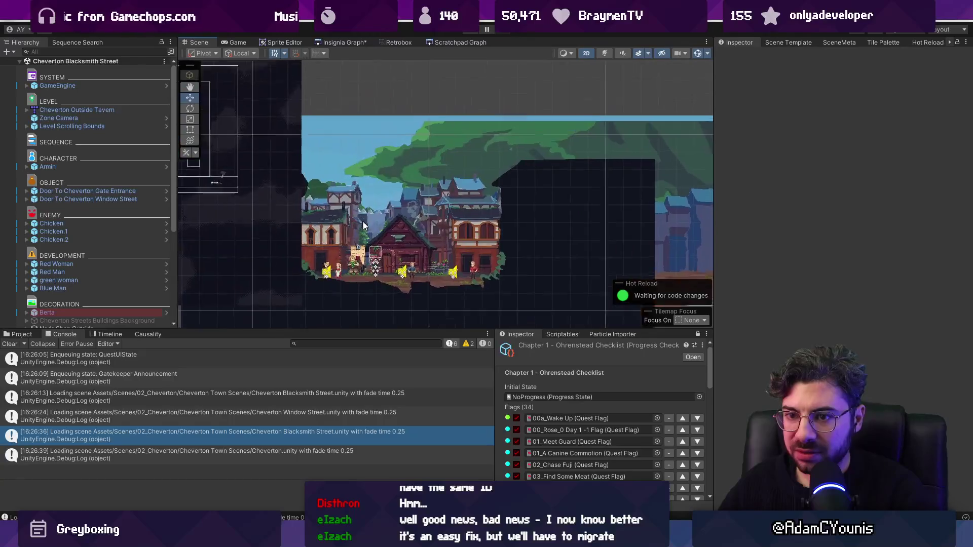
{"action": "left_click_drag", "start_coordinate": [410, 268], "coordinate": [580, 277]}
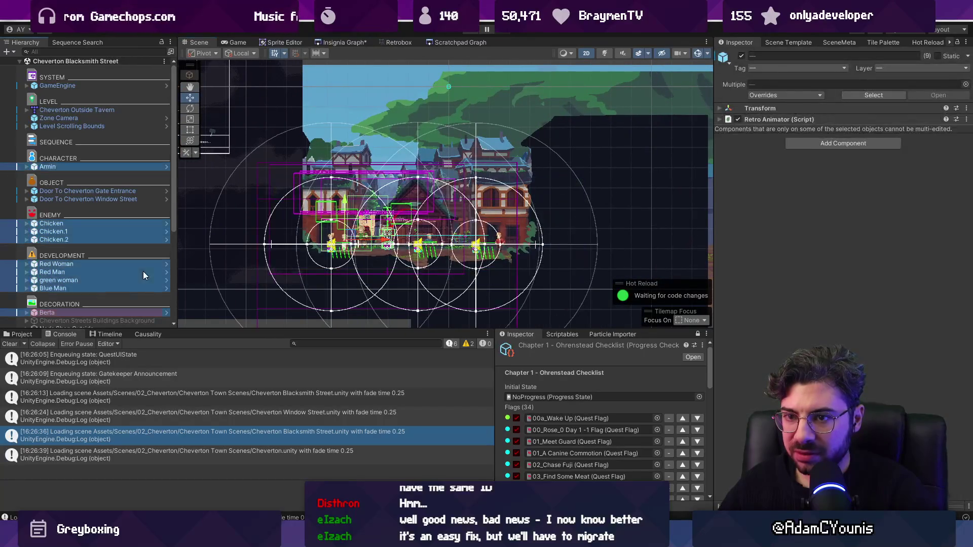
{"action": "left_click", "coordinate": [120, 222]}
{"action": "scroll", "coordinate": [238, 206], "scroll_direction": "up", "scroll_amount": 2}
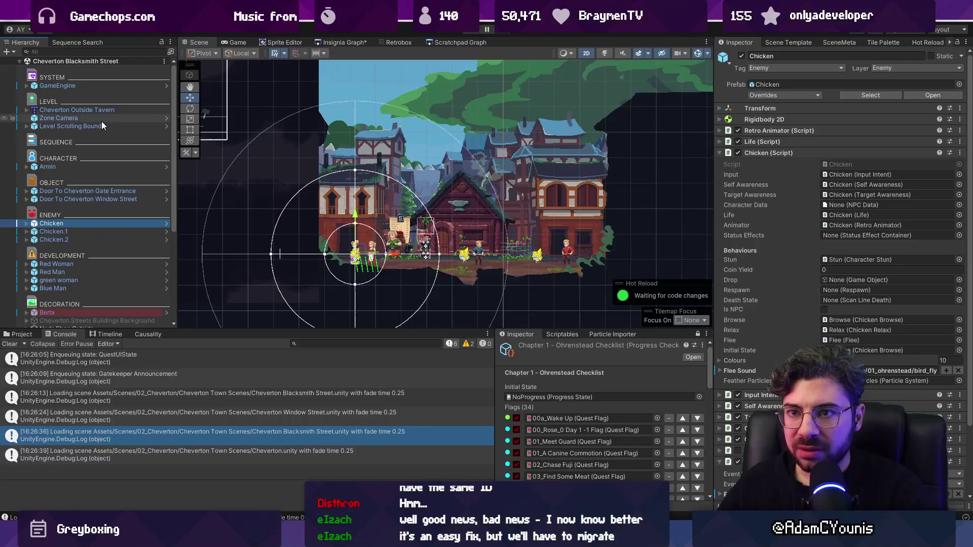
Step: Compare the Gate Entrance and Window Street door settings, ending on Gate Entrance, then return to SceneLink.cs
{"action": "left_click", "coordinate": [88, 191]}
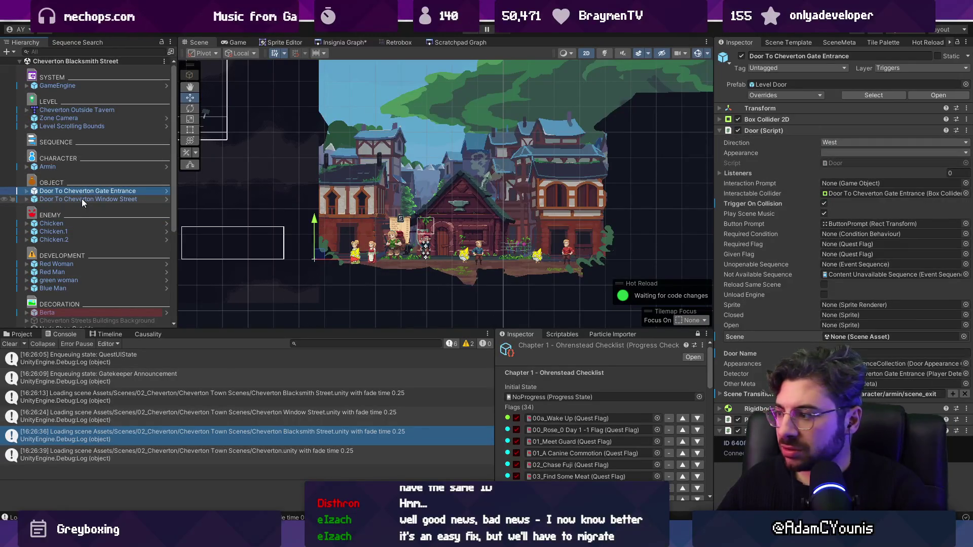
{"action": "left_click", "coordinate": [90, 201]}
{"action": "left_click", "coordinate": [92, 192]}
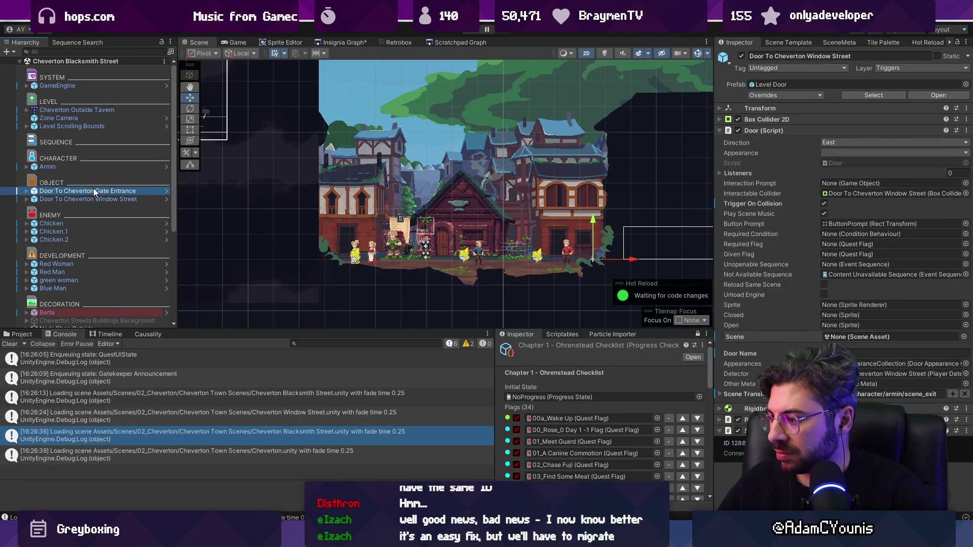
{"action": "left_click", "coordinate": [72, 199]}
{"action": "left_click", "coordinate": [71, 191]}
{"action": "left_click", "coordinate": [71, 198]}
{"action": "left_click", "coordinate": [74, 192]}
{"action": "left_click", "coordinate": [74, 197]}
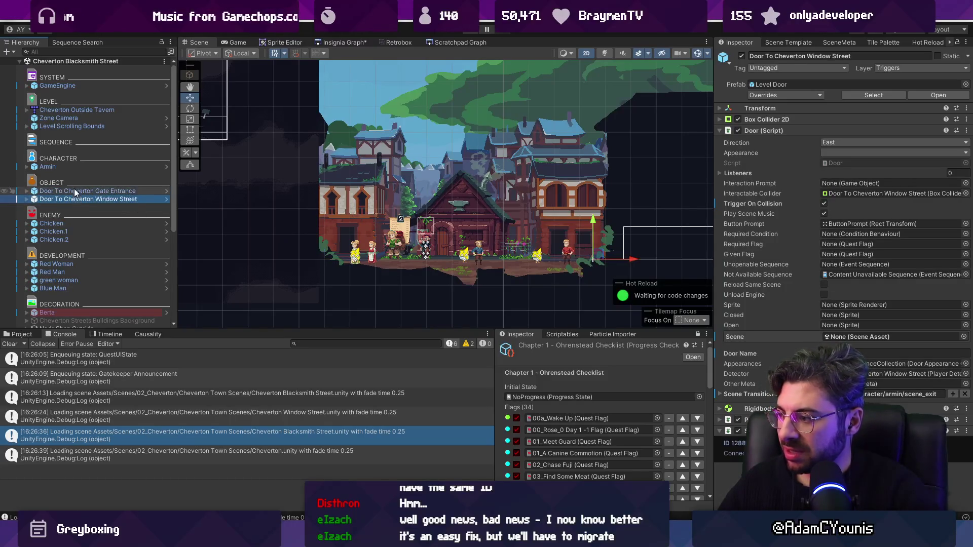
{"action": "left_click", "coordinate": [74, 191]}
{"action": "left_click", "coordinate": [76, 197]}
{"action": "left_click", "coordinate": [75, 191]}
{"action": "left_click", "coordinate": [75, 198]}
{"action": "left_click", "coordinate": [77, 191]}
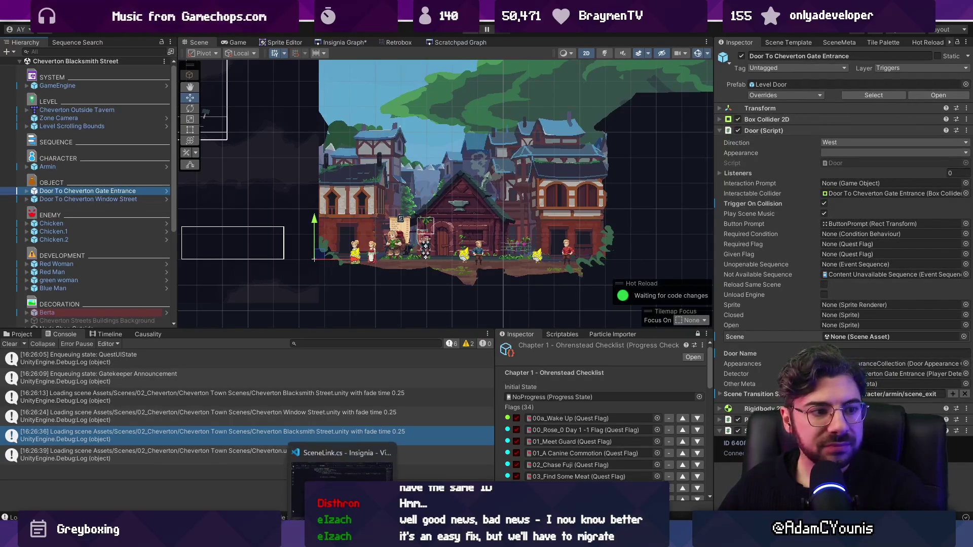
{"action": "left_click", "coordinate": [340, 459]}
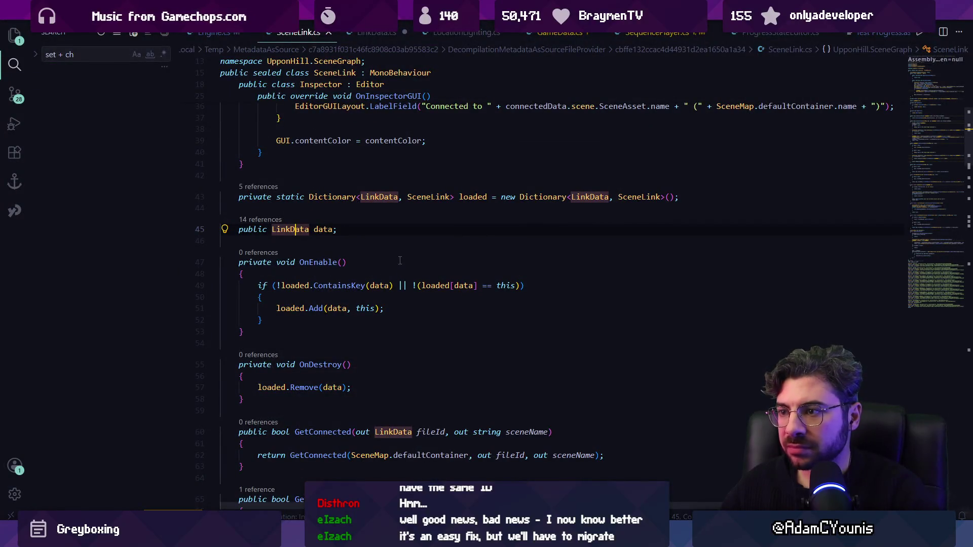
Step: Close LinkData.cs, discarding its unsaved changes
{"action": "scroll", "coordinate": [399, 247], "scroll_direction": "up", "scroll_amount": 5}
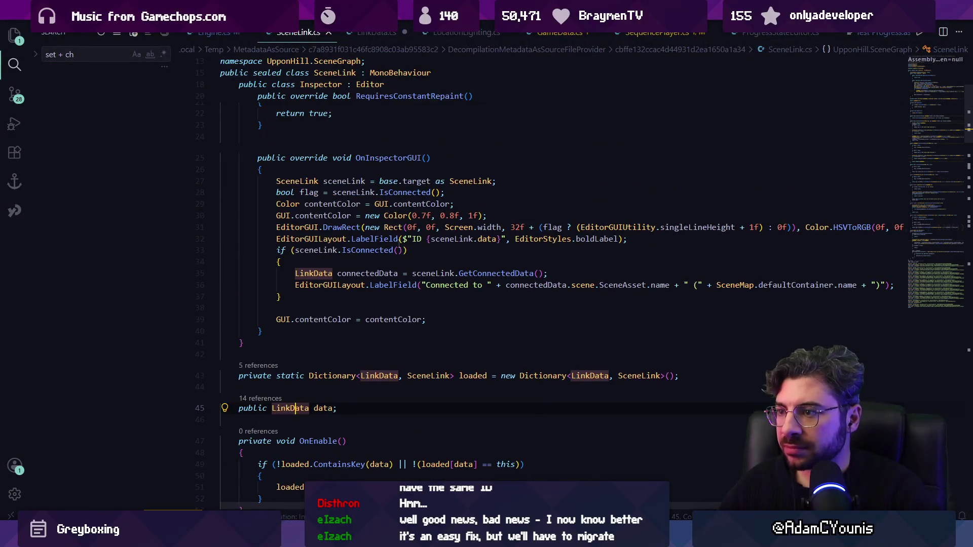
{"action": "left_click", "coordinate": [359, 33]}
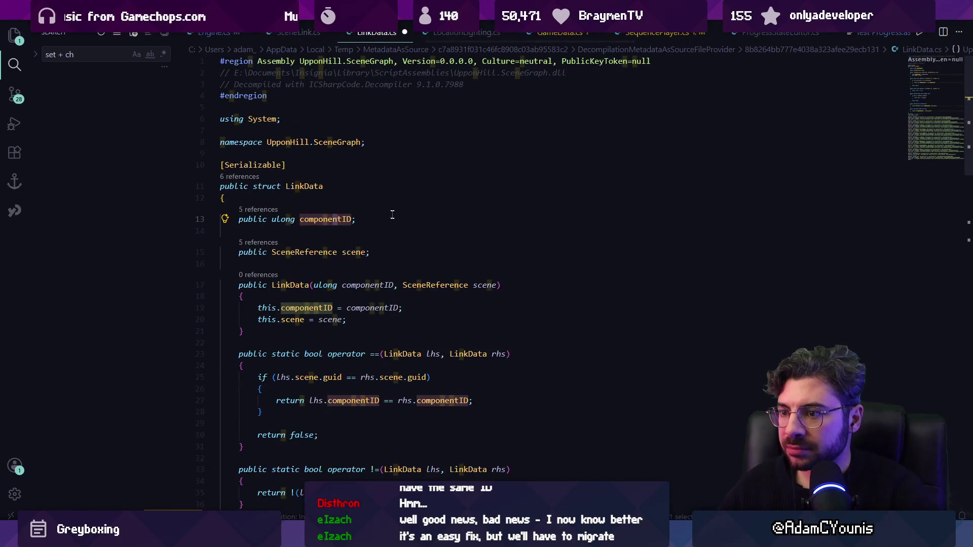
{"action": "scroll", "coordinate": [392, 214], "scroll_direction": "down", "scroll_amount": 3}
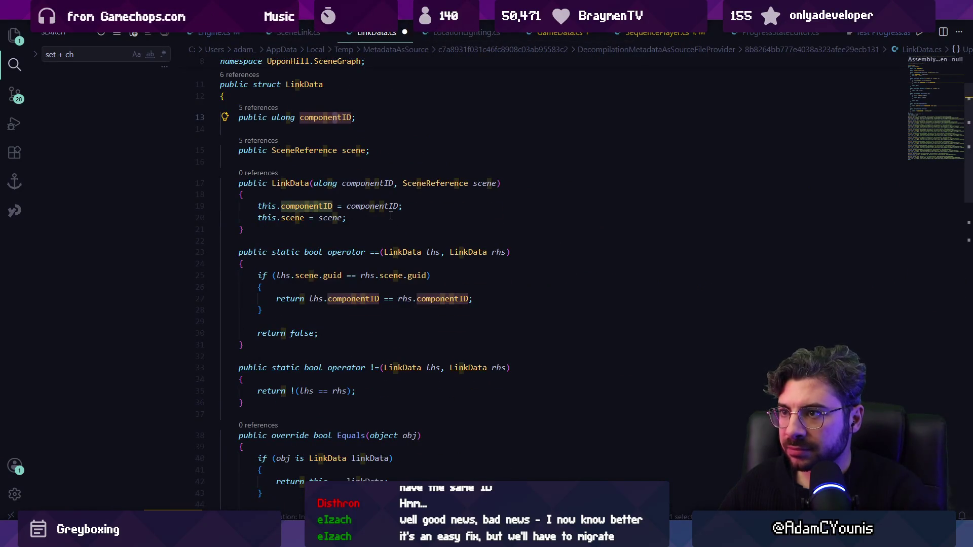
{"action": "key", "text": "ctrl+w"}
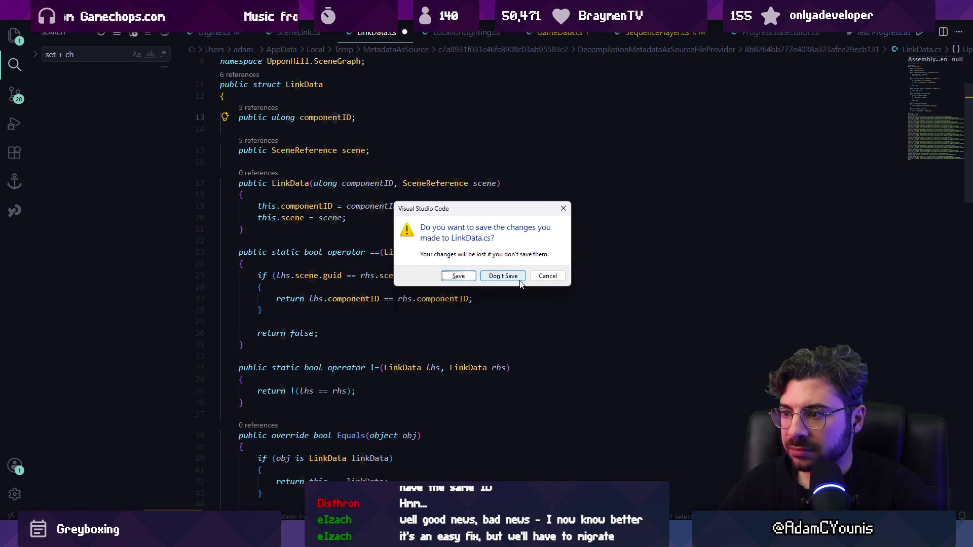
{"action": "left_click", "coordinate": [500, 276]}
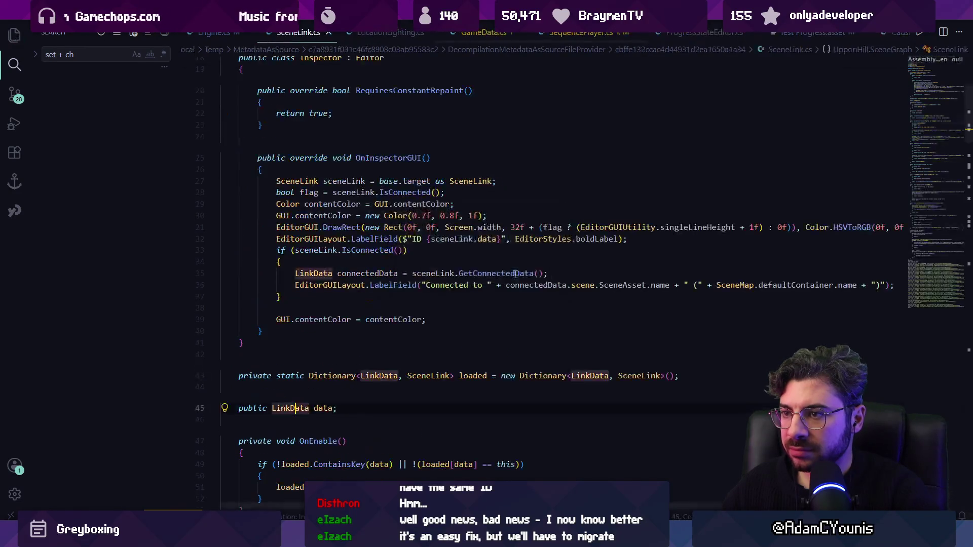
Step: Examine the link.data and spawnLinkData comparison on line 1229 of Engine.cs
{"action": "left_click", "coordinate": [214, 32]}
{"action": "left_click", "coordinate": [451, 299]}
{"action": "left_click", "coordinate": [515, 300]}
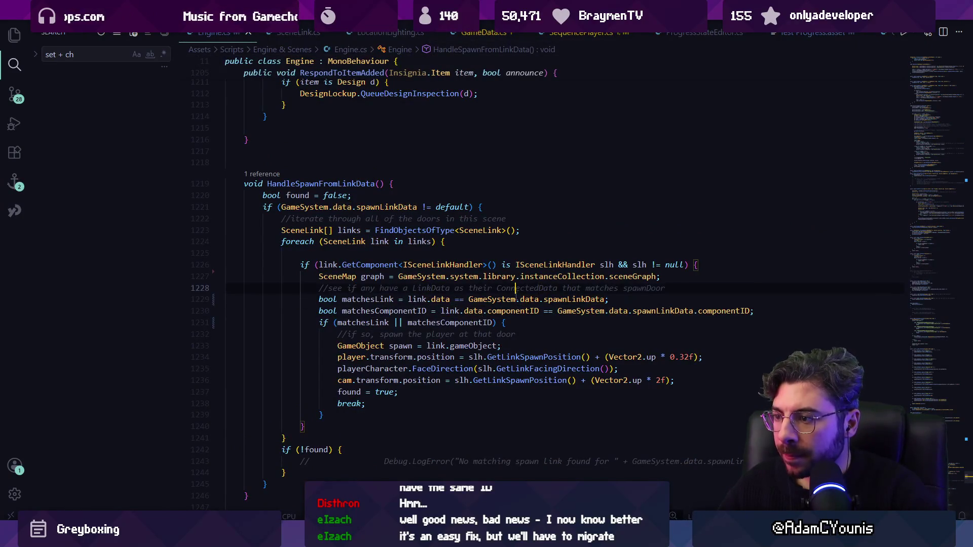
{"action": "left_click", "coordinate": [405, 322]}
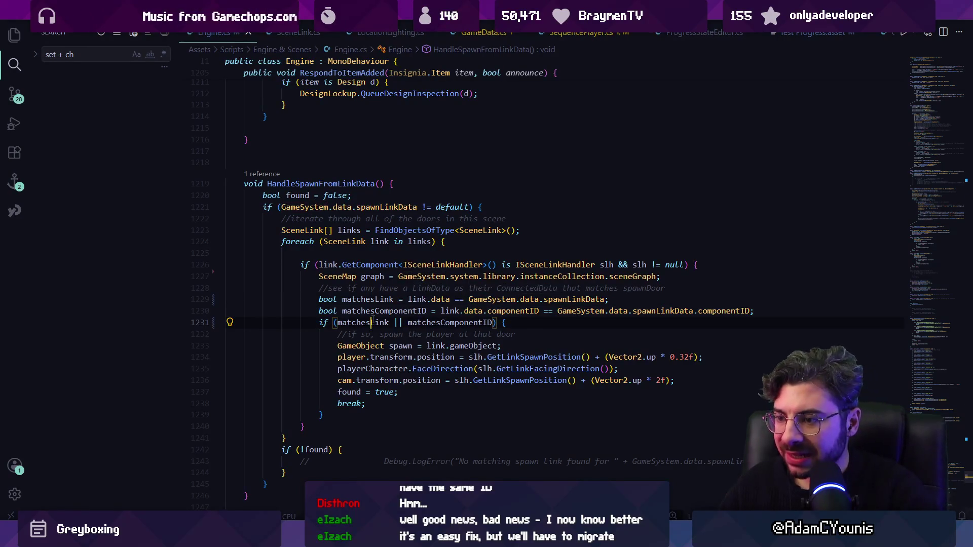
{"action": "left_click", "coordinate": [449, 299]}
{"action": "key", "text": "Right"}
{"action": "key", "text": "Right"}
{"action": "key", "text": "Right"}
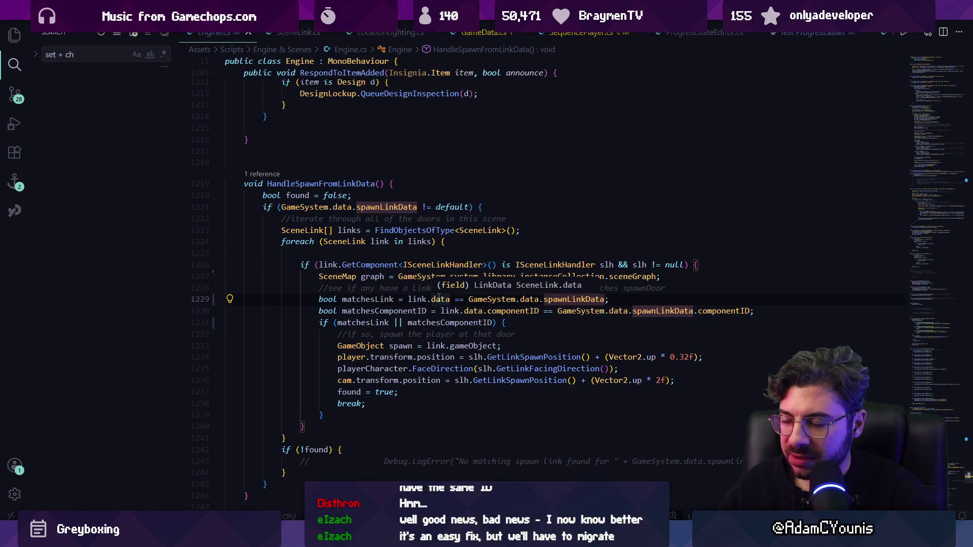
{"action": "left_click", "coordinate": [546, 299]}
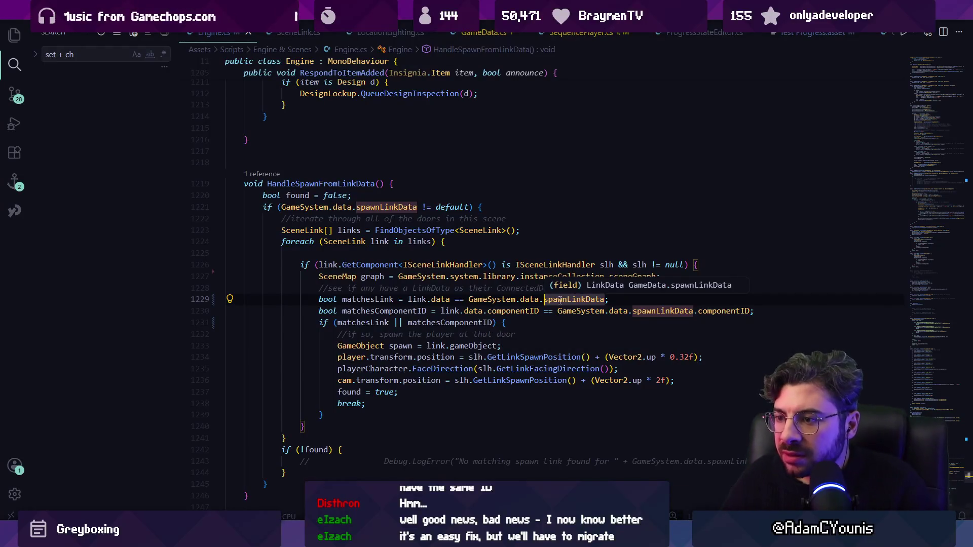
{"action": "left_click", "coordinate": [440, 299]}
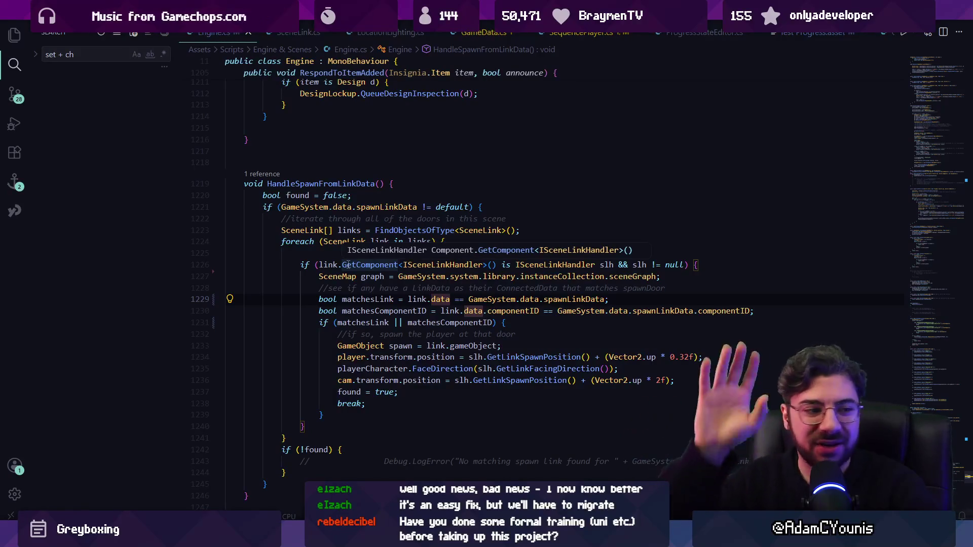
{"action": "left_click", "coordinate": [705, 276]}
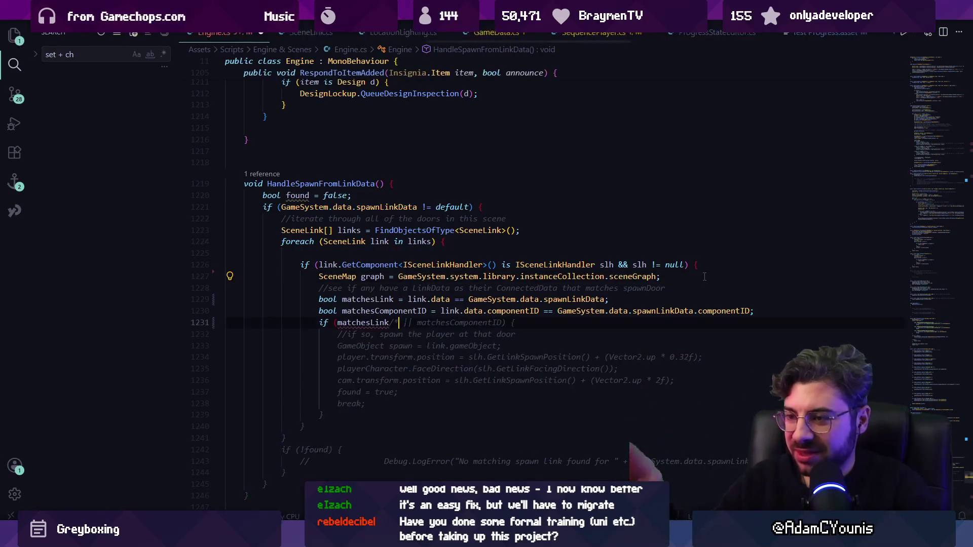
Step: Undo back to the GetConnectedData version, delete the Debug.Log line 1228, and save Engine.cs
{"action": "key", "text": "ctrl+z"}
{"action": "key", "text": "ctrl+z"}
{"action": "key", "text": "ctrl+z"}
{"action": "key", "text": "ctrl+z"}
{"action": "key", "text": "ctrl+z"}
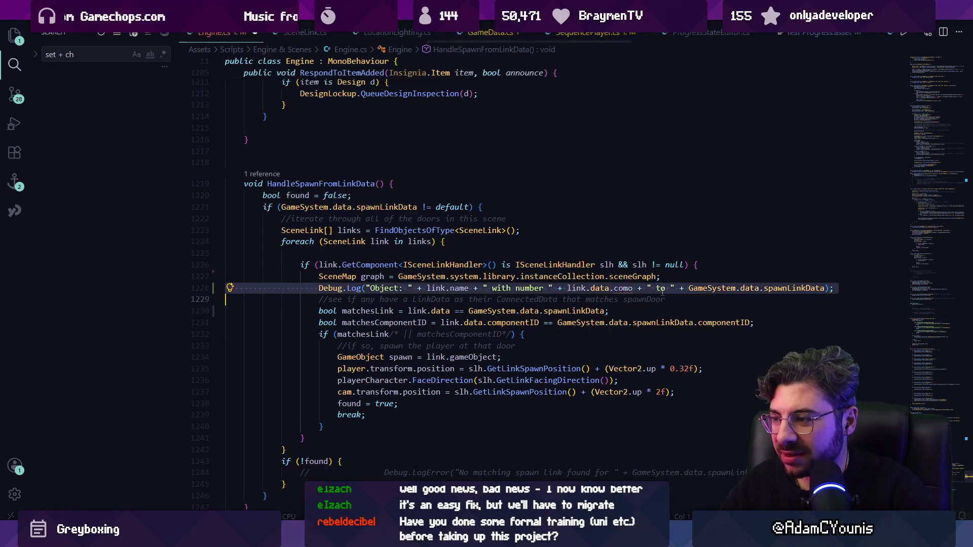
{"action": "key", "text": "ctrl+z"}
{"action": "key", "text": "ctrl+z"}
{"action": "key", "text": "ctrl+z"}
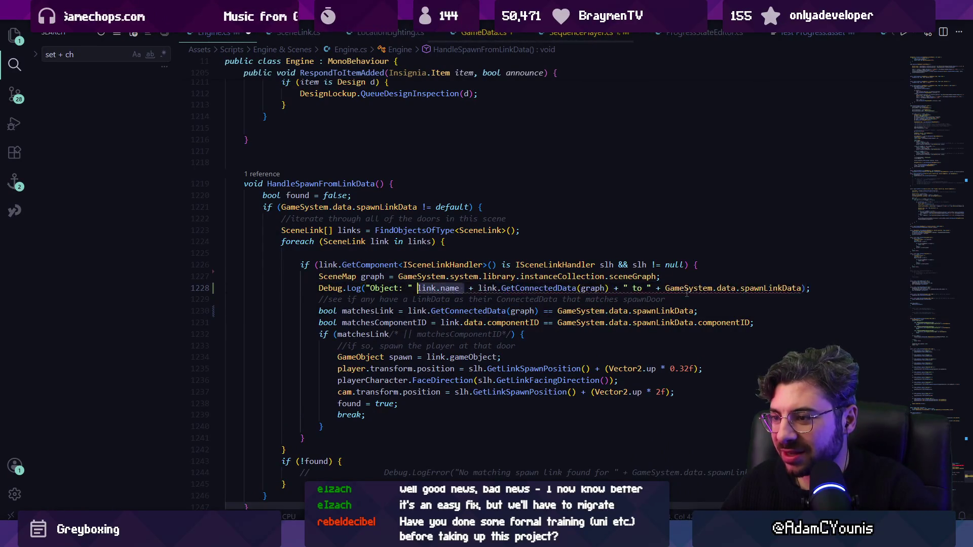
{"action": "key", "text": "ctrl+z"}
{"action": "key", "text": "ctrl+z"}
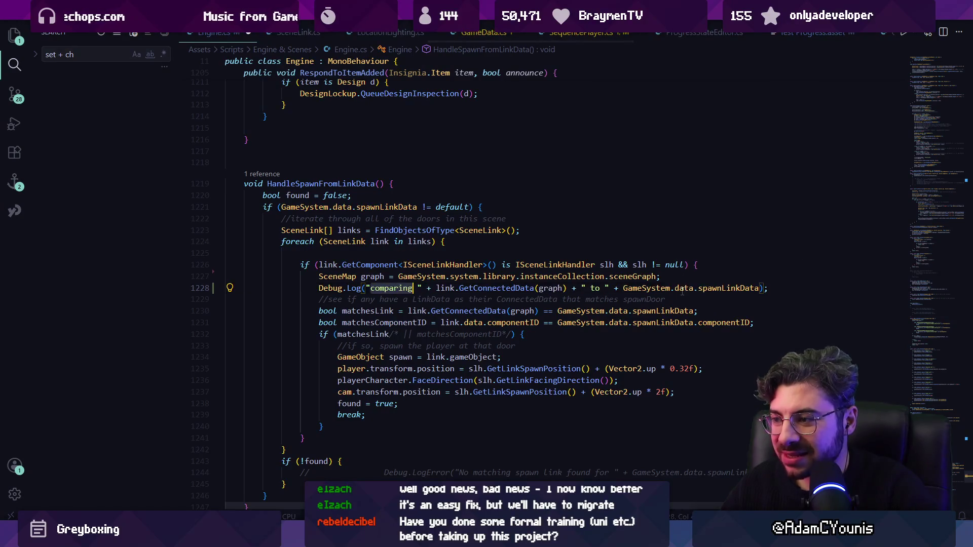
{"action": "key", "text": "ctrl+z"}
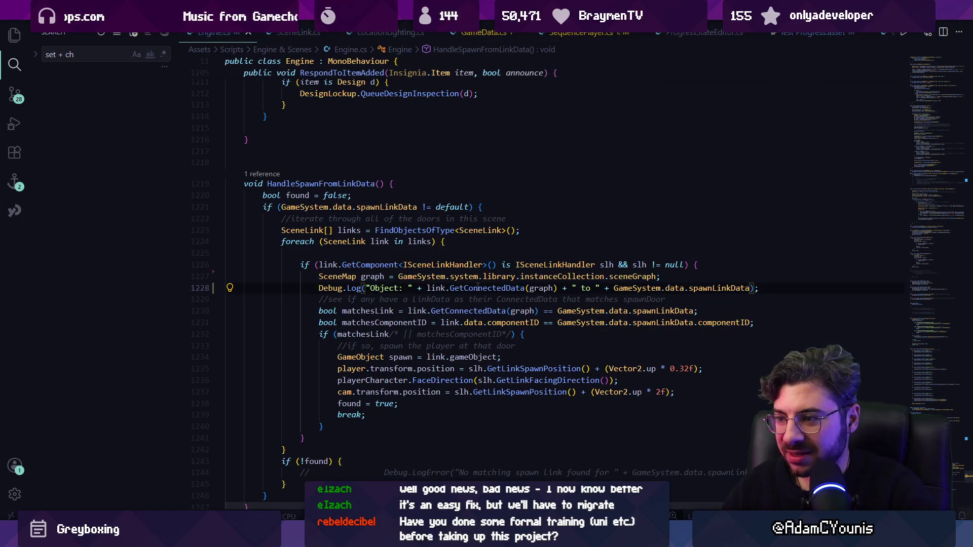
{"action": "triple_click", "coordinate": [589, 287]}
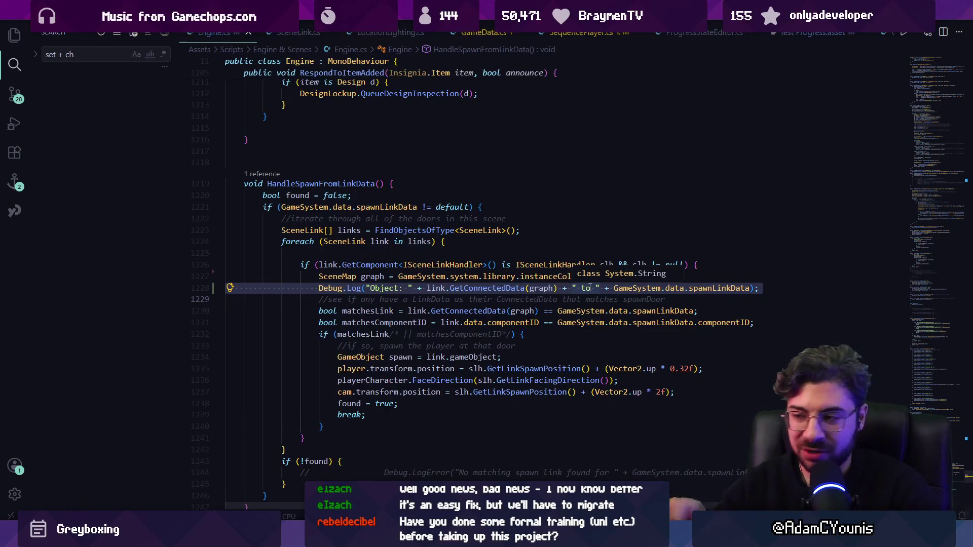
{"action": "key", "text": "Delete"}
{"action": "key", "text": "ctrl+s"}
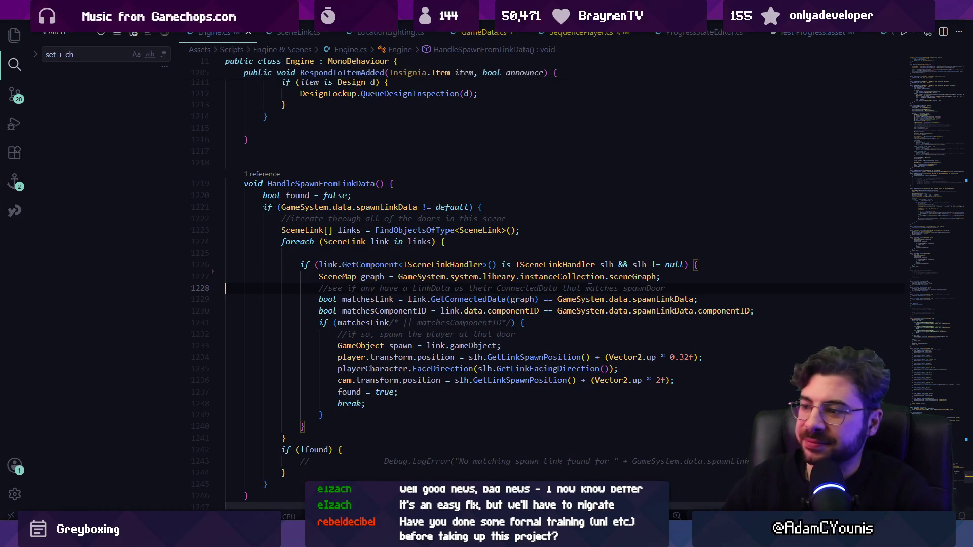
Step: Insert a blank line after line 1230 and select the whole foreach loop, lines 1224–1242
{"action": "left_click_drag", "start_coordinate": [389, 323], "coordinate": [506, 322]}
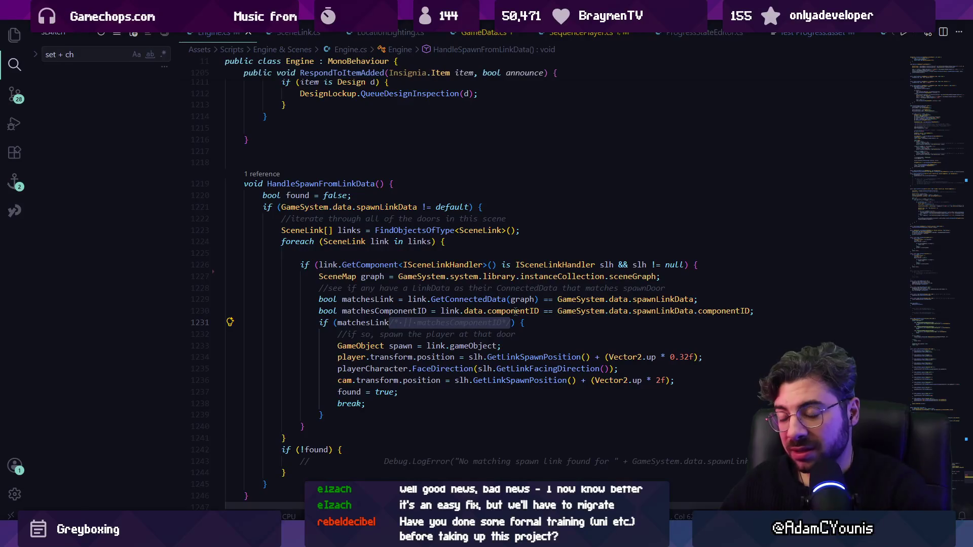
{"action": "key", "text": "Right"}
{"action": "left_click", "coordinate": [801, 311]}
{"action": "key", "text": "Return"}
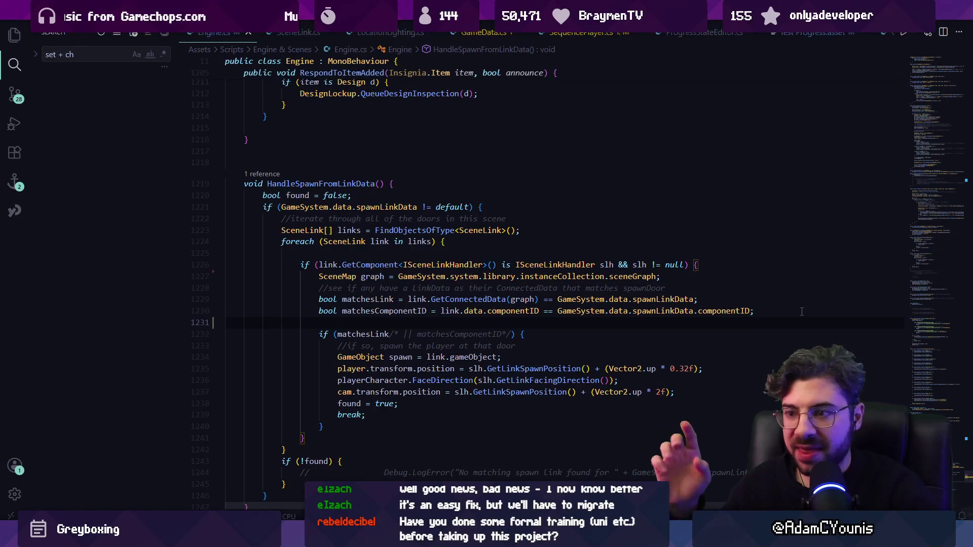
{"action": "left_click_drag", "start_coordinate": [288, 449], "coordinate": [290, 246]}
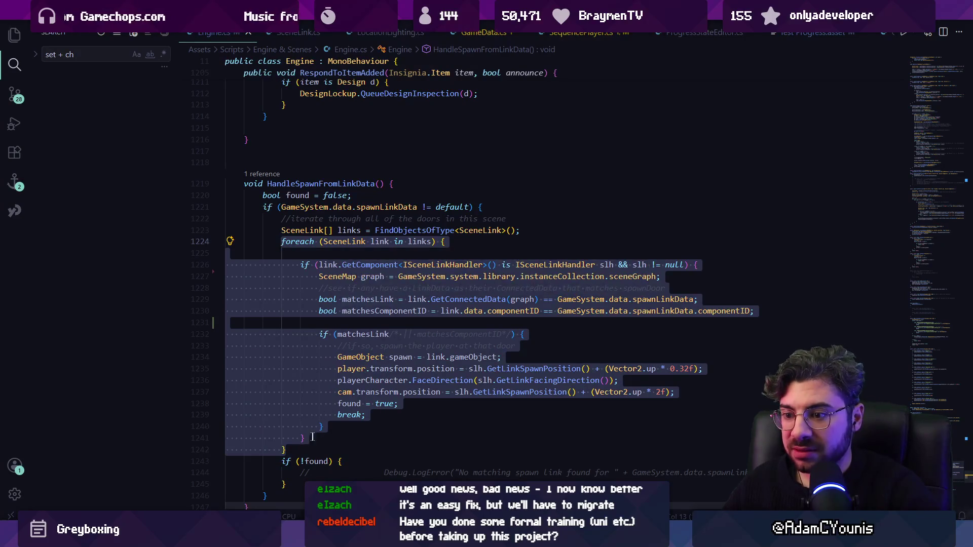
Step: Paste a duplicate foreach loop below the first and reduce its condition to matchesComponentID
{"action": "left_click", "coordinate": [418, 452]}
{"action": "key", "text": "Return"}
{"action": "key", "text": "Return"}
{"action": "key", "text": "ctrl+v"}
{"action": "scroll", "coordinate": [388, 308], "scroll_direction": "down", "scroll_amount": 7}
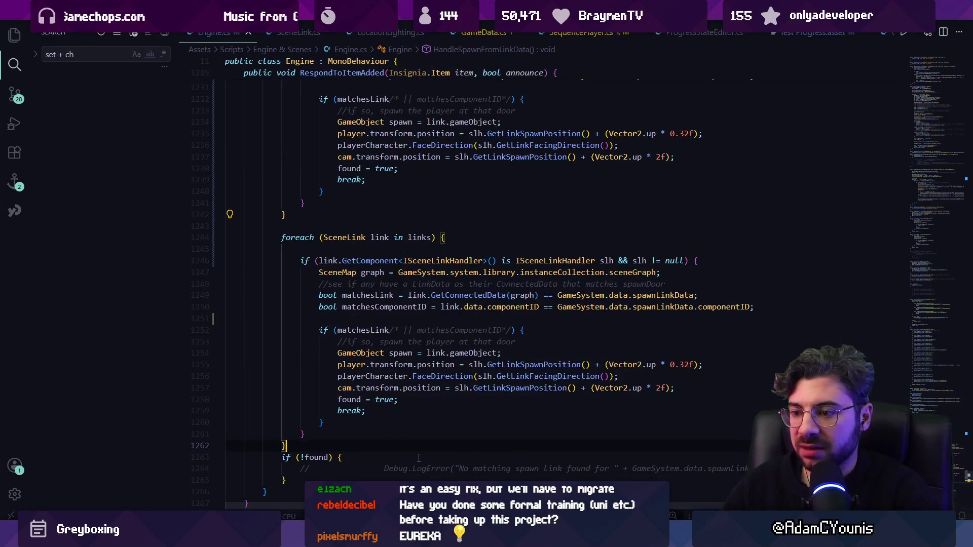
{"action": "left_click_drag", "start_coordinate": [411, 329], "coordinate": [338, 330]}
{"action": "key", "text": "BackSpace"}
{"action": "key", "text": "ctrl+Right"}
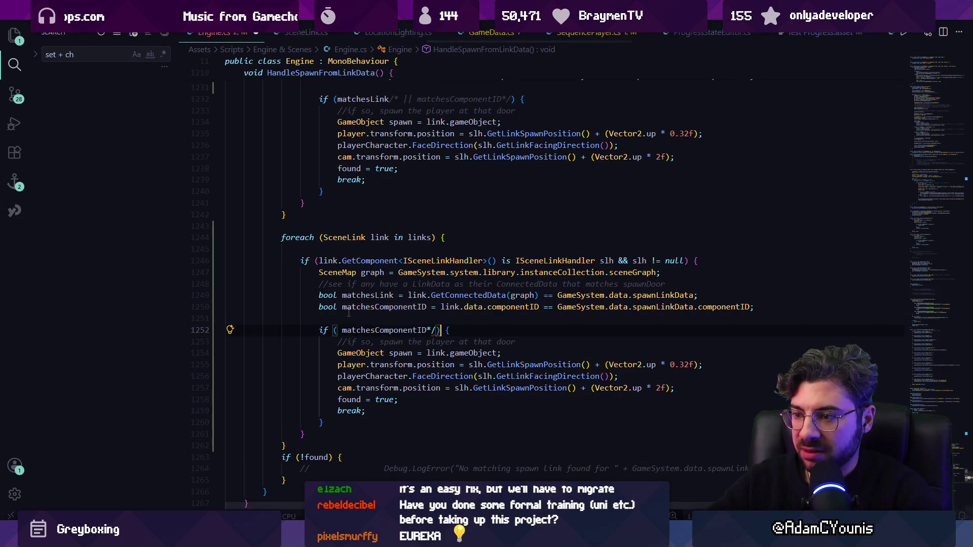
{"action": "key", "text": "Delete"}
{"action": "key", "text": "Delete"}
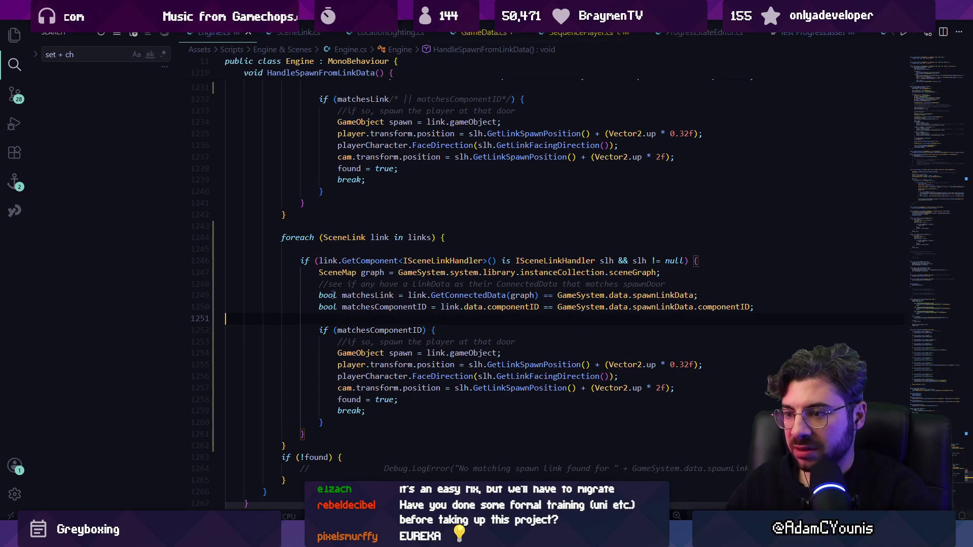
Step: Delete the copied loop's matchesLink declaration and save Engine.cs
{"action": "triple_click", "coordinate": [350, 295]}
{"action": "key", "text": "BackSpace"}
{"action": "key", "text": "ctrl+s"}
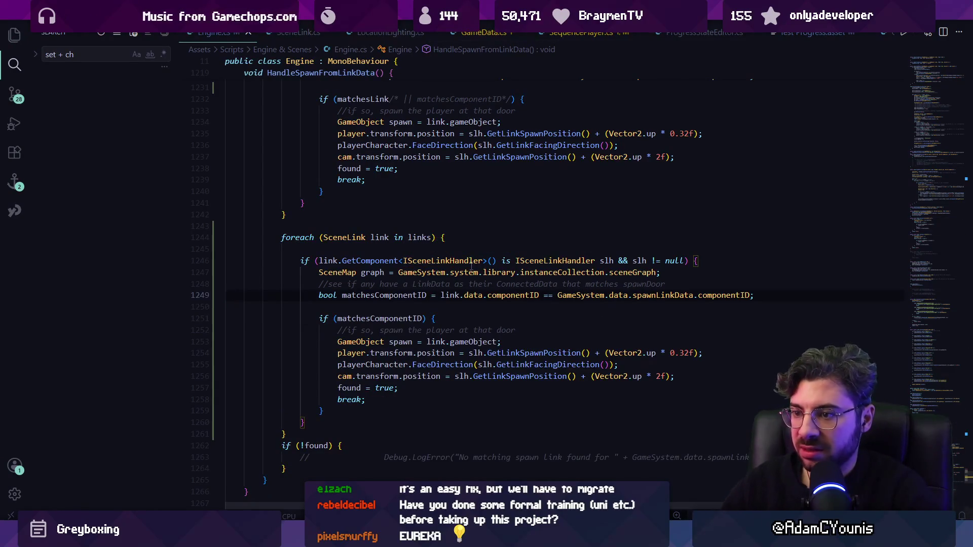
{"action": "scroll", "coordinate": [397, 272], "scroll_direction": "up", "scroll_amount": 4}
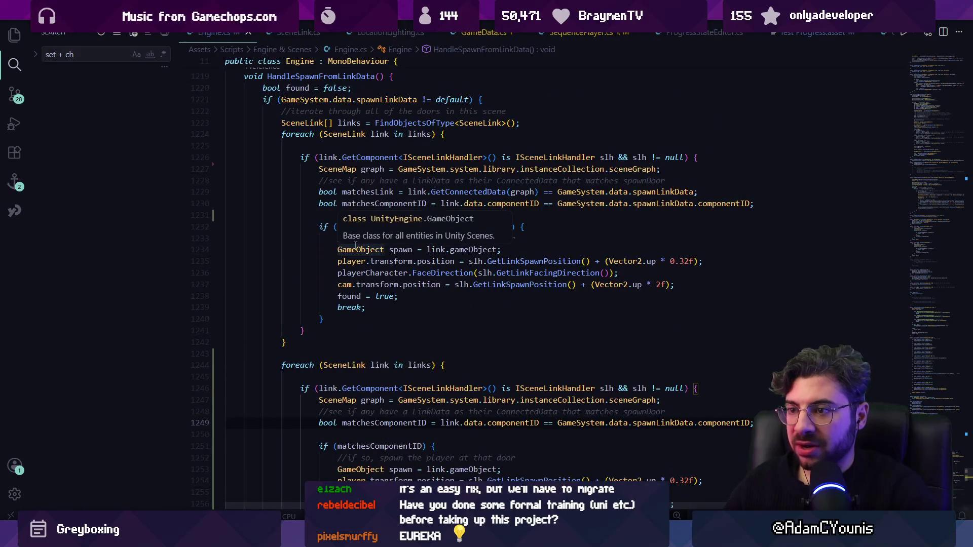
{"action": "scroll", "coordinate": [332, 271], "scroll_direction": "down", "scroll_amount": 2}
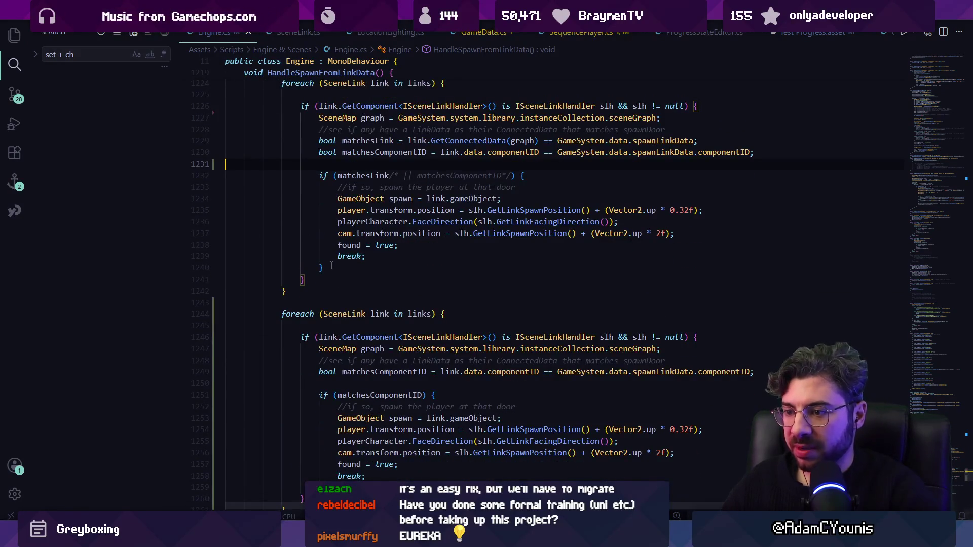
{"action": "scroll", "coordinate": [331, 266], "scroll_direction": "down", "scroll_amount": 2}
{"action": "left_click", "coordinate": [423, 278]}
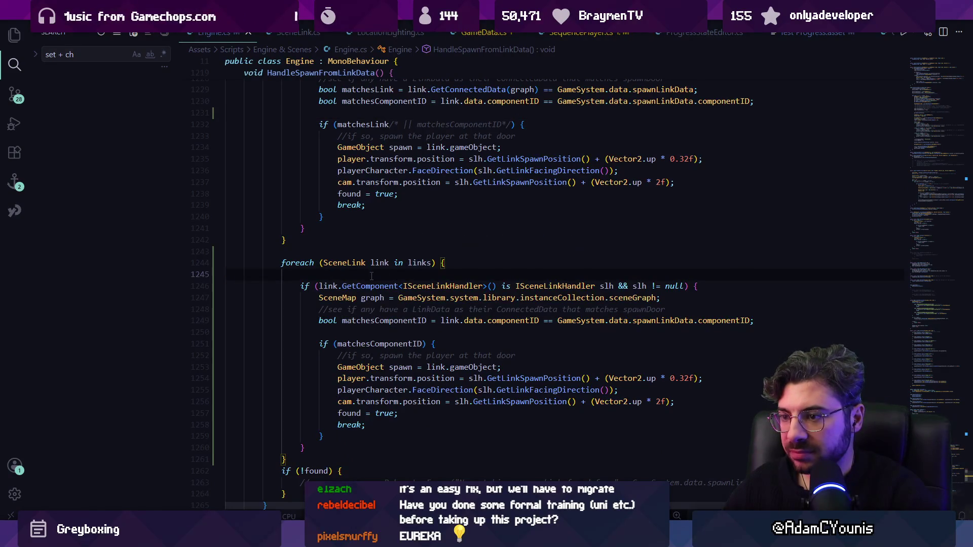
{"action": "scroll", "coordinate": [352, 305], "scroll_direction": "up", "scroll_amount": 5}
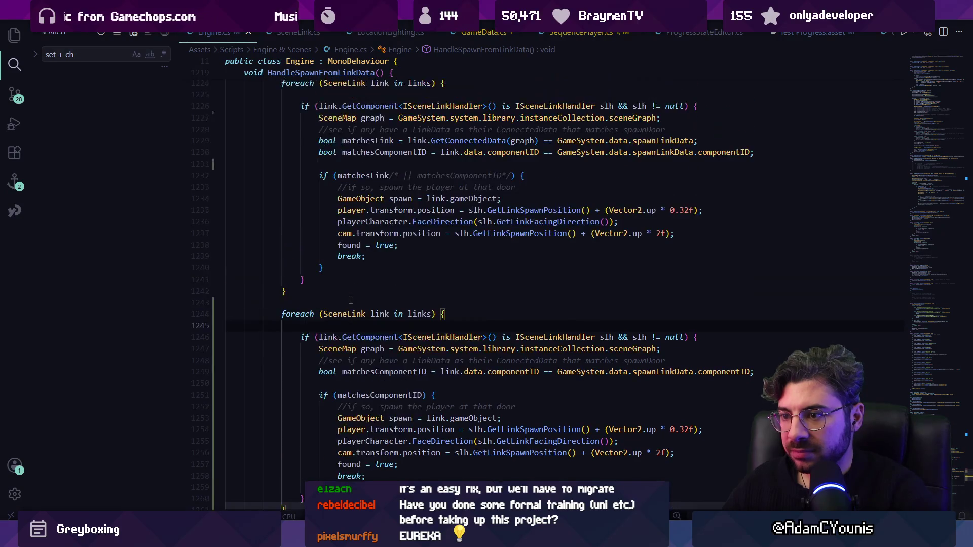
{"action": "scroll", "coordinate": [349, 299], "scroll_direction": "down", "scroll_amount": 3}
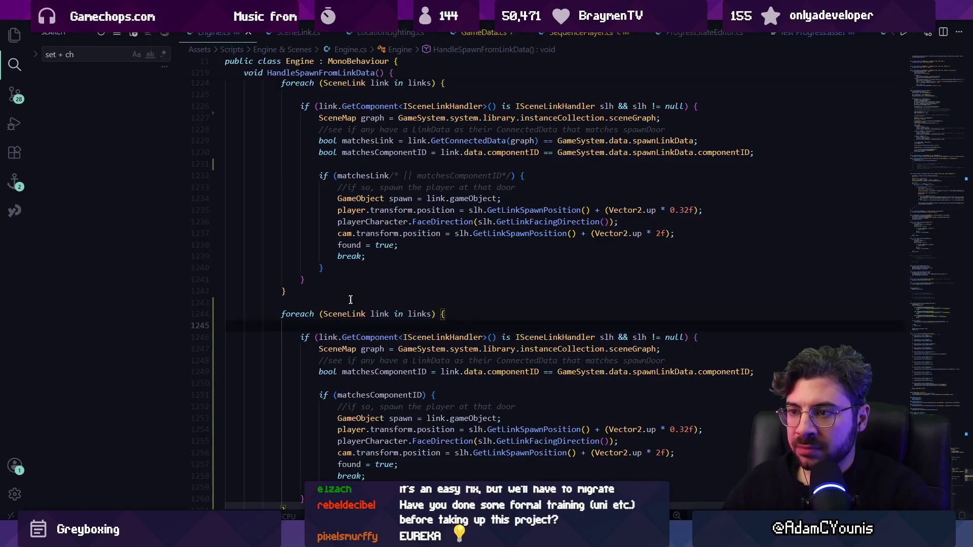
{"action": "scroll", "coordinate": [348, 300], "scroll_direction": "up", "scroll_amount": 5}
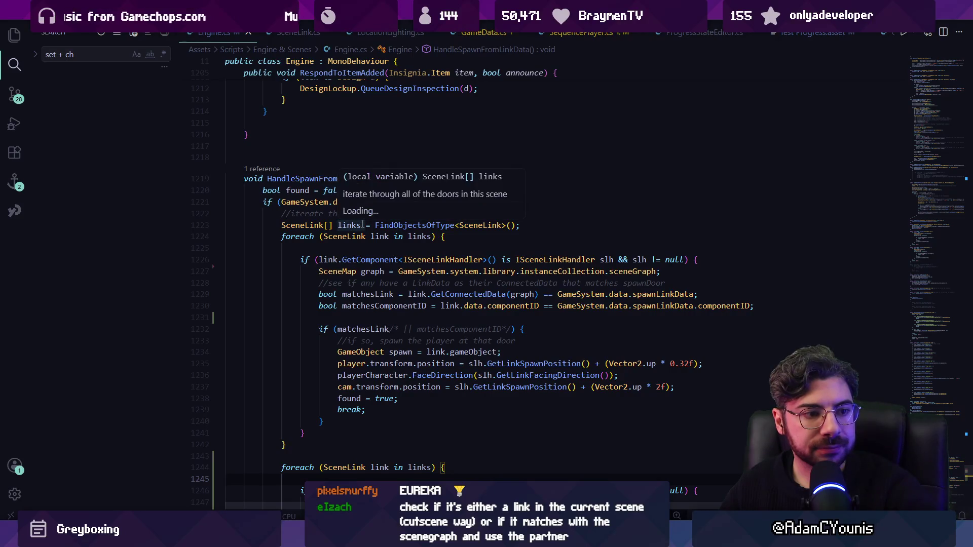
Step: Trim the first loop's spawn condition to matchesLink alone by deleting the commented componentID check
{"action": "scroll", "coordinate": [362, 224], "scroll_direction": "down", "scroll_amount": 2}
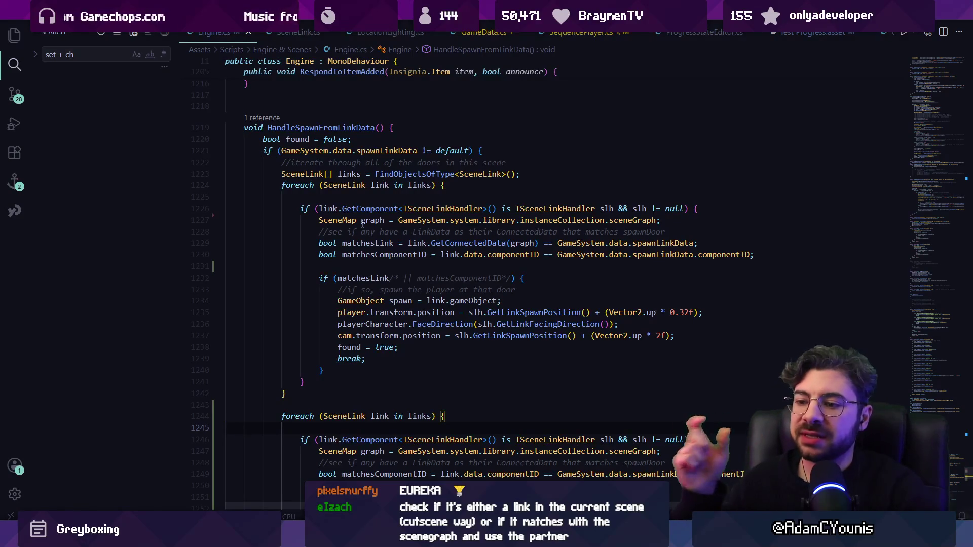
{"action": "left_click_drag", "start_coordinate": [286, 394], "coordinate": [231, 185]}
{"action": "double_click", "coordinate": [374, 278]}
{"action": "key", "text": "Right"}
{"action": "key", "text": "ctrl+shift+Right"}
{"action": "key", "text": "ctrl+shift+Right"}
{"action": "key", "text": "ctrl+shift+Right"}
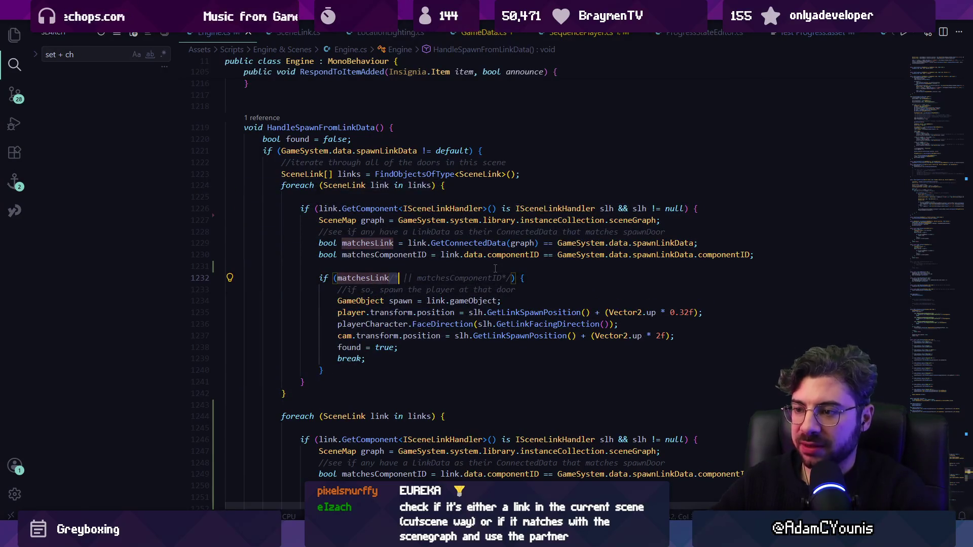
{"action": "key", "text": "BackSpace"}
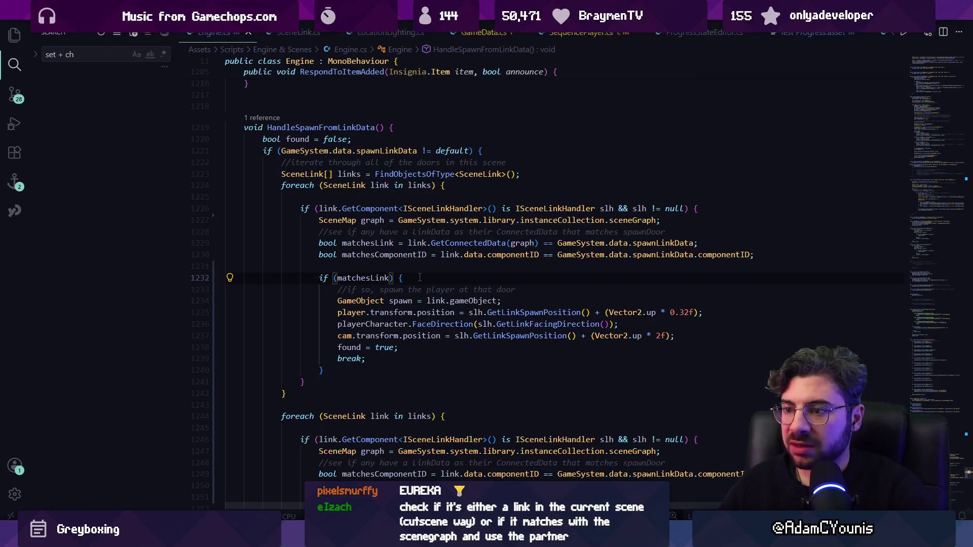
{"action": "left_click_drag", "start_coordinate": [282, 185], "coordinate": [330, 398]}
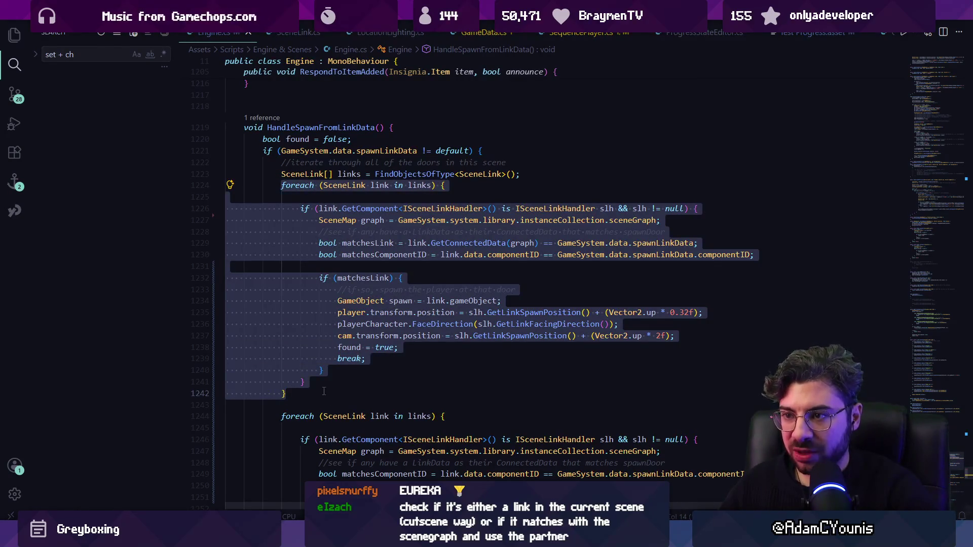
{"action": "key", "text": "Escape"}
{"action": "scroll", "coordinate": [354, 228], "scroll_direction": "down", "scroll_amount": 4}
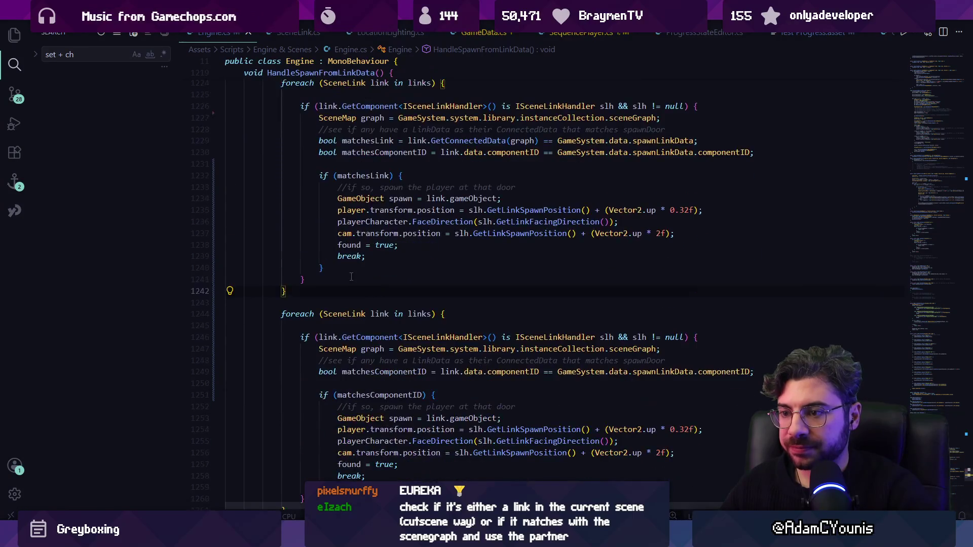
{"action": "scroll", "coordinate": [334, 263], "scroll_direction": "up", "scroll_amount": 3}
{"action": "left_click", "coordinate": [517, 148]}
{"action": "key", "text": "Return"}
{"action": "key", "text": "Return"}
{"action": "type", "text": "//c"}
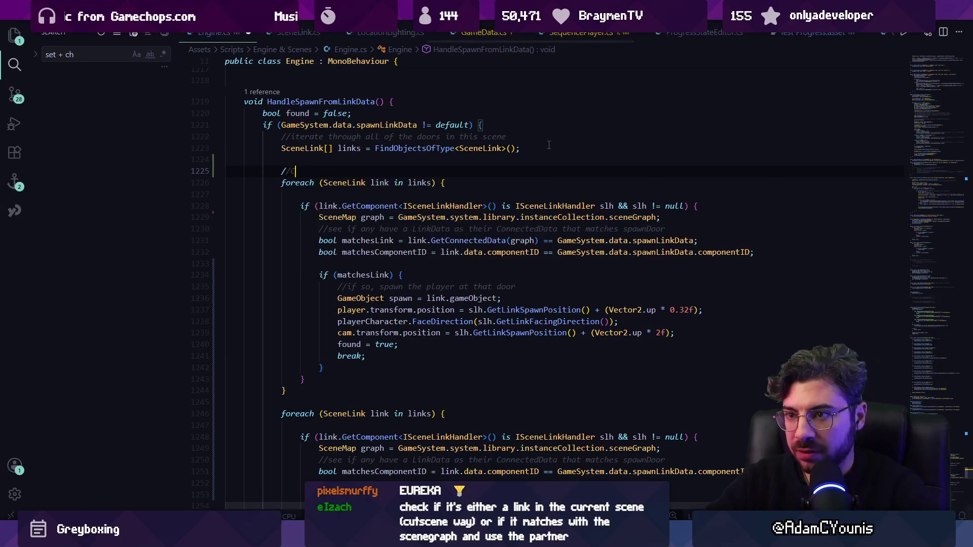
{"action": "type", "text": "vbid"}
{"action": "type", "text": "other linkdata"}
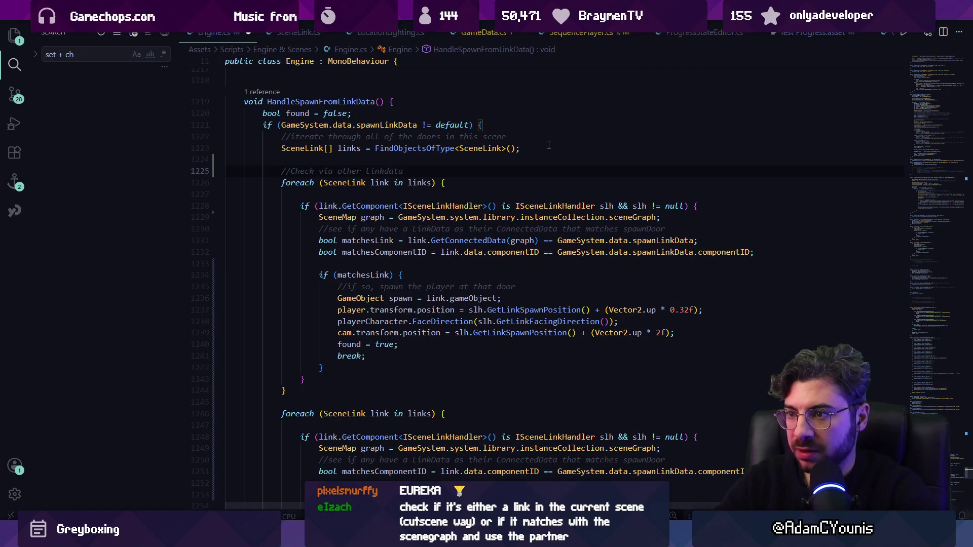
{"action": "key", "text": "ctrl+shift+Left"}
{"action": "key", "text": "Right"}
{"action": "type", "text": "(coming from "}
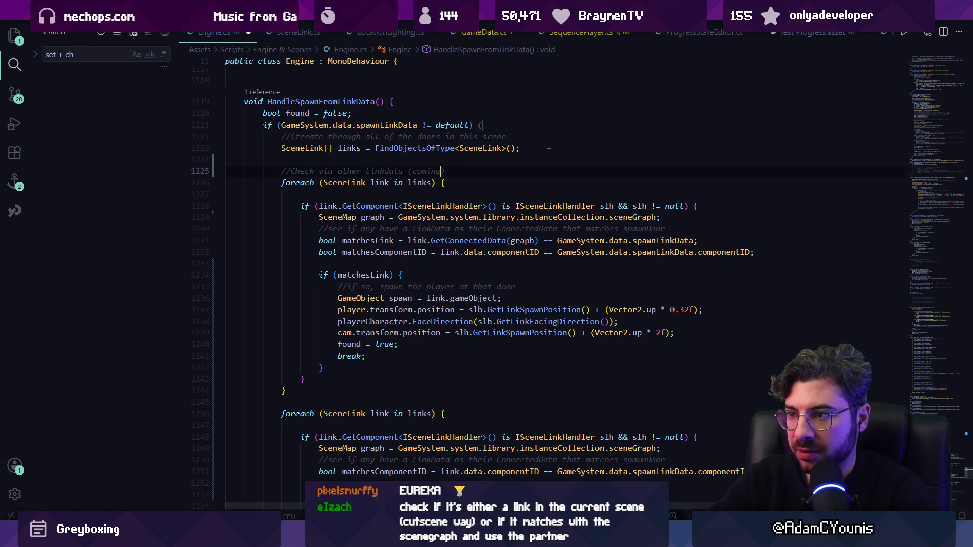
{"action": "type", "text": "connected scr"}
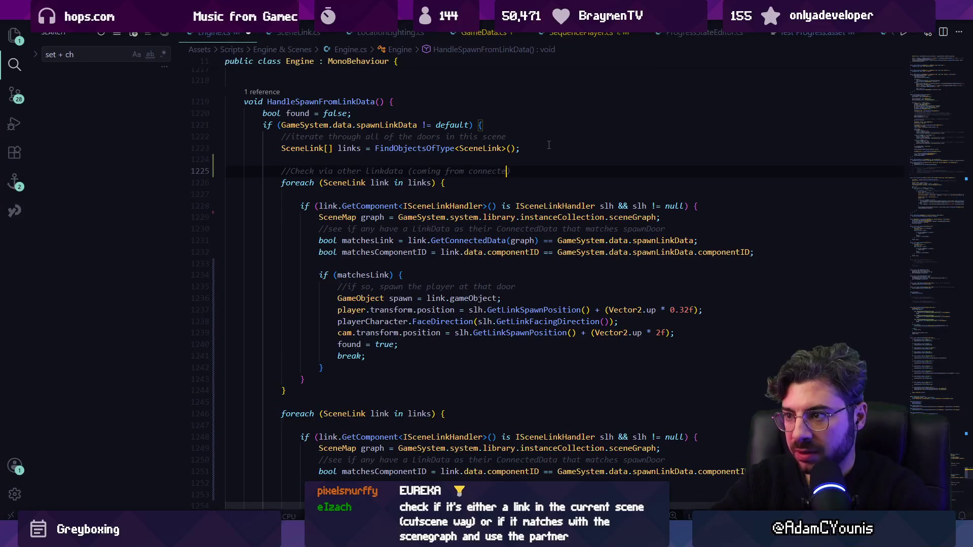
{"action": "key", "text": "BackSpace"}
{"action": "key", "text": "BackSpace"}
{"action": "type", "text": "ene)"}
{"action": "left_click", "coordinate": [379, 400]}
{"action": "key", "text": "Return"}
{"action": "type", "text": "//"}
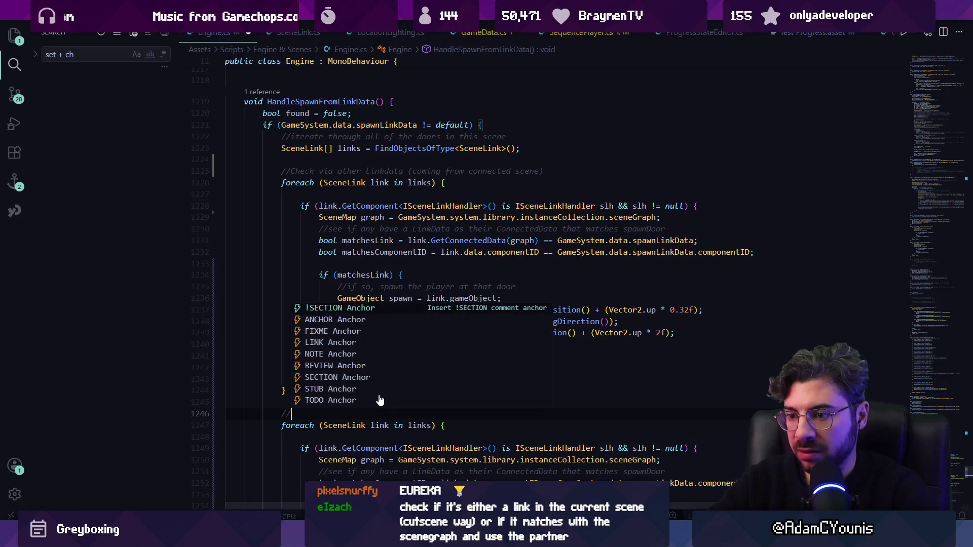
{"action": "key", "text": "Tab"}
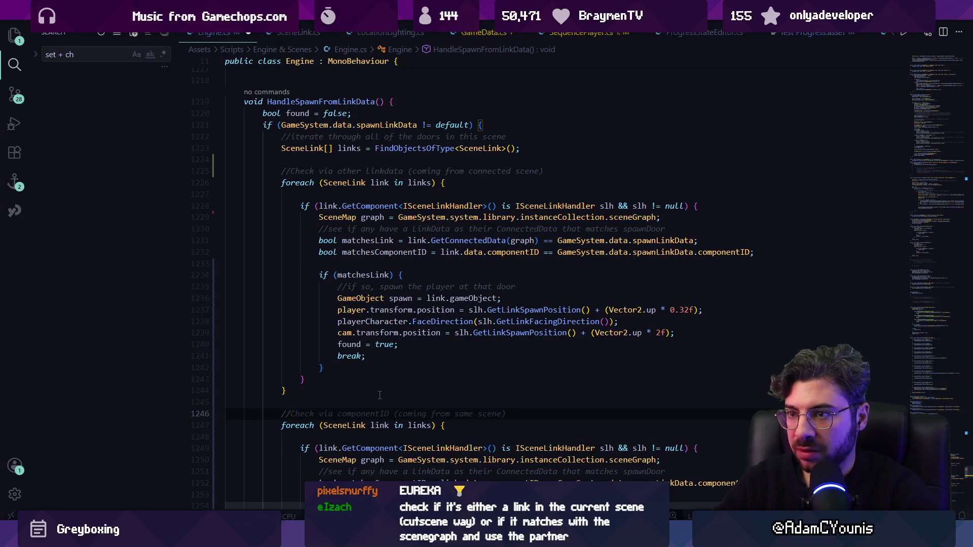
{"action": "scroll", "coordinate": [405, 400], "scroll_direction": "down", "scroll_amount": 5}
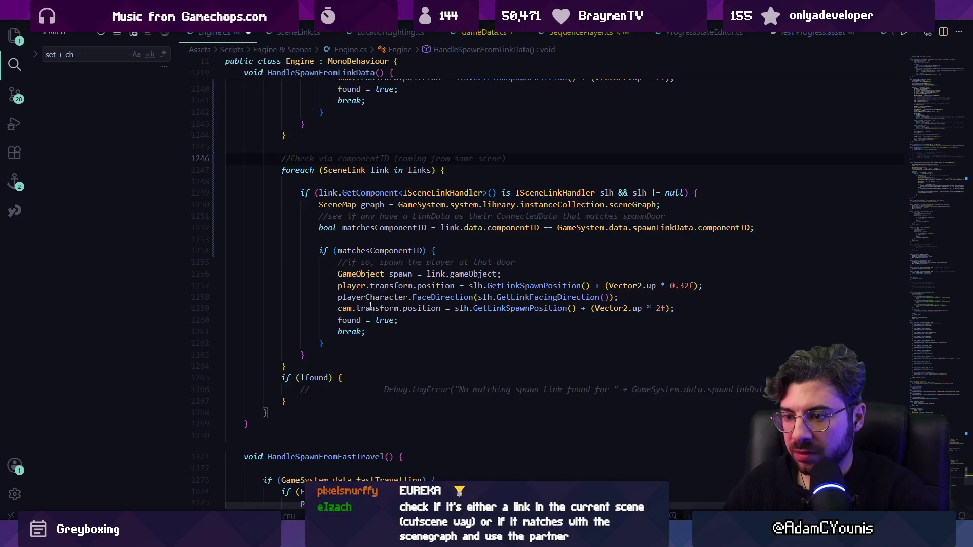
{"action": "scroll", "coordinate": [371, 303], "scroll_direction": "up", "scroll_amount": 4}
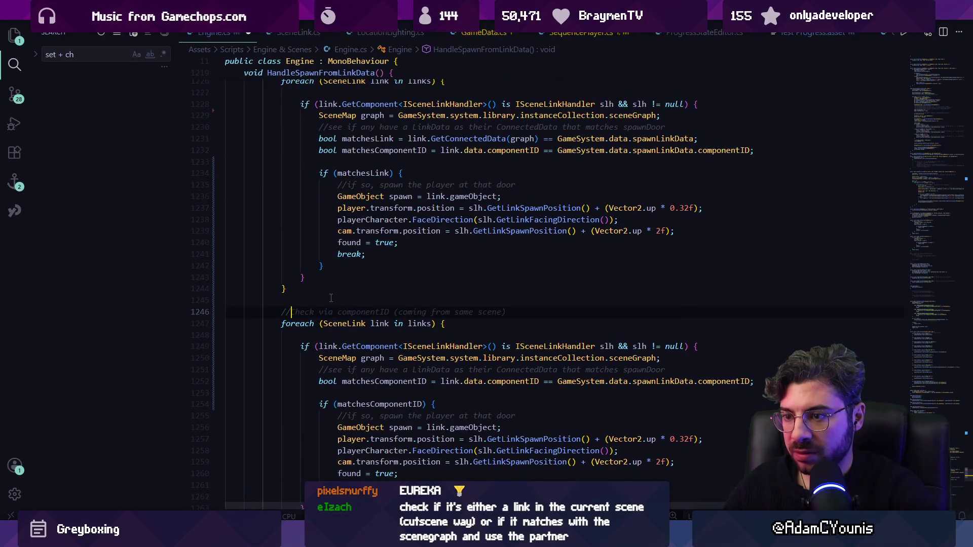
{"action": "double_click", "coordinate": [463, 313]}
{"action": "type", "text": "a cu"}
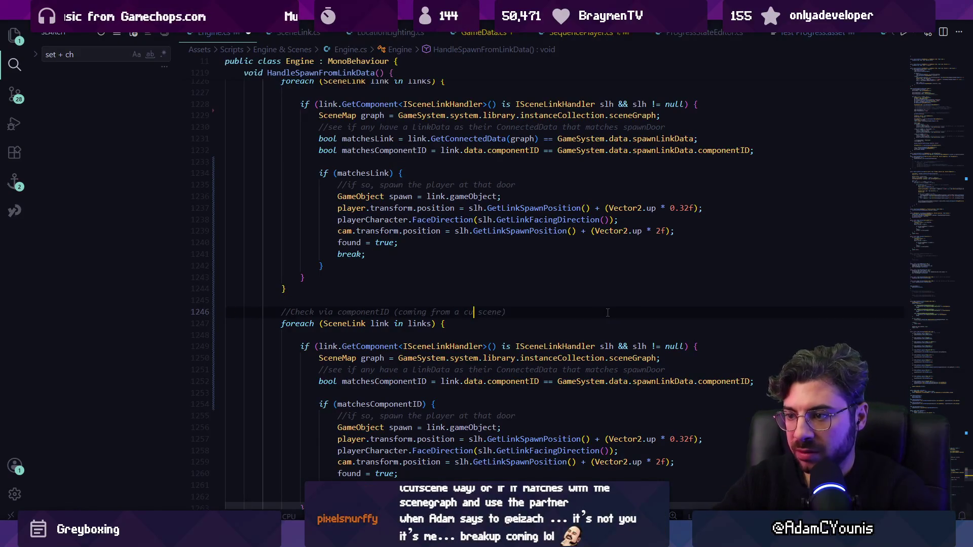
{"action": "type", "text": "t"}
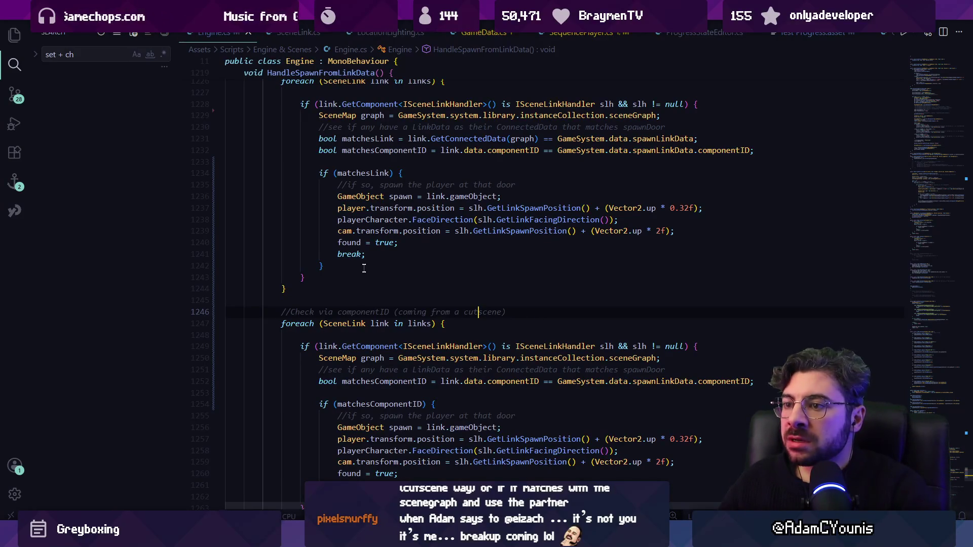
{"action": "scroll", "coordinate": [368, 260], "scroll_direction": "up", "scroll_amount": 3}
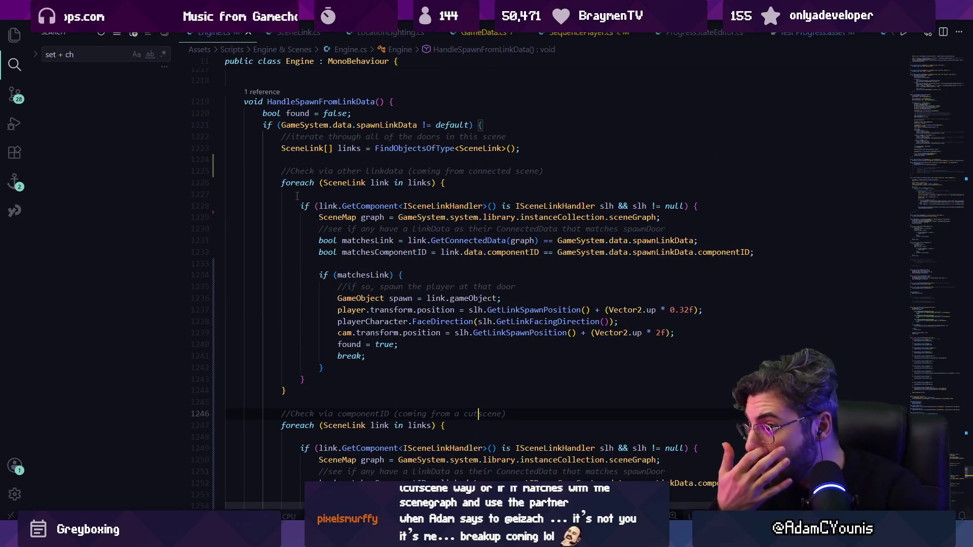
{"action": "left_click", "coordinate": [375, 206]}
{"action": "left_click", "coordinate": [392, 344]}
{"action": "left_click", "coordinate": [363, 366]}
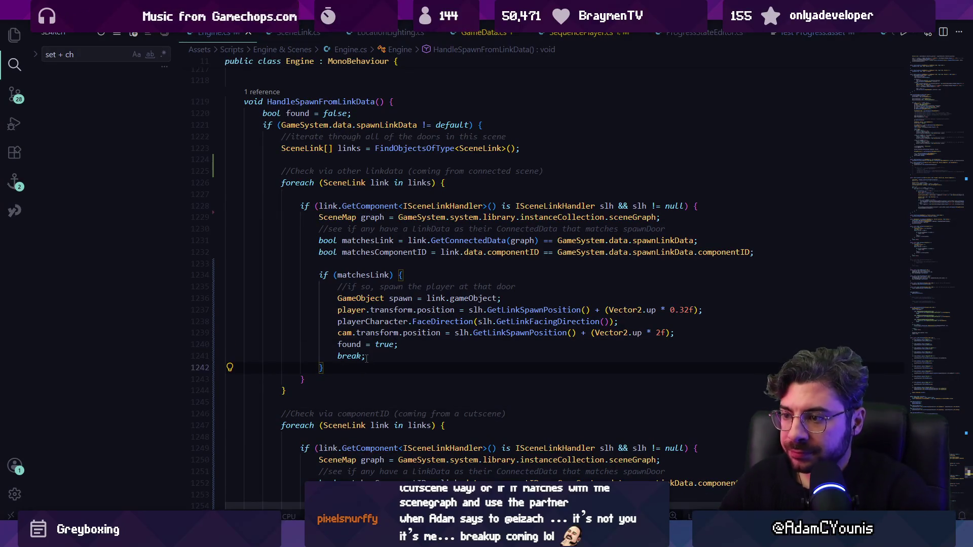
{"action": "left_click", "coordinate": [421, 276]}
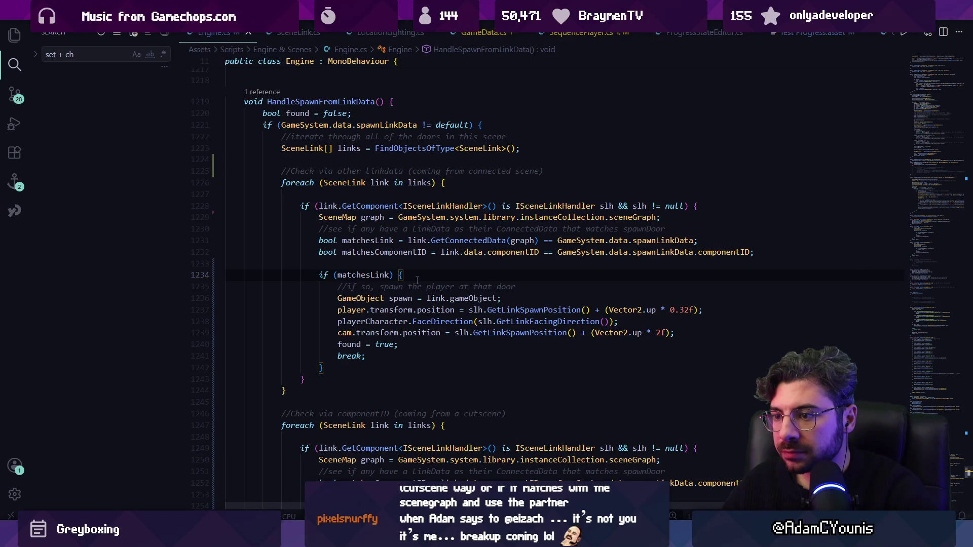
{"action": "scroll", "coordinate": [416, 279], "scroll_direction": "down", "scroll_amount": 3}
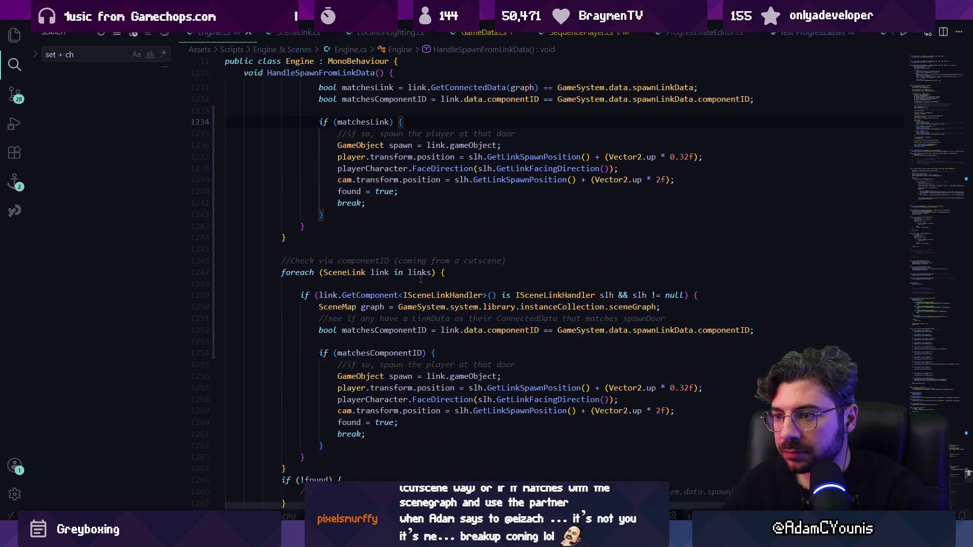
{"action": "scroll", "coordinate": [421, 278], "scroll_direction": "down", "scroll_amount": 2}
{"action": "left_click", "coordinate": [284, 451]}
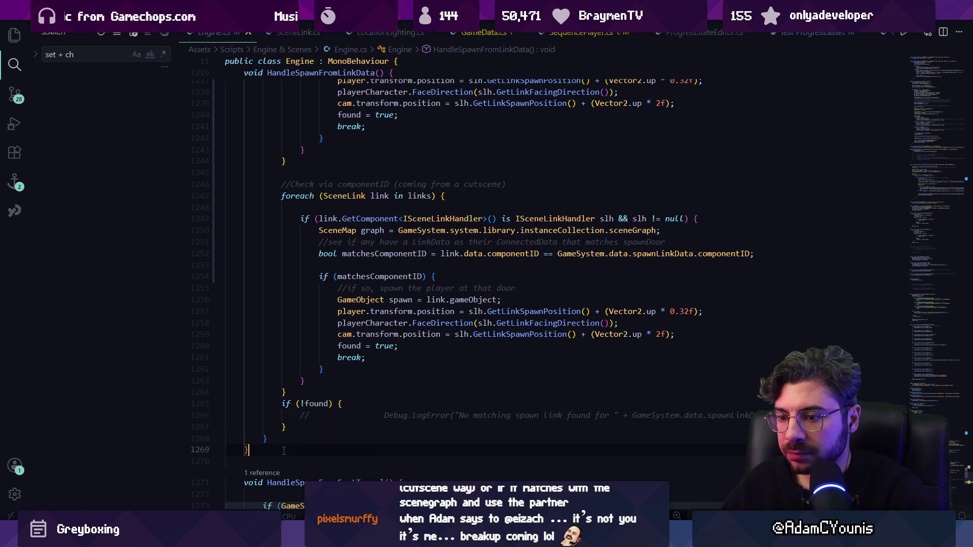
Step: Add an empty void TeleportToSceneLink() method below the loop
{"action": "key", "text": "Return"}
{"action": "key", "text": "Return"}
{"action": "type", "text": "void"}
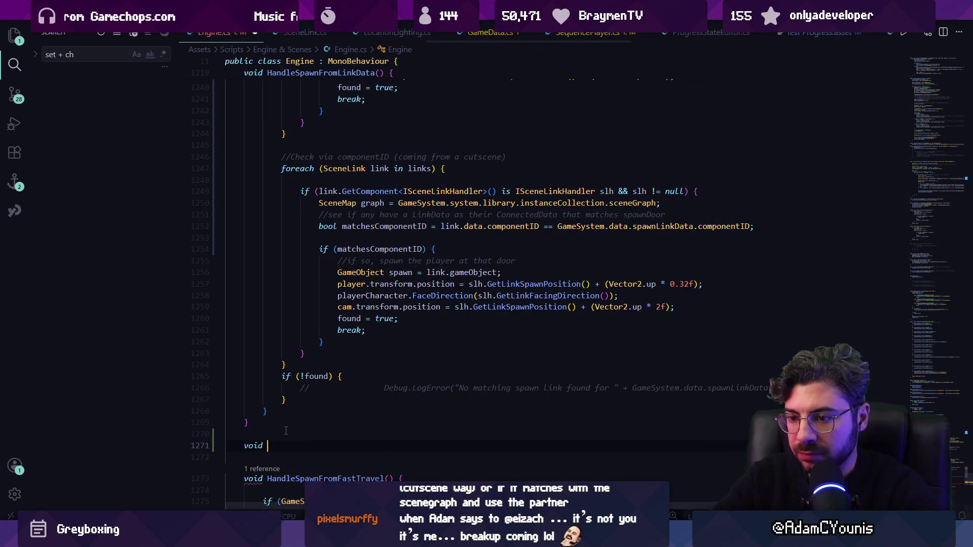
{"action": "type", "text": " TeleportT"}
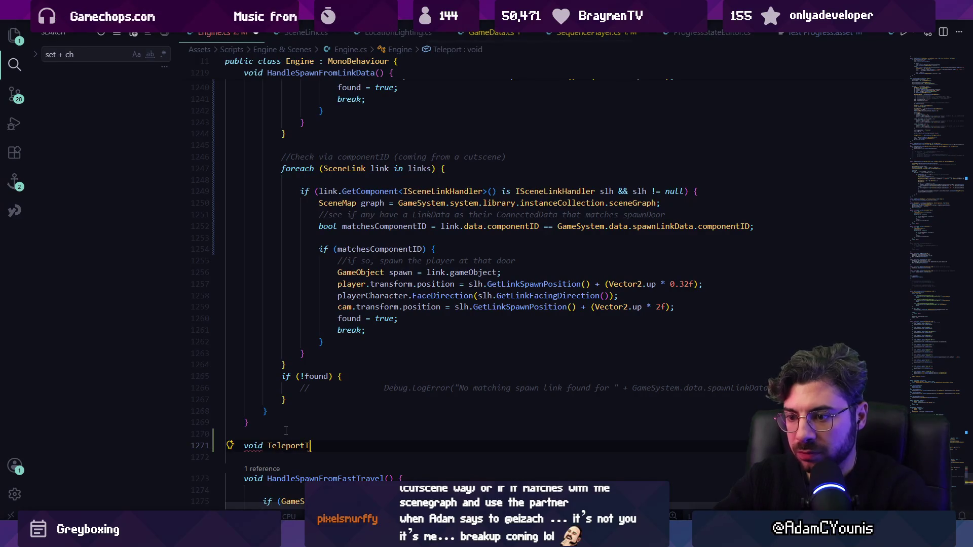
{"action": "type", "text": "pawn"}
{"action": "key", "text": "BackSpace"}
{"action": "key", "text": "BackSpace"}
{"action": "key", "text": "BackSpace"}
{"action": "type", "text": "Scne"}
{"action": "key", "text": "BackSpace"}
{"action": "key", "text": "BackSpace"}
{"action": "type", "text": "eneLink() {"}
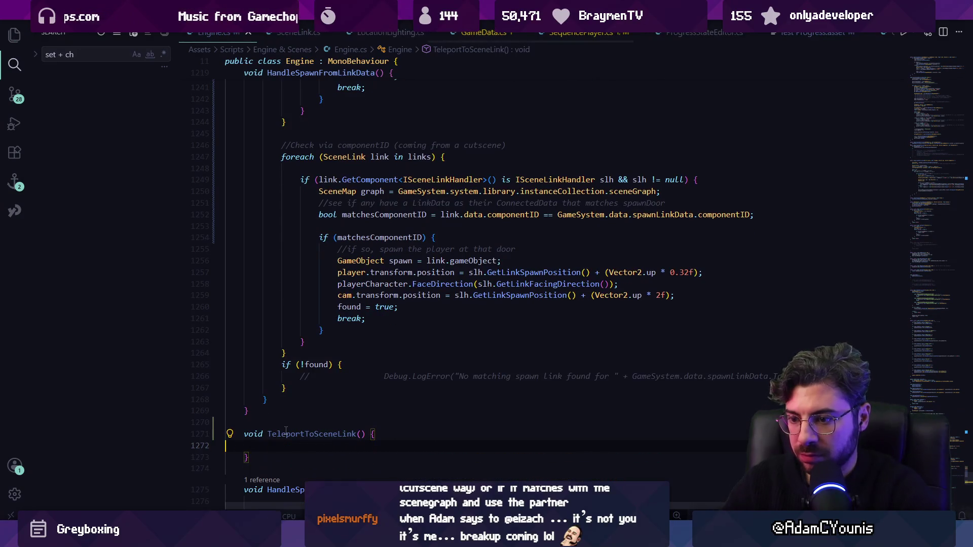
{"action": "scroll", "coordinate": [375, 256], "scroll_direction": "up", "scroll_amount": 4}
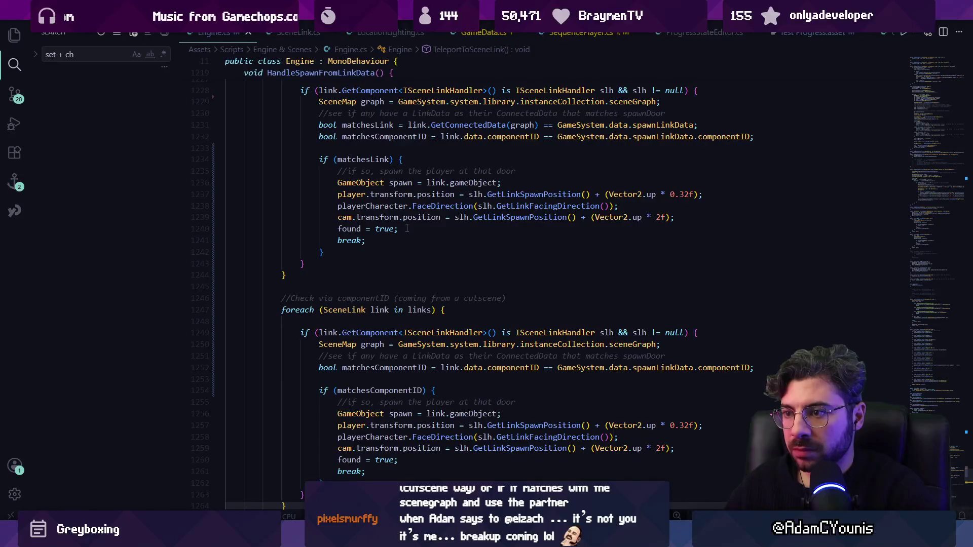
Step: Replace the first loop's inline spawn statements with a TeleportToSceneLink(link) call
{"action": "left_click_drag", "start_coordinate": [676, 218], "coordinate": [338, 172]}
{"action": "key", "text": "BackSpace"}
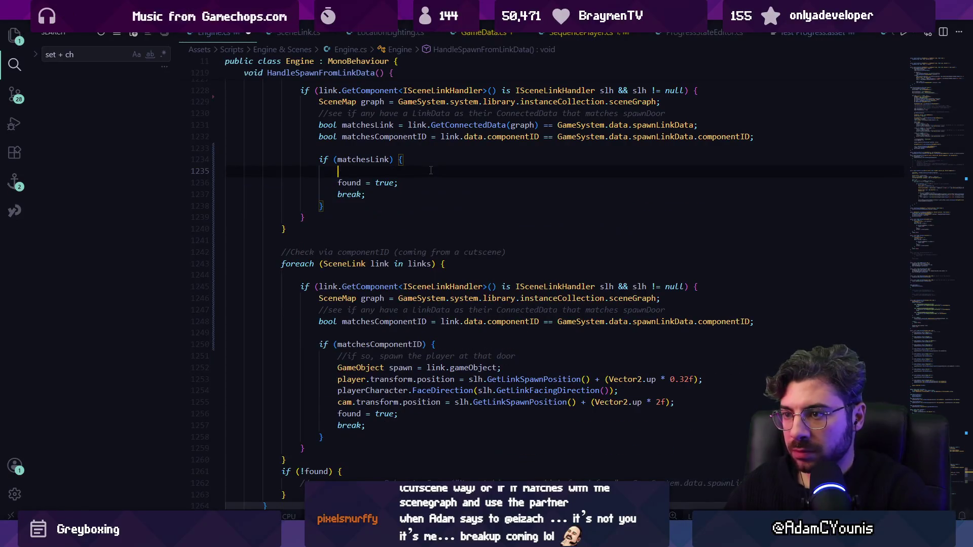
{"action": "type", "text": "TeleportTo"}
{"action": "key", "text": "Tab"}
{"action": "scroll", "coordinate": [430, 168], "scroll_direction": "up", "scroll_amount": 4}
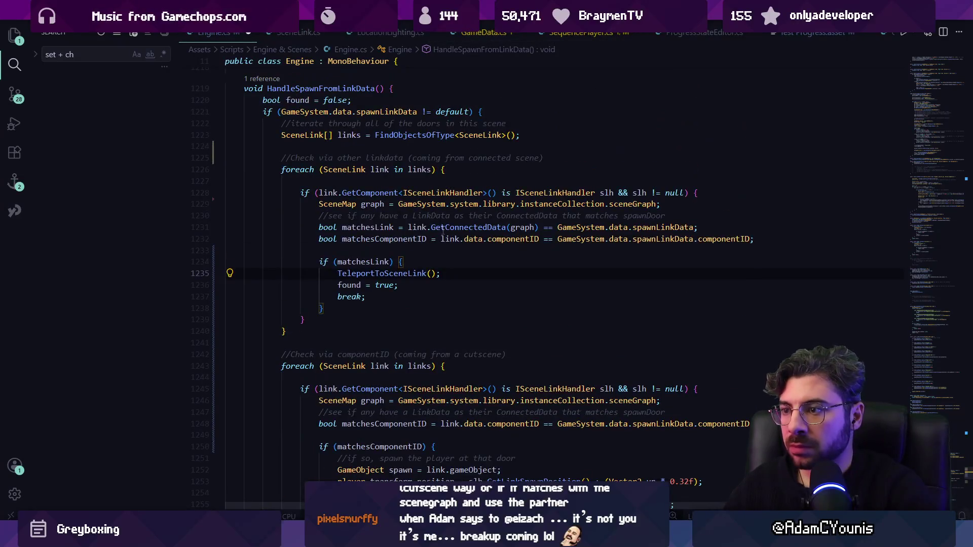
{"action": "left_click", "coordinate": [431, 273]}
{"action": "type", "text": "ink, slh"}
Step: Give TeleportToSceneLink a SceneLink link parameter and the moved spawn code as its body
{"action": "scroll", "coordinate": [476, 262], "scroll_direction": "down", "scroll_amount": 8}
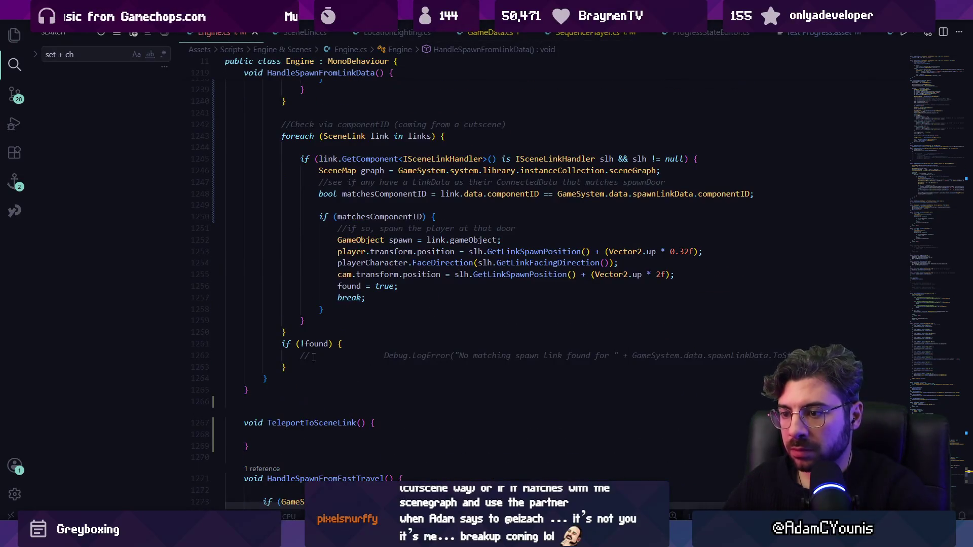
{"action": "left_click", "coordinate": [309, 372]}
{"action": "left_click", "coordinate": [361, 372]}
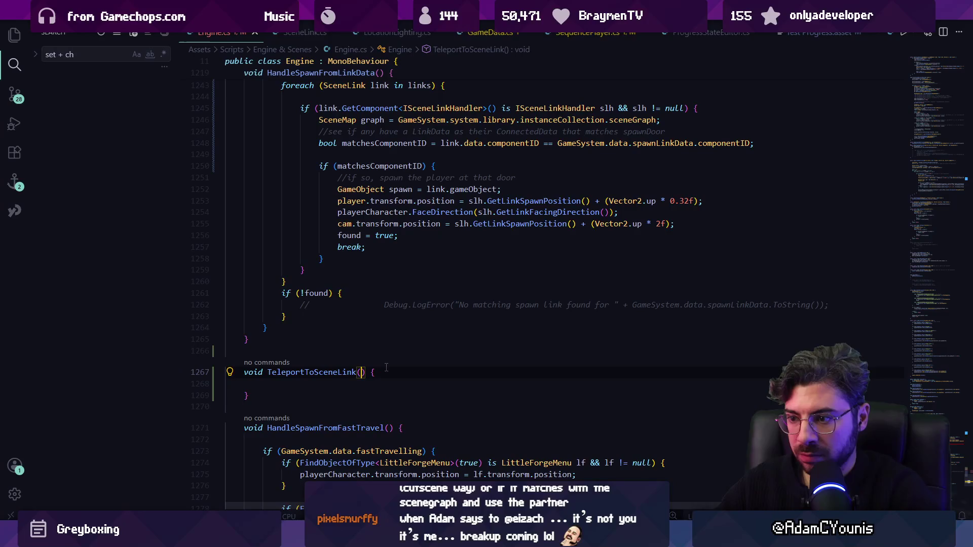
{"action": "type", "text": "SceneLink l"}
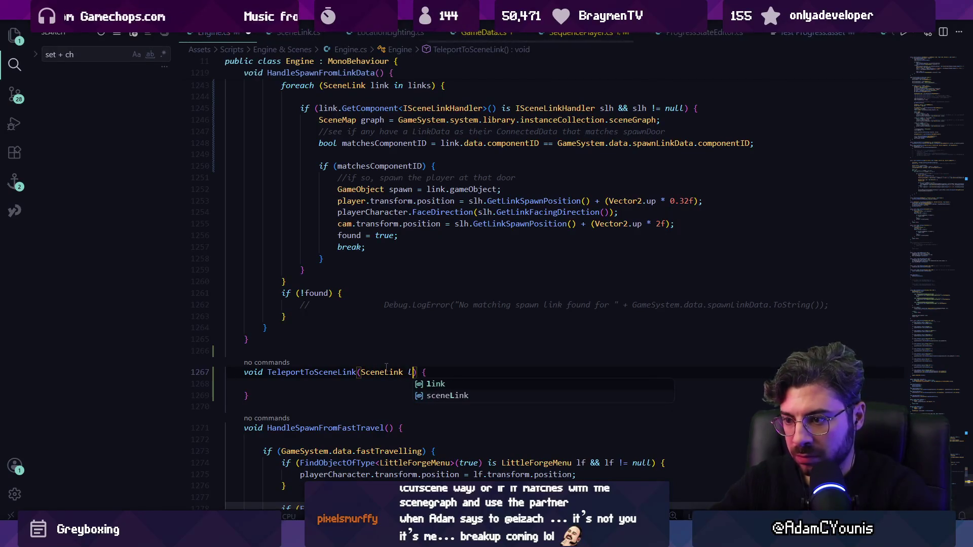
{"action": "key", "text": "Tab"}
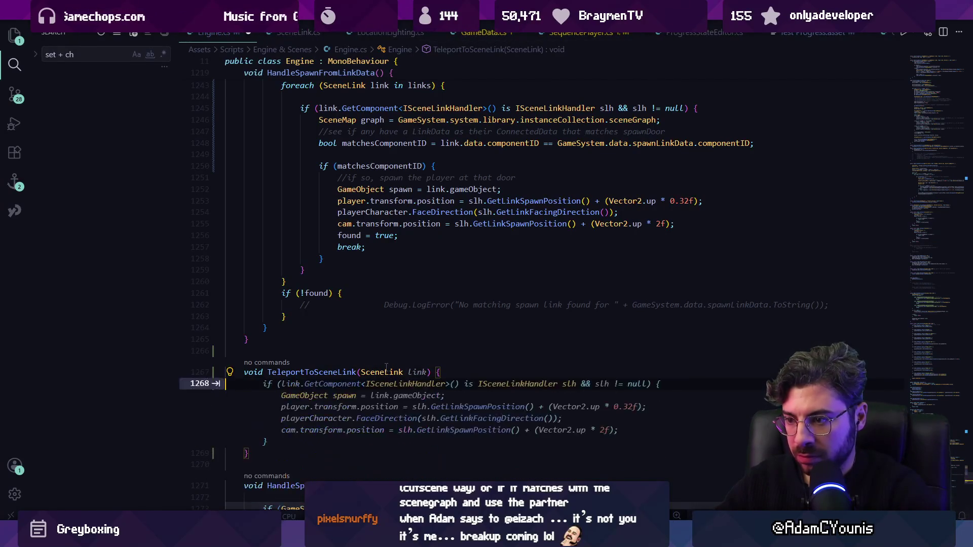
{"action": "key", "text": "Tab"}
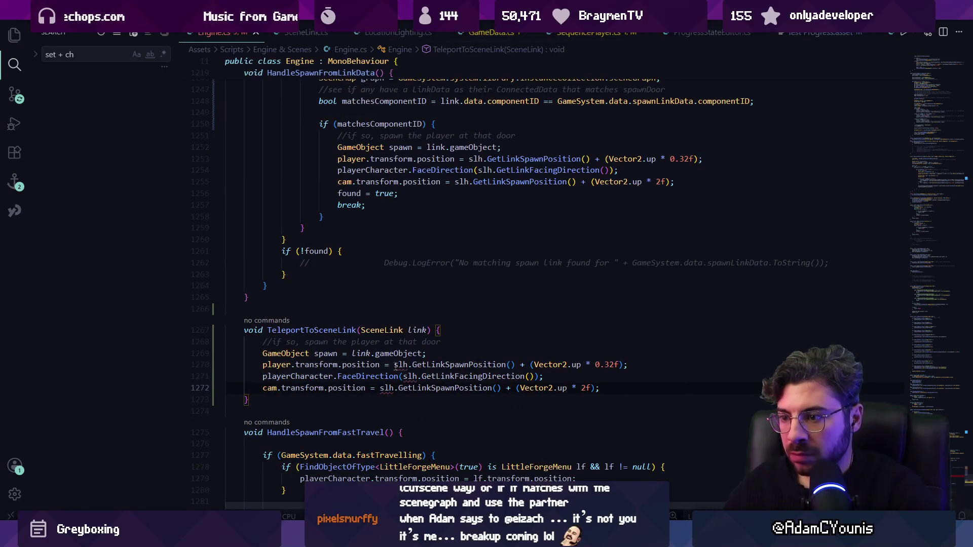
{"action": "key", "text": "Escape"}
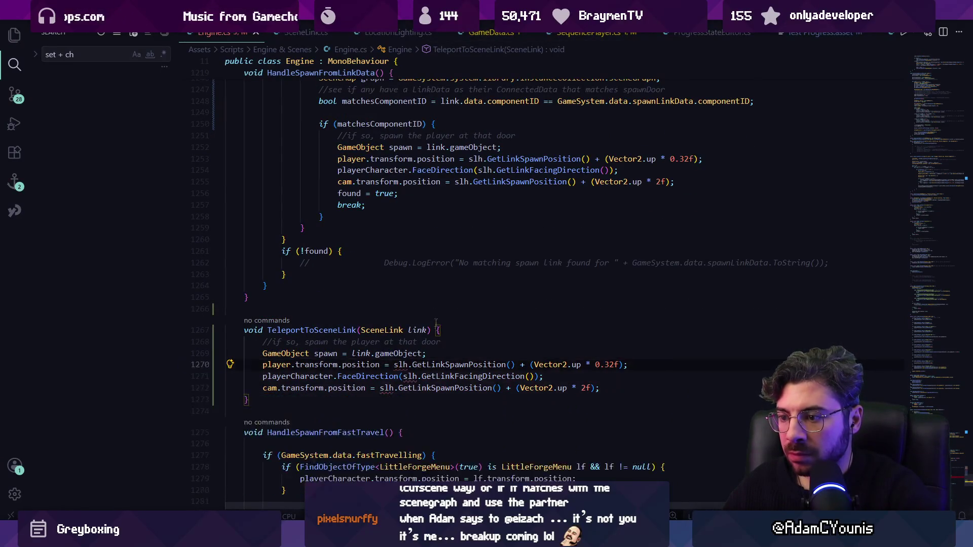
{"action": "scroll", "coordinate": [507, 278], "scroll_direction": "up", "scroll_amount": 8}
Step: Pass slh as a second argument to the call and open the ISceneLinkHandler interface definition
{"action": "left_click", "coordinate": [441, 347]}
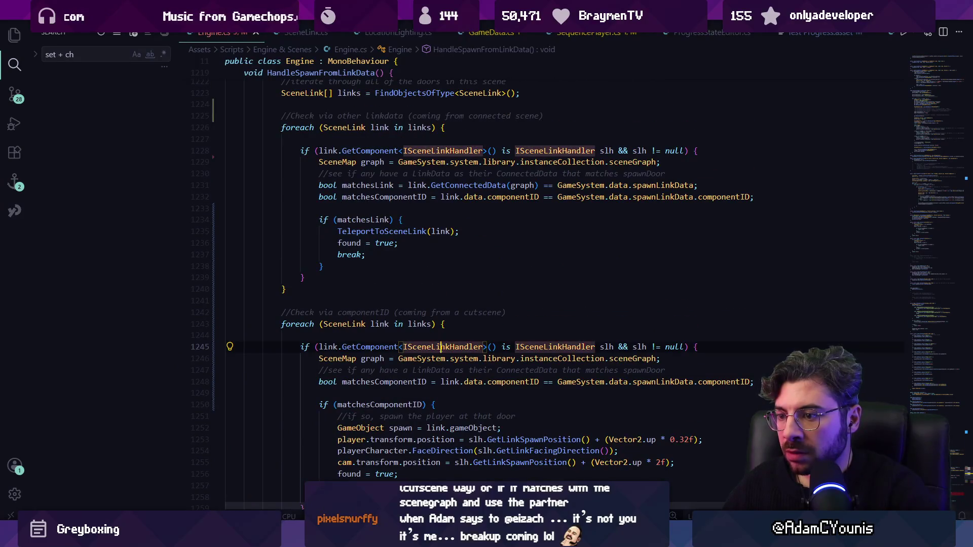
{"action": "key", "text": "Up"}
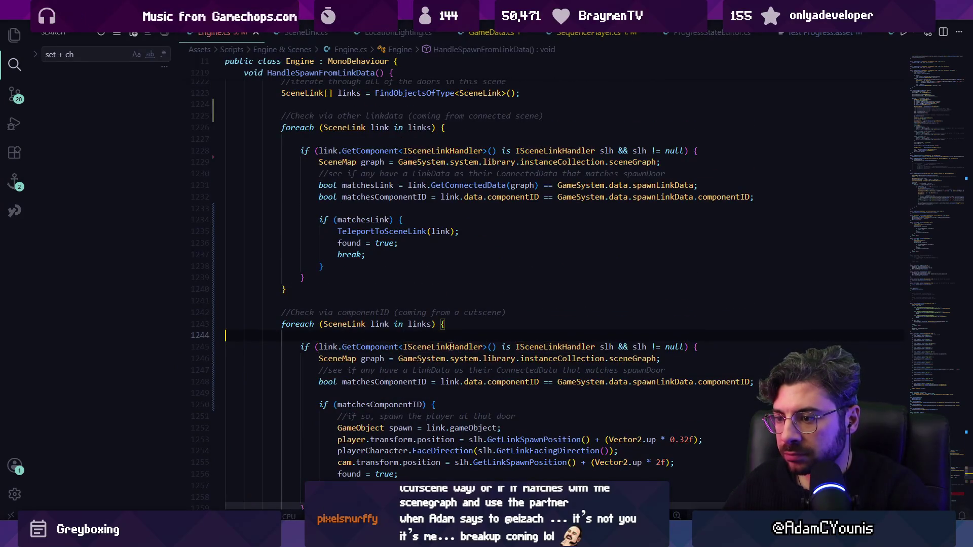
{"action": "scroll", "coordinate": [391, 290], "scroll_direction": "up", "scroll_amount": 2}
{"action": "left_click", "coordinate": [445, 282]}
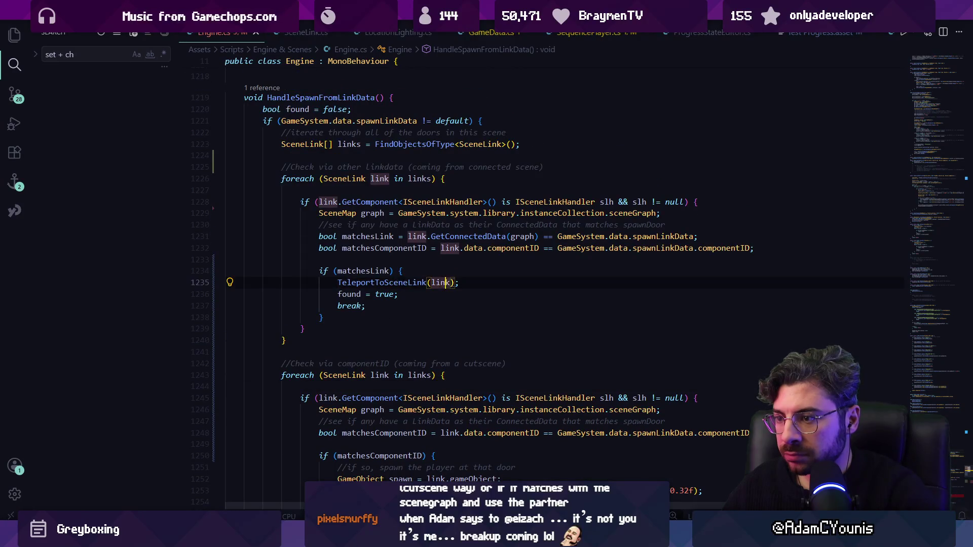
{"action": "type", "text": ", "}
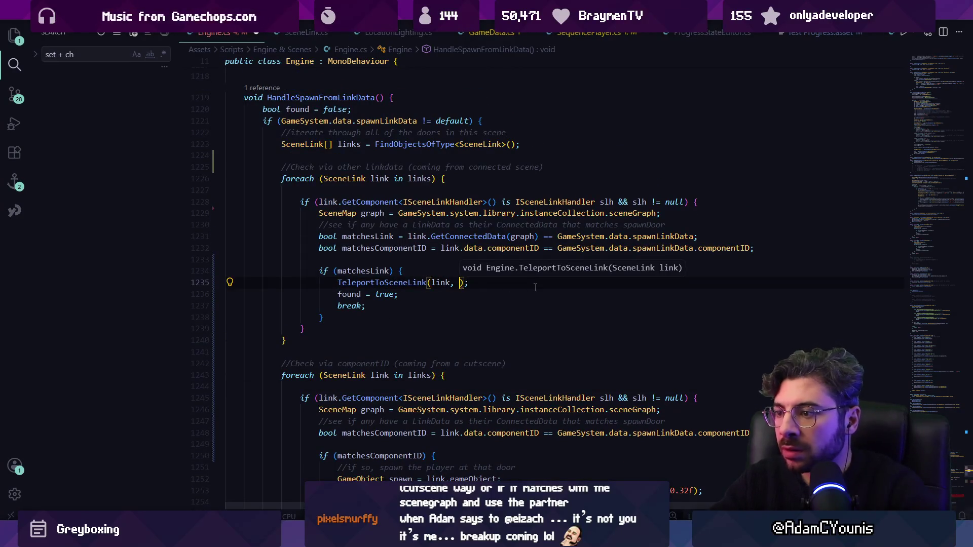
{"action": "type", "text": "slh"}
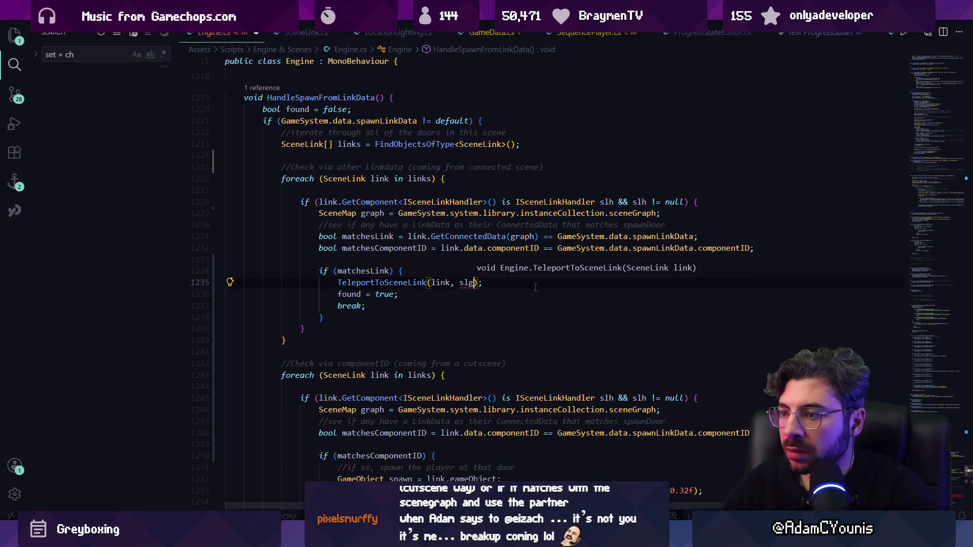
{"action": "left_click", "coordinate": [467, 282], "text": "ctrl"}
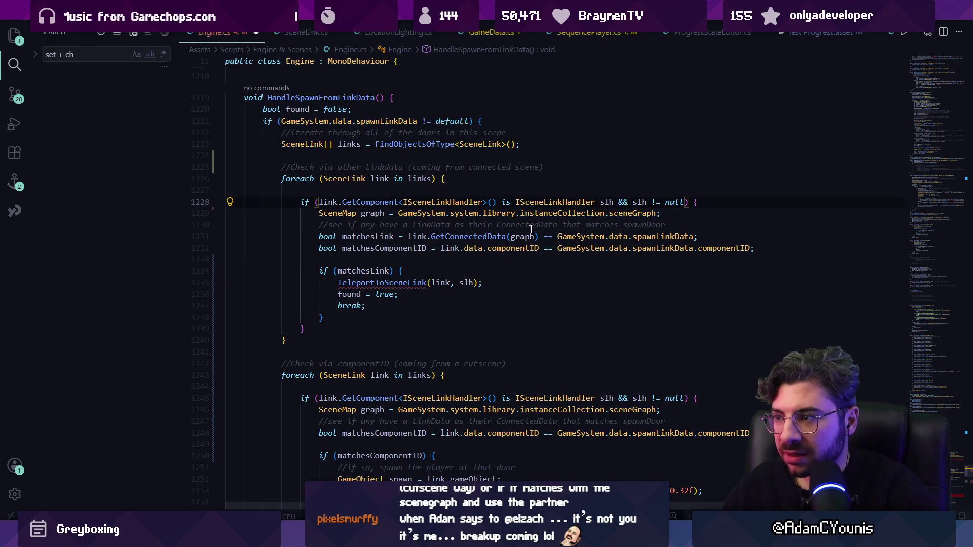
{"action": "left_click", "coordinate": [560, 202], "text": "ctrl"}
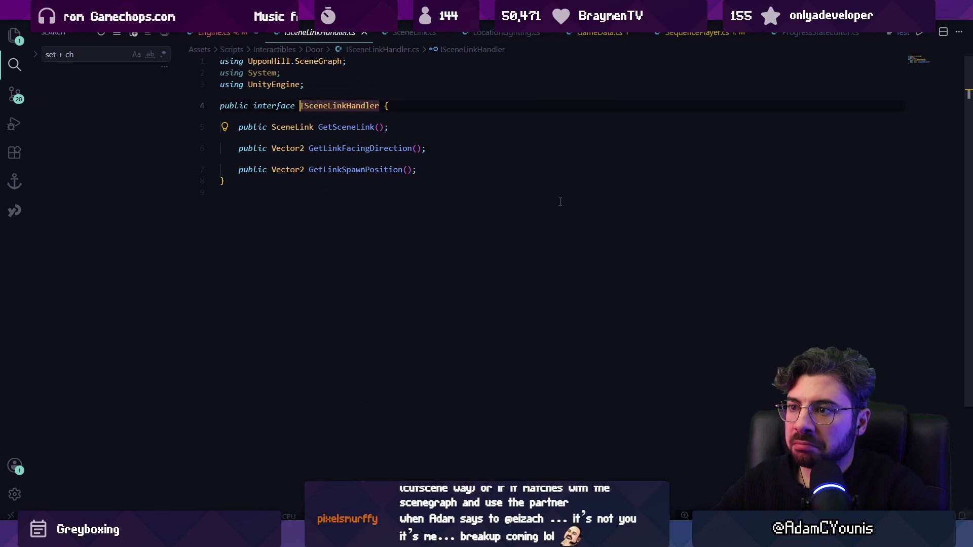
Step: Remove the link argument so the TeleportToSceneLink call passes only slh
{"action": "key", "text": "alt+Left"}
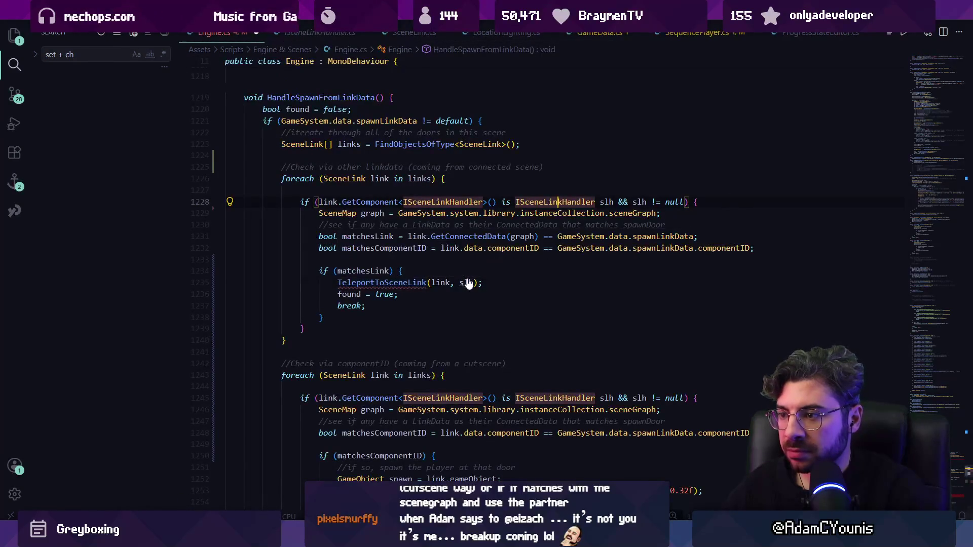
{"action": "key", "text": "ctrl+Right"}
{"action": "key", "text": "Right"}
{"action": "key", "text": "Down"}
{"action": "key", "text": "Down"}
{"action": "key", "text": "Down"}
{"action": "key", "text": "End"}
{"action": "key", "text": "ctrl+Left"}
{"action": "key", "text": "ctrl+Left"}
{"action": "key", "text": "ctrl+shift+Left"}
{"action": "key", "text": "ctrl+shift+Left"}
{"action": "key", "text": "BackSpace"}
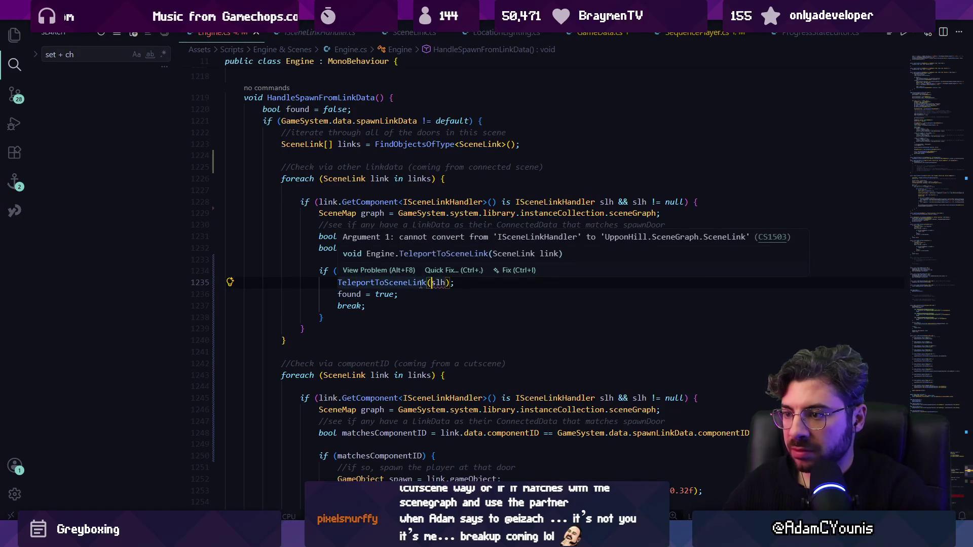
Step: Change TeleportToSceneLink to take ISceneLinkHandler slh, using GetLinkSpawnPosition/GetLinkFacingDirection, and delete the unused GameObject spawn line
{"action": "left_click", "coordinate": [412, 282], "text": "ctrl"}
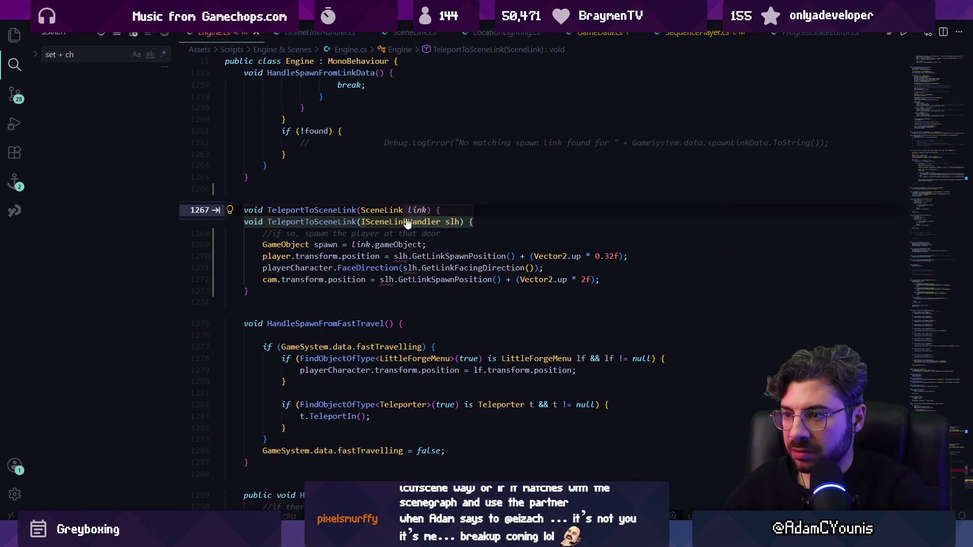
{"action": "key", "text": "Tab"}
{"action": "key", "text": "Tab"}
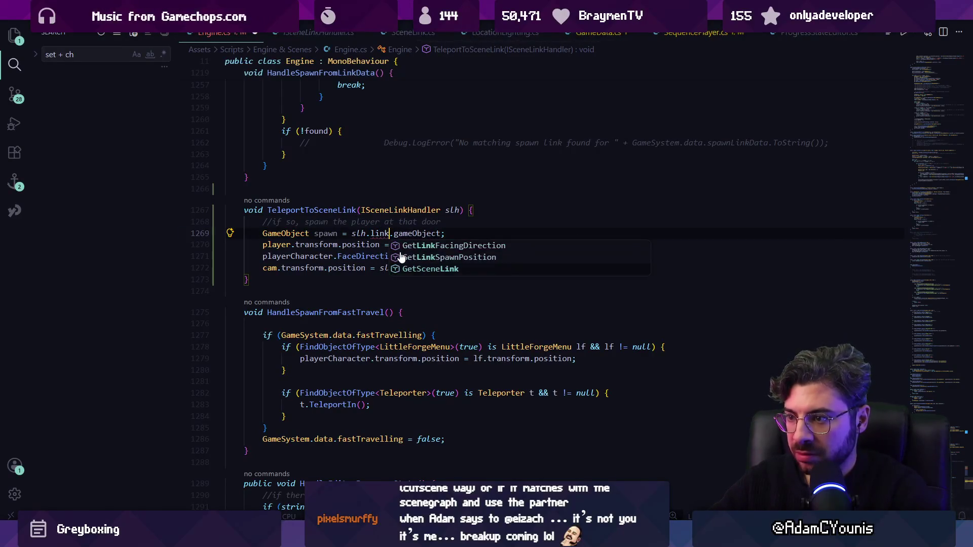
{"action": "key", "text": "Tab"}
{"action": "key", "text": "Tab"}
{"action": "left_click", "coordinate": [402, 236], "text": "ctrl"}
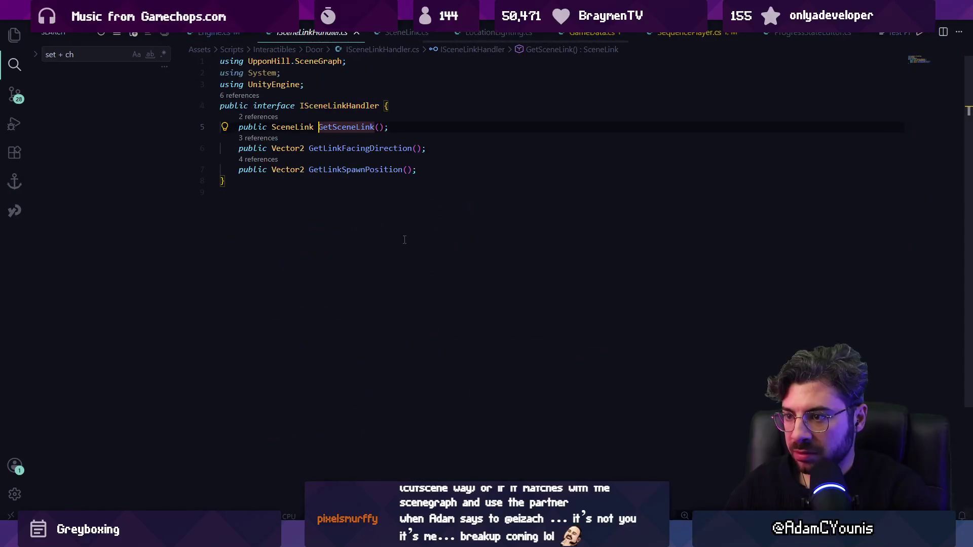
{"action": "key", "text": "alt+Left"}
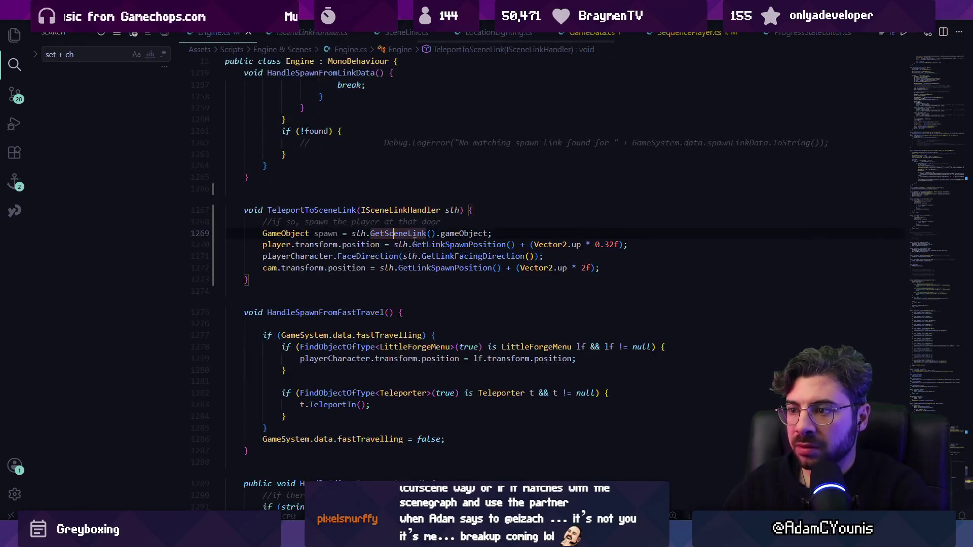
{"action": "left_click", "coordinate": [385, 284]}
{"action": "left_click", "coordinate": [338, 233]}
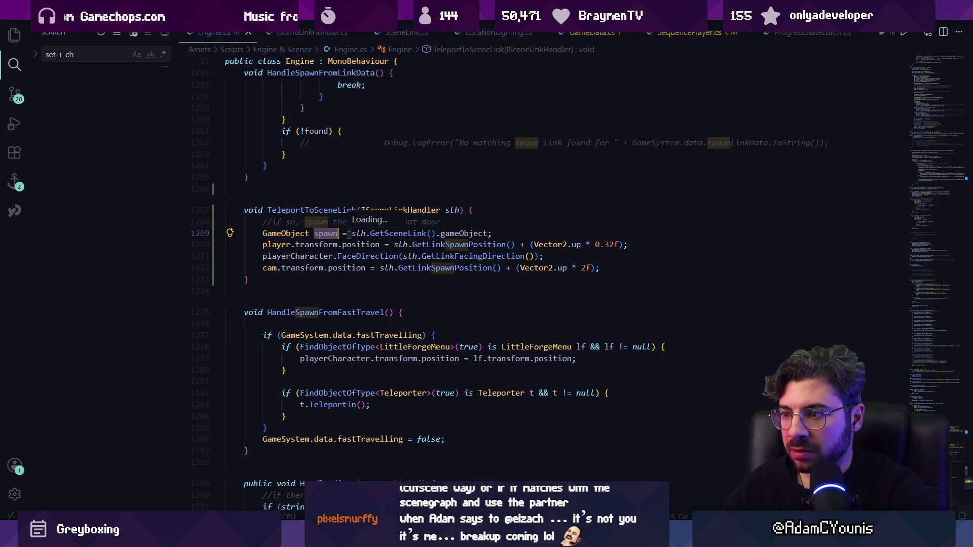
{"action": "triple_click", "coordinate": [349, 235]}
{"action": "key", "text": "BackSpace"}
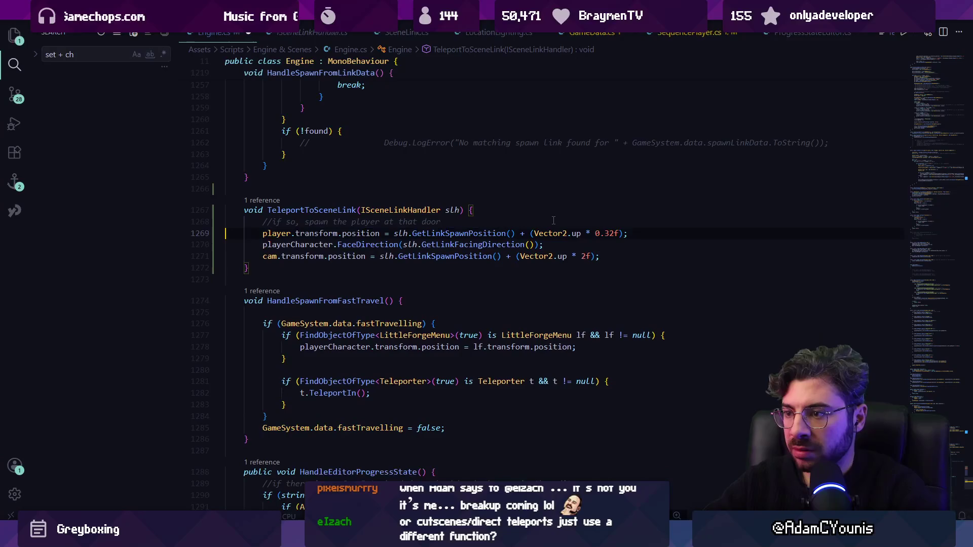
Step: Save Engine.cs with the matchesLink branch calling TeleportToSceneLink(slh) in place of inline spawning
{"action": "key", "text": "ctrl+s"}
{"action": "scroll", "coordinate": [472, 234], "scroll_direction": "up", "scroll_amount": 10}
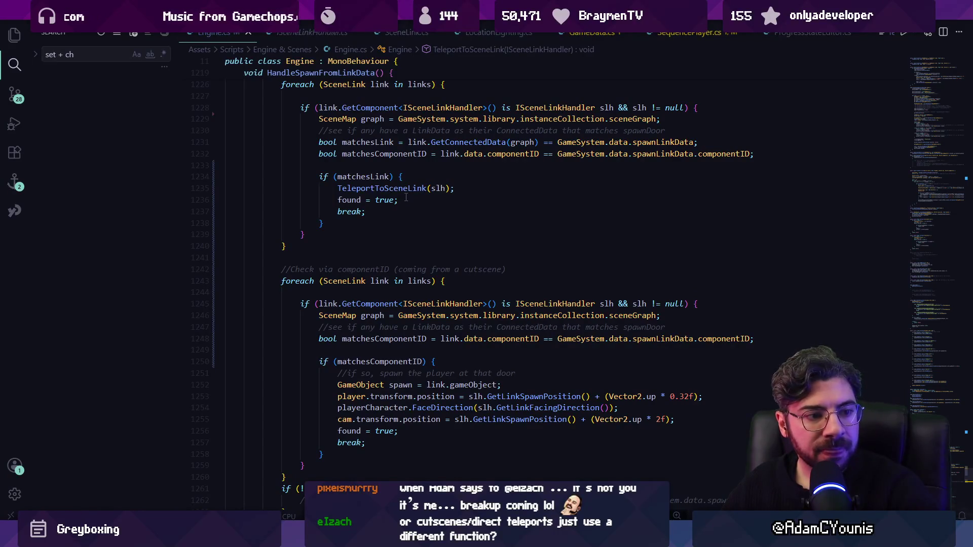
{"action": "triple_click", "coordinate": [408, 188]}
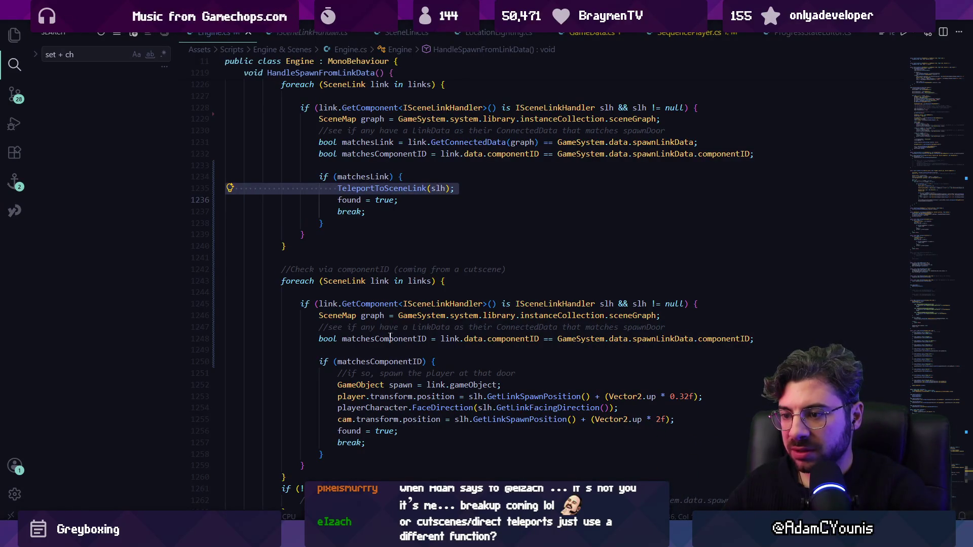
{"action": "left_click", "coordinate": [550, 365]}
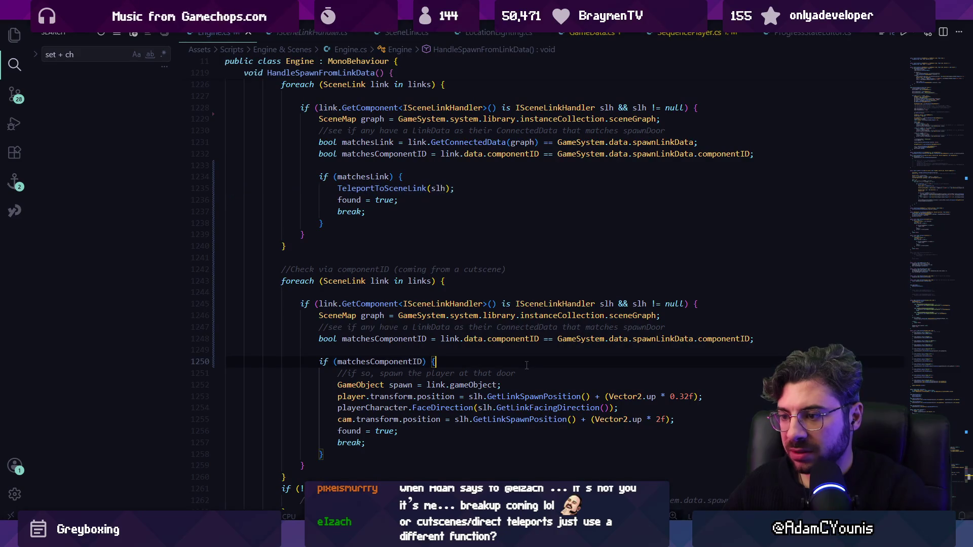
Step: Replace the componentID branch's inline spawn lines with a TeleportToSceneLink(slh) call
{"action": "key", "text": "Return"}
{"action": "key", "text": "Return"}
{"action": "type", "text": "Tel"}
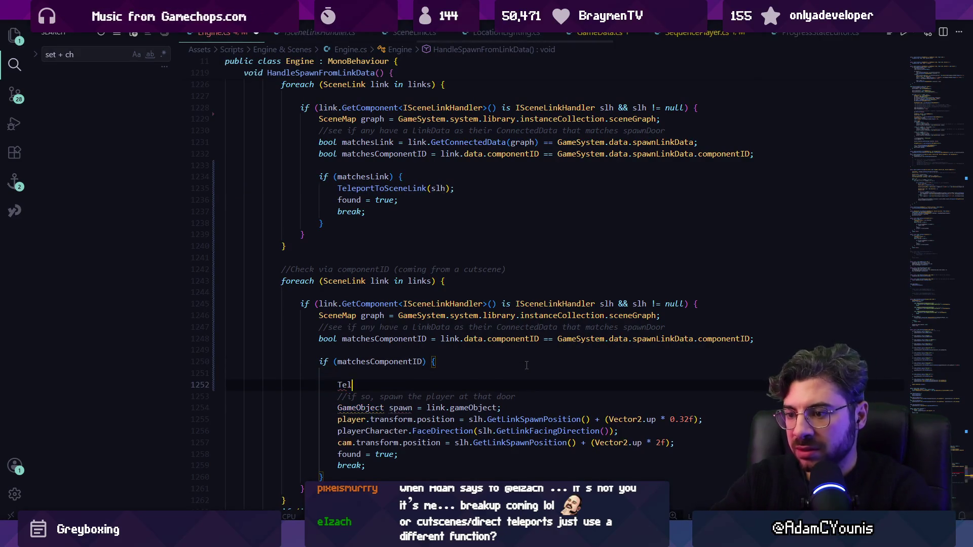
{"action": "key", "text": "Tab"}
{"action": "key", "text": "shift+Down"}
{"action": "key", "text": "shift+Down"}
{"action": "key", "text": "shift+Down"}
{"action": "key", "text": "BackSpace"}
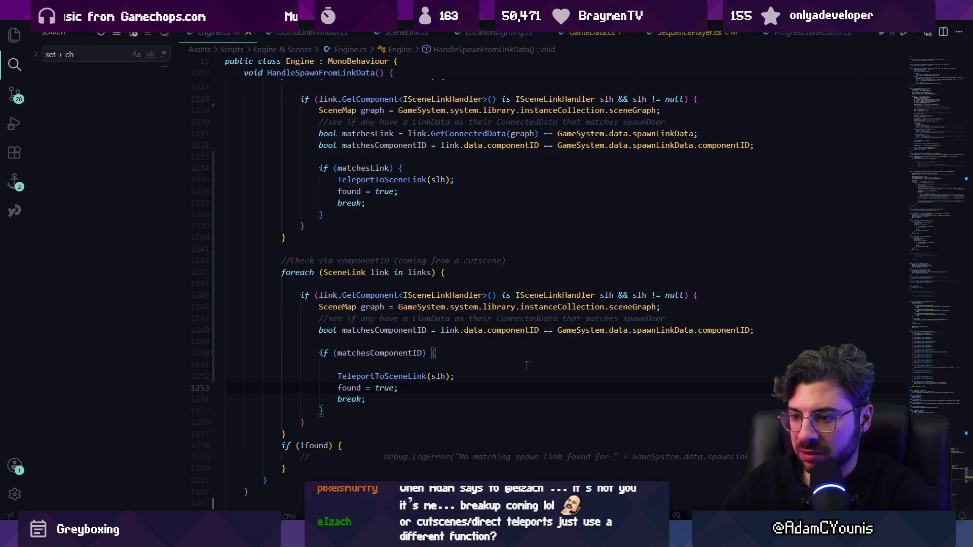
Step: Rename TeleportToSceneLink to SetPlayerAtSceneLink everywhere and delete the leftover blank lines
{"action": "left_click", "coordinate": [400, 374]}
{"action": "key", "text": "F2"}
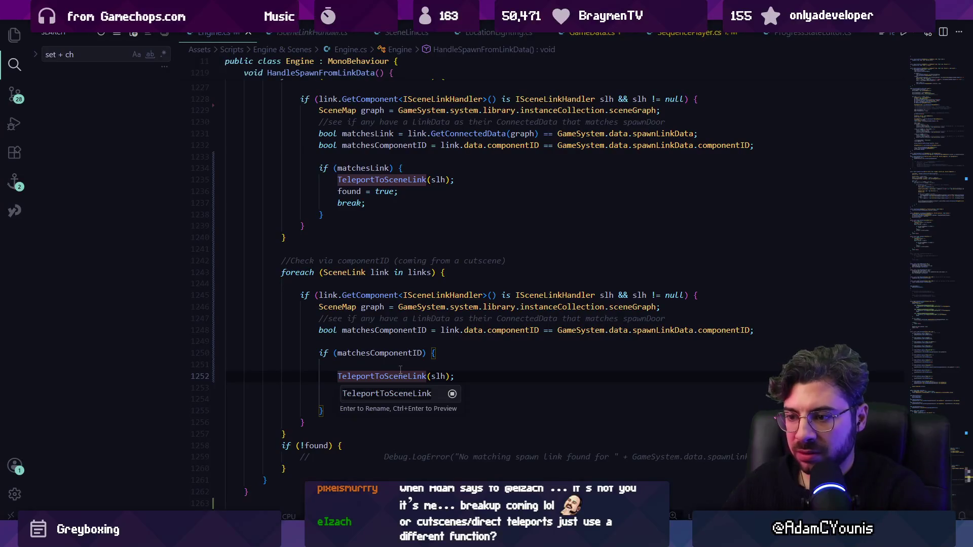
{"action": "type", "text": "SetPlayer"}
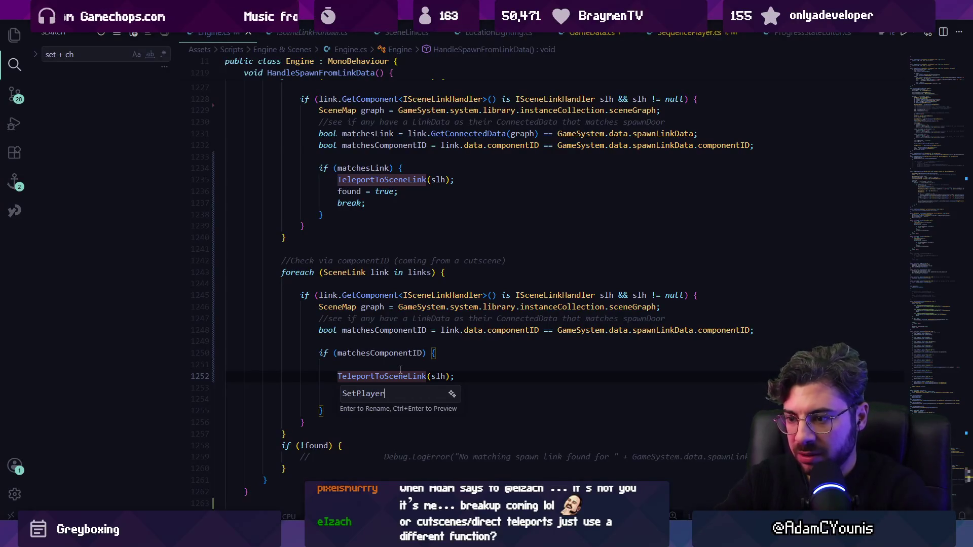
{"action": "type", "text": "nk"}
{"action": "key", "text": "Return"}
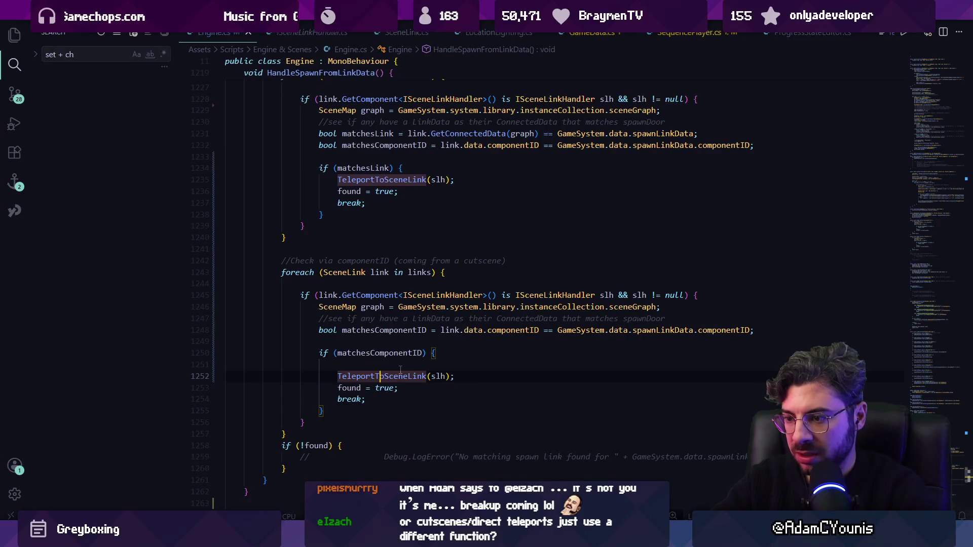
{"action": "left_click", "coordinate": [400, 369]}
{"action": "key", "text": "BackSpace"}
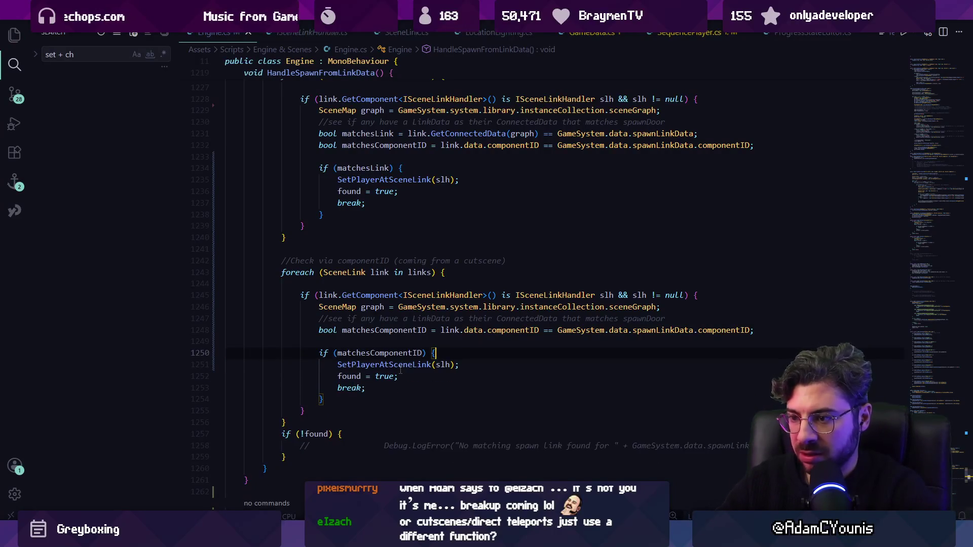
{"action": "key", "text": "Up"}
{"action": "key", "text": "BackSpace"}
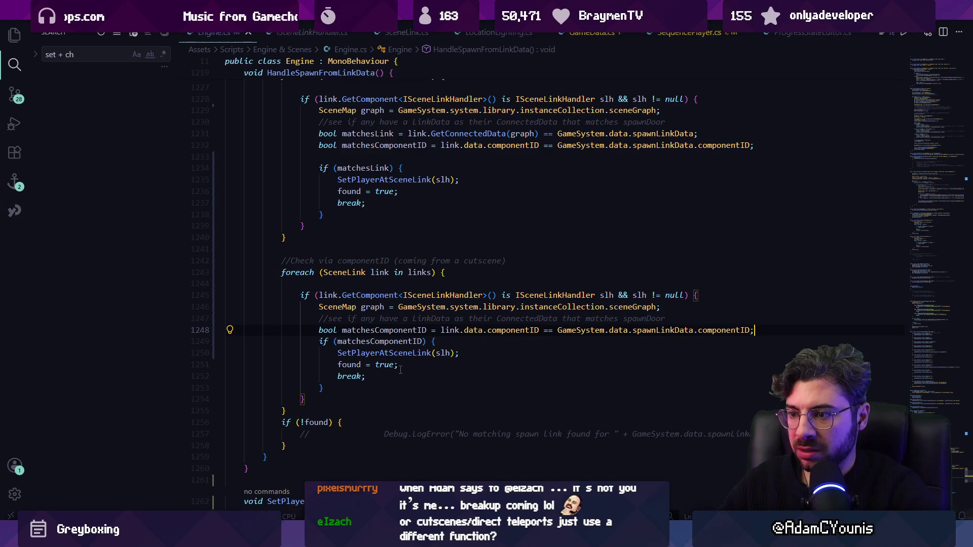
Step: Review the if (!found) fallback block after the spawn loops
{"action": "left_click", "coordinate": [285, 411]}
{"action": "scroll", "coordinate": [309, 405], "scroll_direction": "down", "scroll_amount": 2}
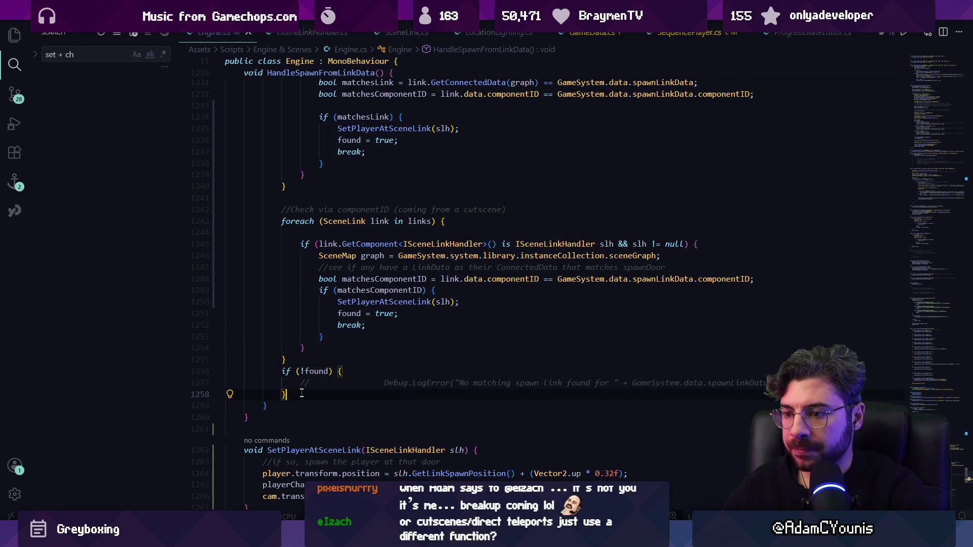
{"action": "left_click_drag", "start_coordinate": [303, 394], "coordinate": [282, 372]}
{"action": "left_click", "coordinate": [315, 357]}
{"action": "scroll", "coordinate": [359, 344], "scroll_direction": "up", "scroll_amount": 3}
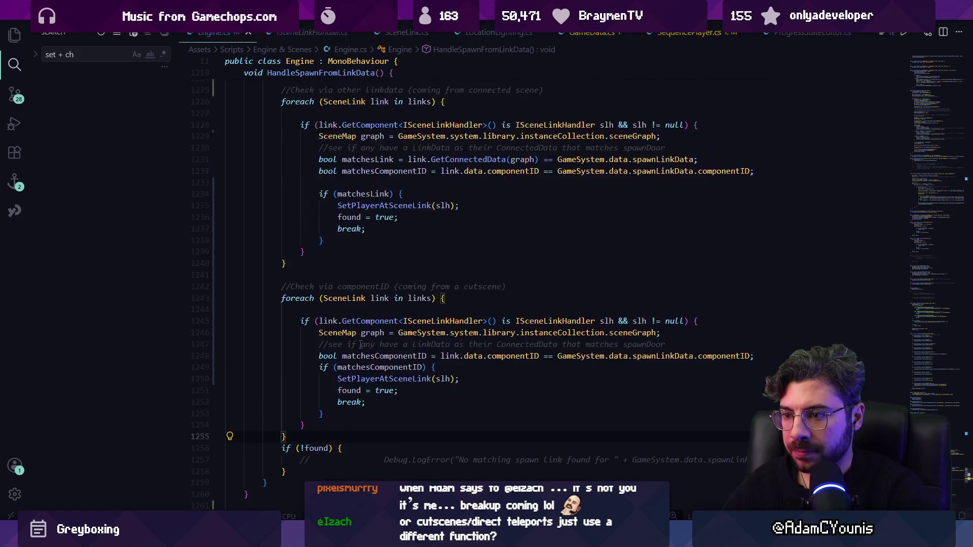
{"action": "scroll", "coordinate": [355, 274], "scroll_direction": "up", "scroll_amount": 2}
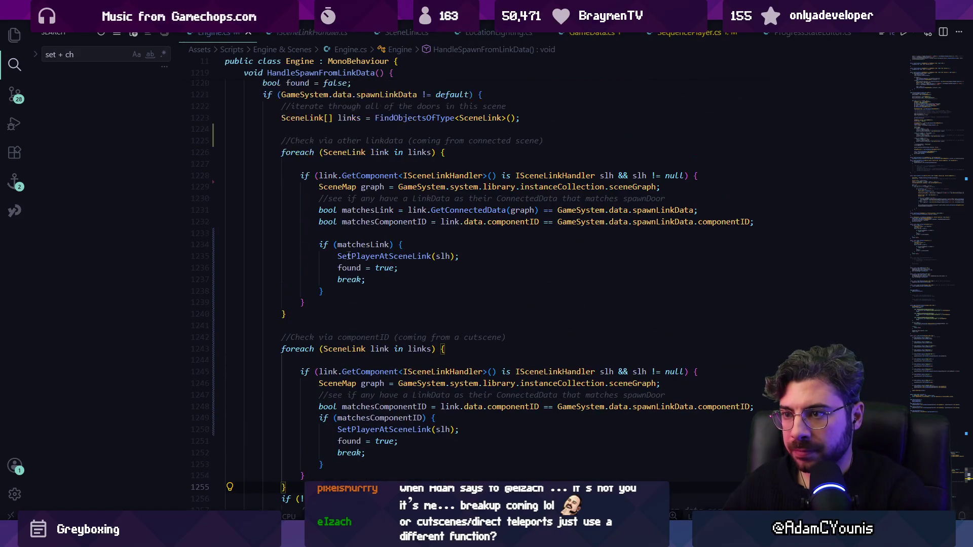
{"action": "key", "text": "alt+Tab"}
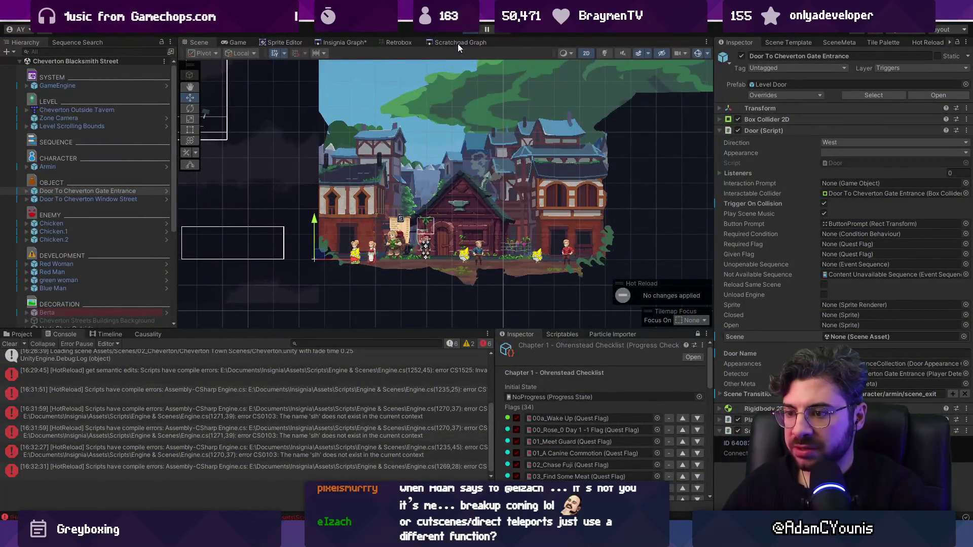
Step: Play-test walking from Cheverton through Blacksmith Street and Window Street into Cheverton Square
{"action": "left_click", "coordinate": [471, 33]}
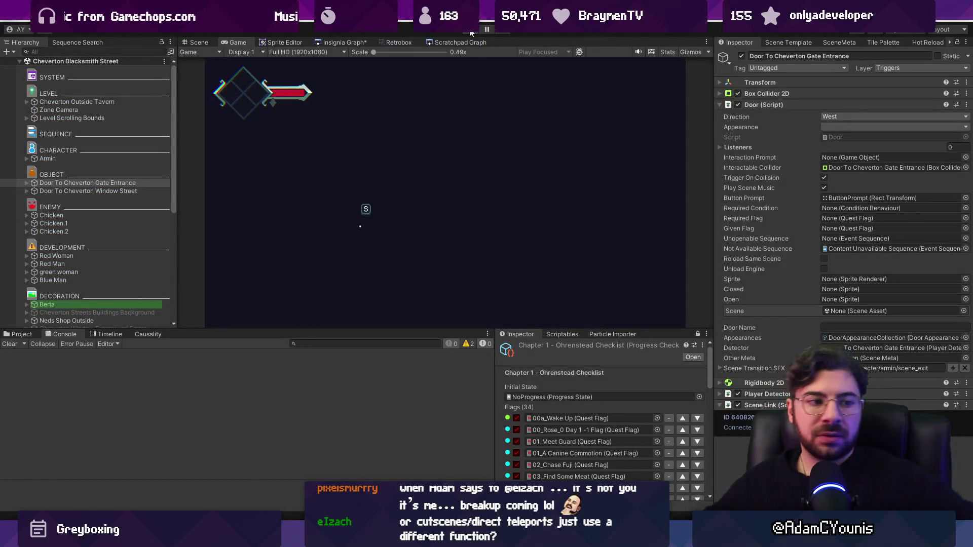
{"action": "left_click", "coordinate": [471, 32]}
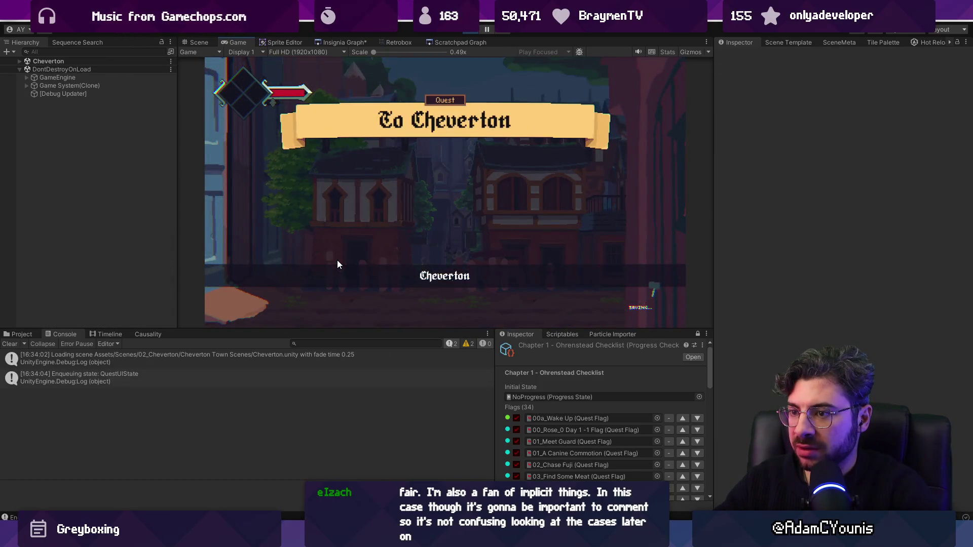
{"action": "key", "text": "Tab"}
{"action": "key", "text": "Escape"}
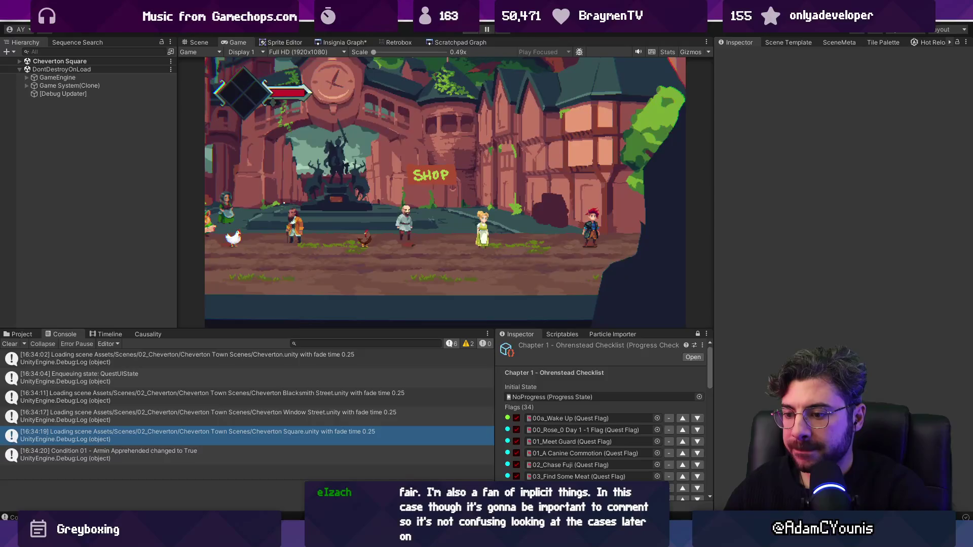
{"action": "key", "text": "alt+Tab"}
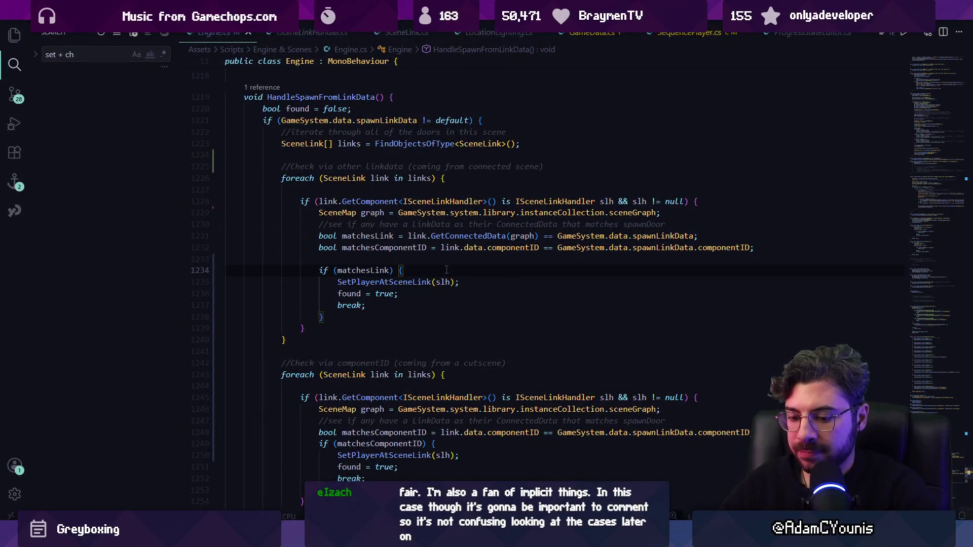
Step: Add Debug.Log("Found matching door link") in the matchesLink branch and save
{"action": "key", "text": "Return"}
{"action": "type", "text": "deb"}
{"action": "key", "text": "ctrl+BackSpace"}
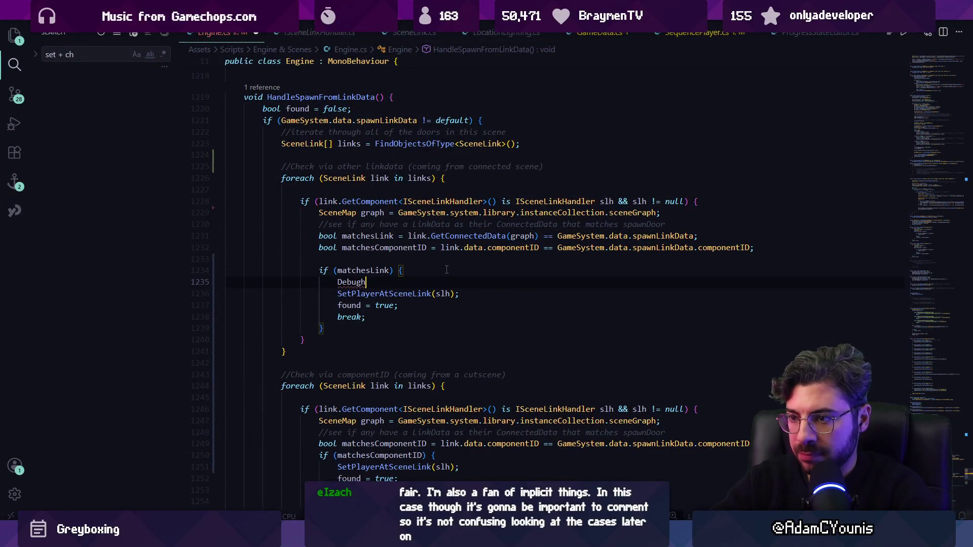
{"action": "type", "text": ".Log(\""}
{"action": "type", "text": "Foun"}
{"action": "key", "text": "Tab"}
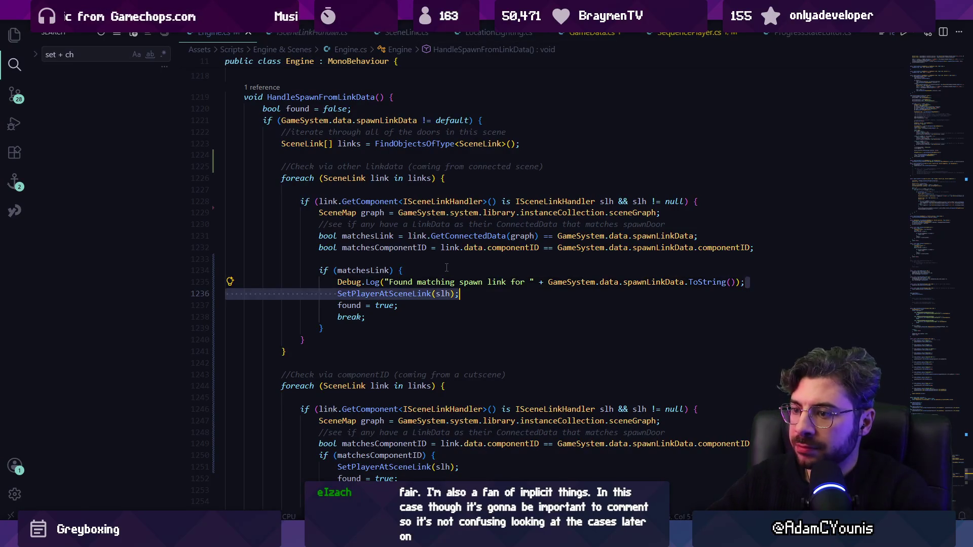
{"action": "key", "text": "Home"}
{"action": "key", "text": "ctrl+Right"}
{"action": "key", "text": "ctrl+Right"}
{"action": "key", "text": "ctrl+Right"}
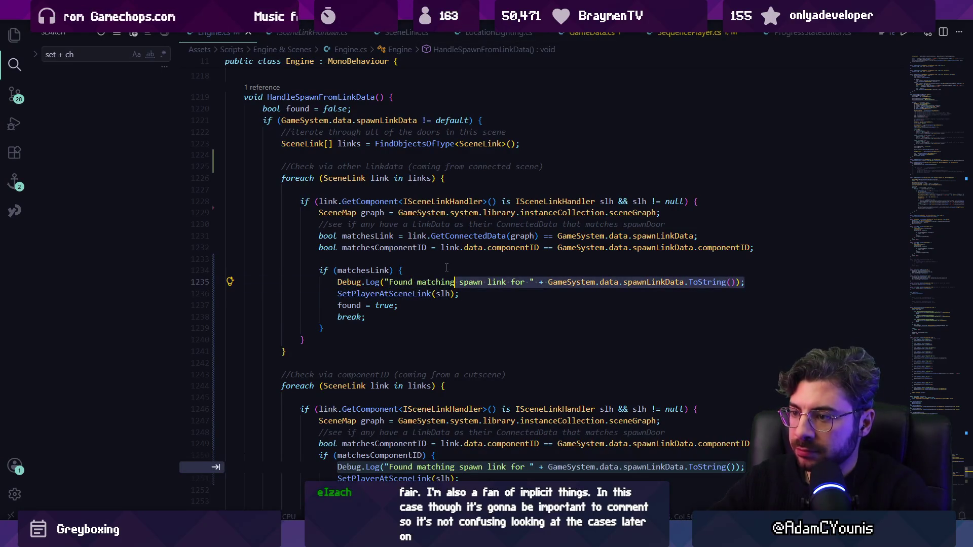
{"action": "type", "text": "matching d"}
{"action": "key", "text": "BackSpace"}
{"action": "key", "text": "BackSpace"}
{"action": "type", "text": "k\");"}
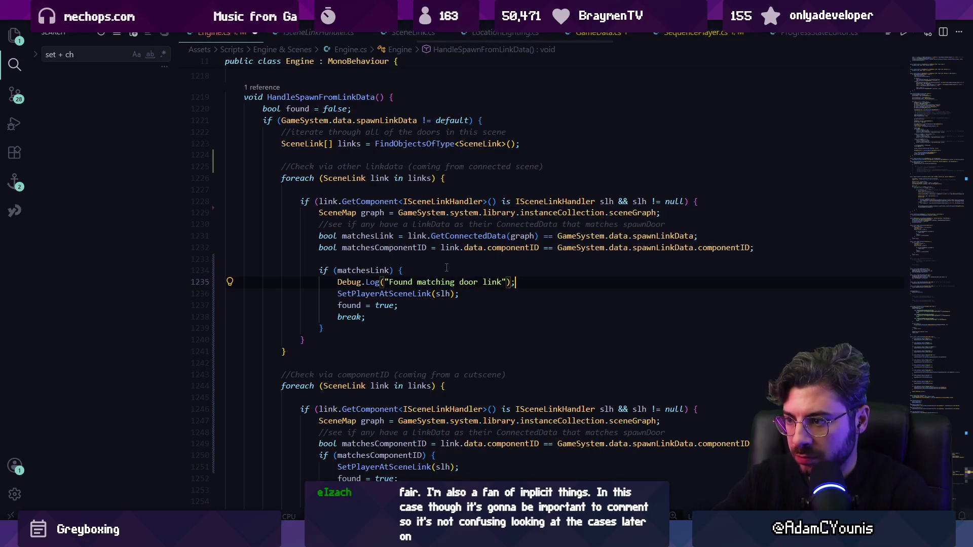
{"action": "key", "text": "ctrl+s"}
Step: Delete the unused matchesComponentID line from the first loop
{"action": "key", "text": "Down"}
{"action": "key", "text": "Down"}
{"action": "key", "text": "Down"}
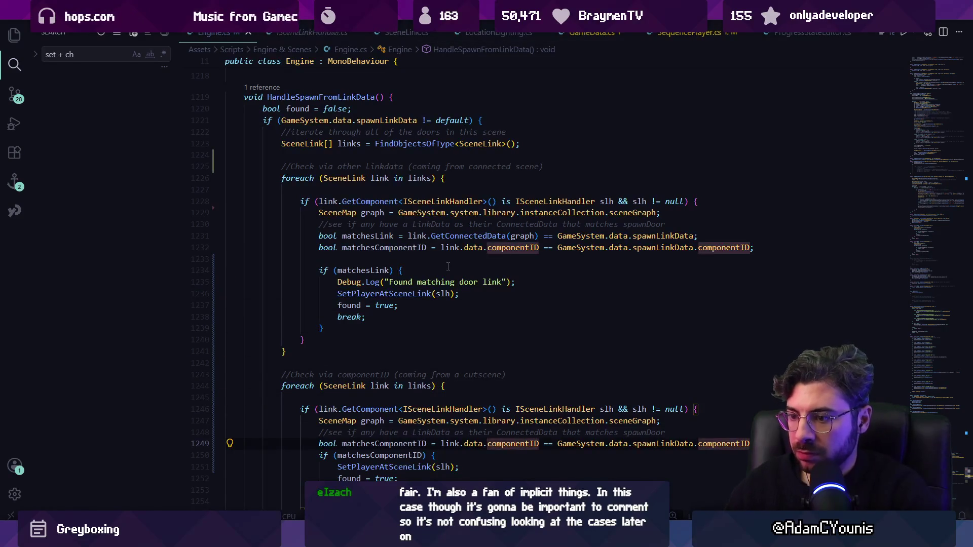
{"action": "type", "text": ";"}
{"action": "scroll", "coordinate": [448, 267], "scroll_direction": "down", "scroll_amount": 2}
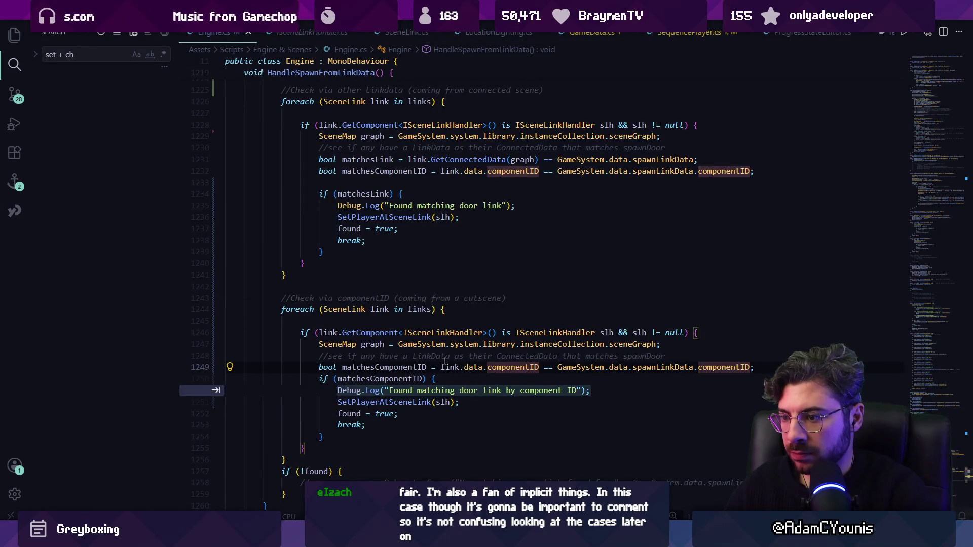
{"action": "left_click", "coordinate": [390, 367]}
{"action": "left_click", "coordinate": [389, 366]}
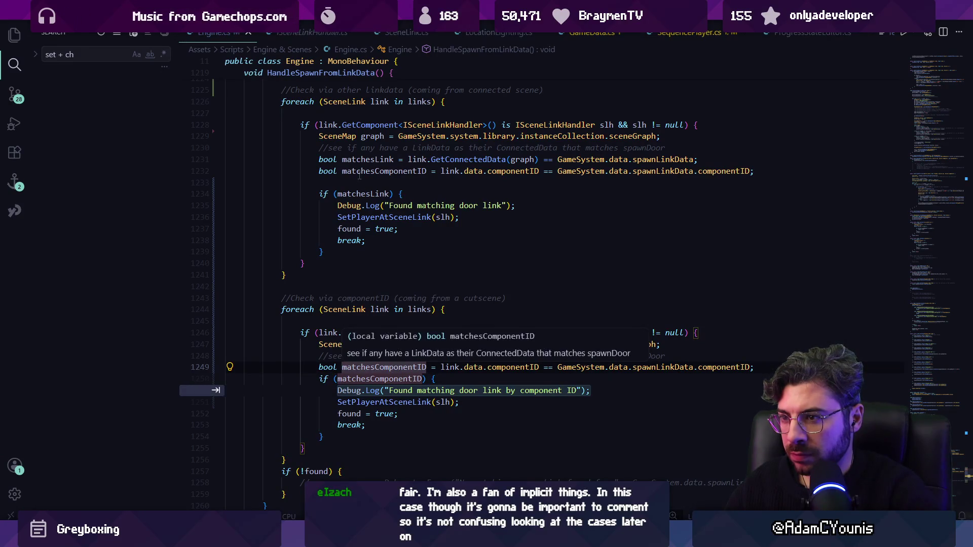
{"action": "triple_click", "coordinate": [484, 170]}
{"action": "key", "text": "BackSpace"}
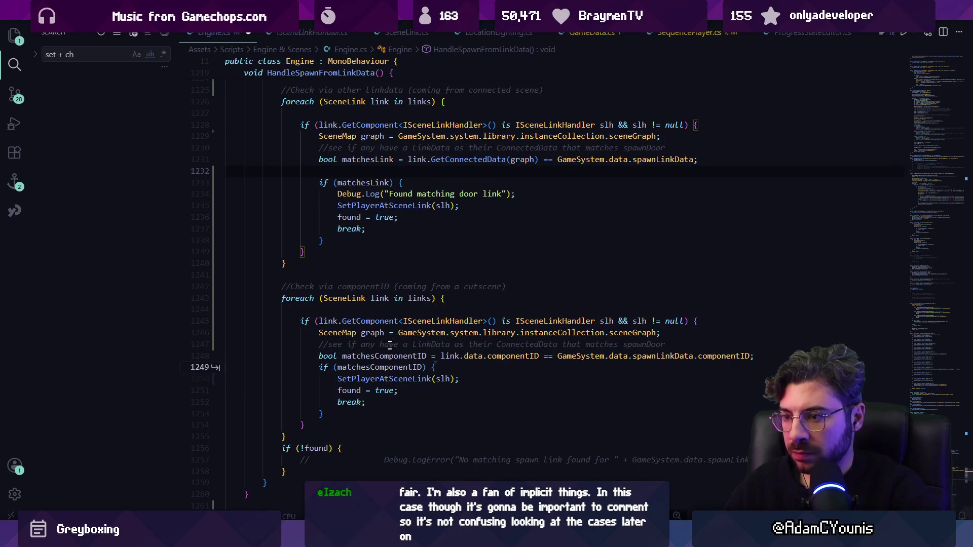
{"action": "double_click", "coordinate": [387, 357]}
{"action": "key", "text": "Right"}
{"action": "key", "text": "Right"}
{"action": "key", "text": "Right"}
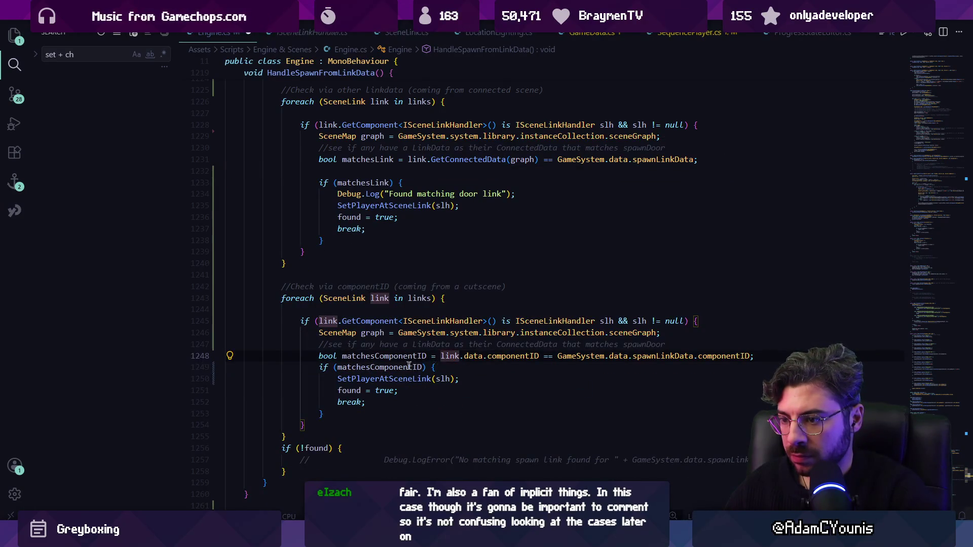
Step: Add Debug.Log("Found fallback link") in the componentID branch and save Engine.cs
{"action": "key", "text": "Down"}
{"action": "key", "text": "End"}
{"action": "key", "text": "Return"}
{"action": "type", "text": "Debug"}
{"action": "key", "text": "Tab"}
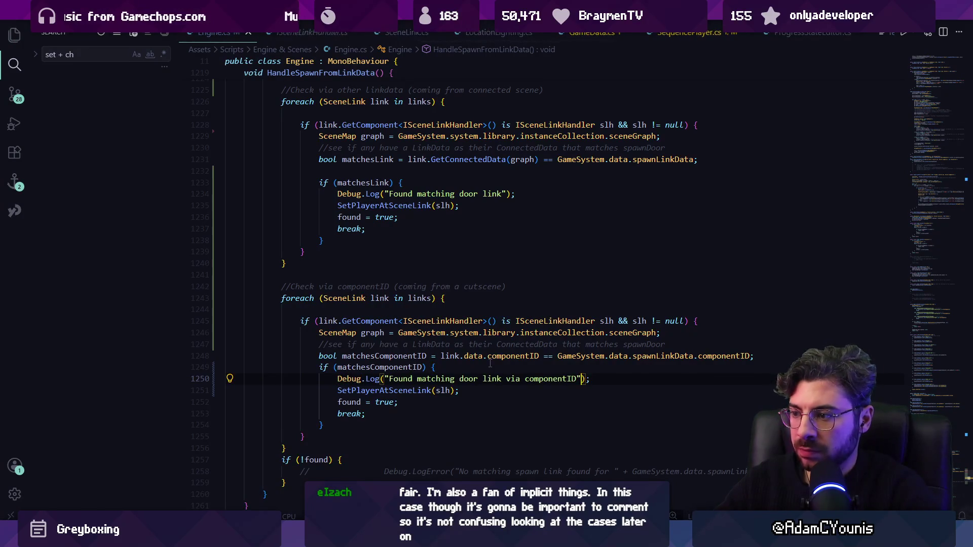
{"action": "key", "text": "shift+Up"}
{"action": "key", "text": "ctrl+shift+Right"}
{"action": "key", "text": "ctrl+shift+Right"}
{"action": "key", "text": "ctrl+shift+Right"}
{"action": "key", "text": "ctrl+shift+Left"}
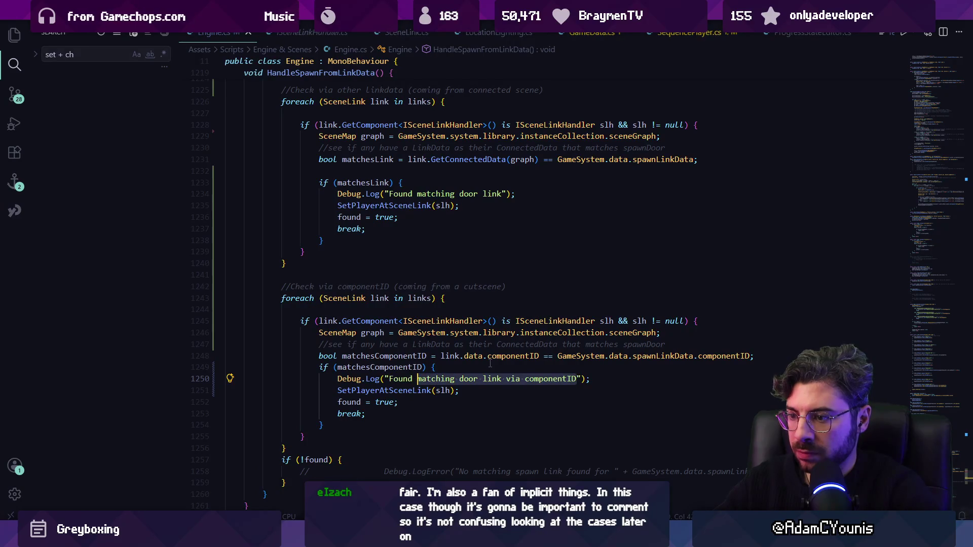
{"action": "type", "text": "fallback link"}
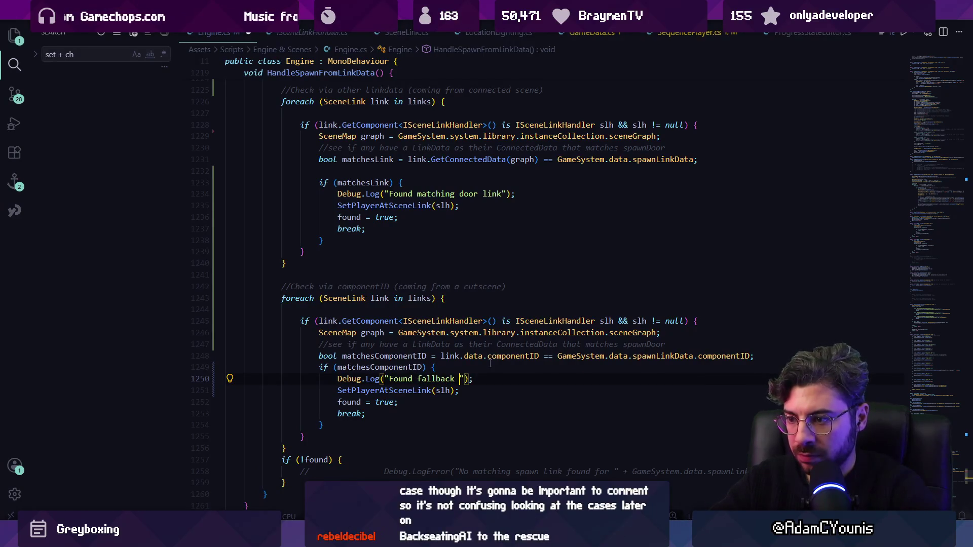
{"action": "key", "text": "ctrl+s"}
{"action": "key", "text": "alt+Tab"}
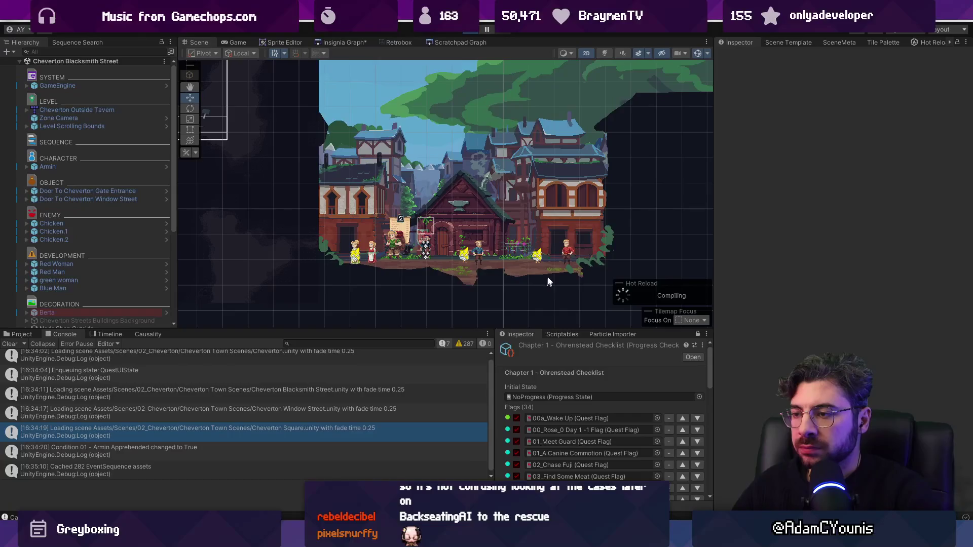
Step: Play the game into Cheverton Window Street and confirm both spawn log messages appear
{"action": "key", "text": "ctrl+p"}
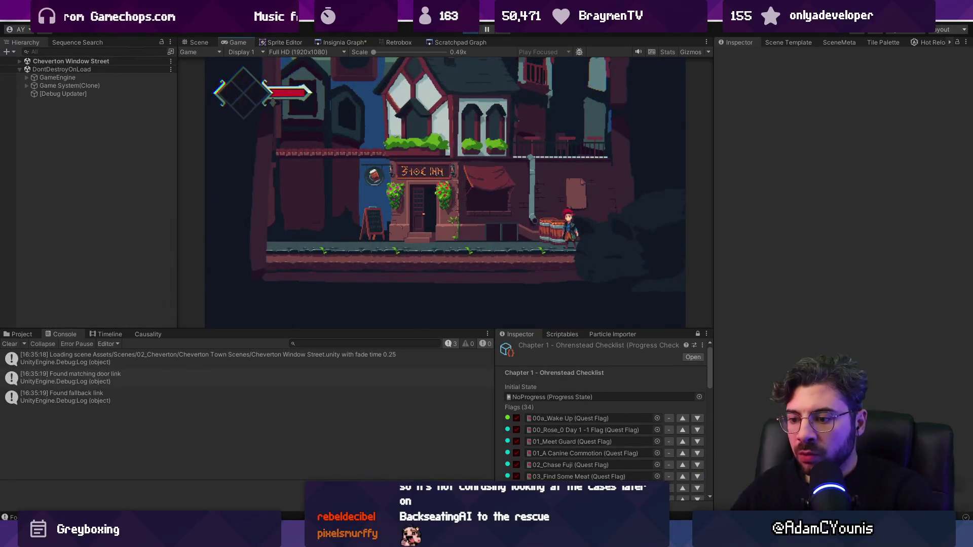
{"action": "key", "text": "alt+Tab"}
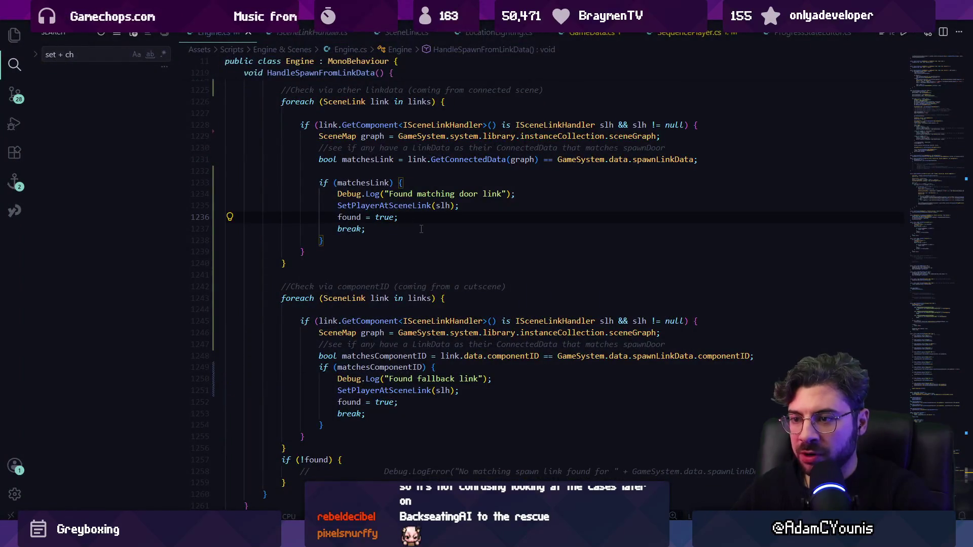
Step: Wrap the componentID fallback foreach in an if (!found) check and save Engine.cs
{"action": "left_click", "coordinate": [313, 278]}
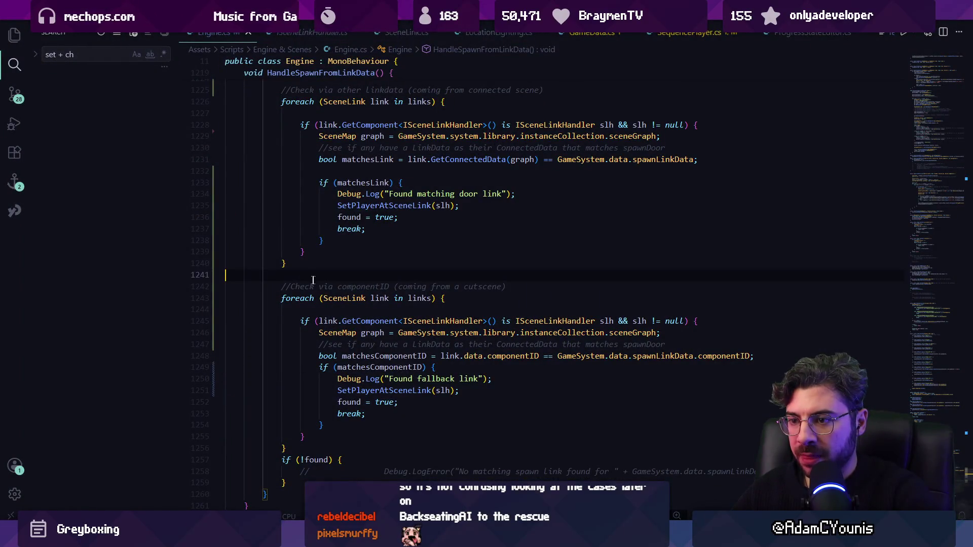
{"action": "key", "text": "Return"}
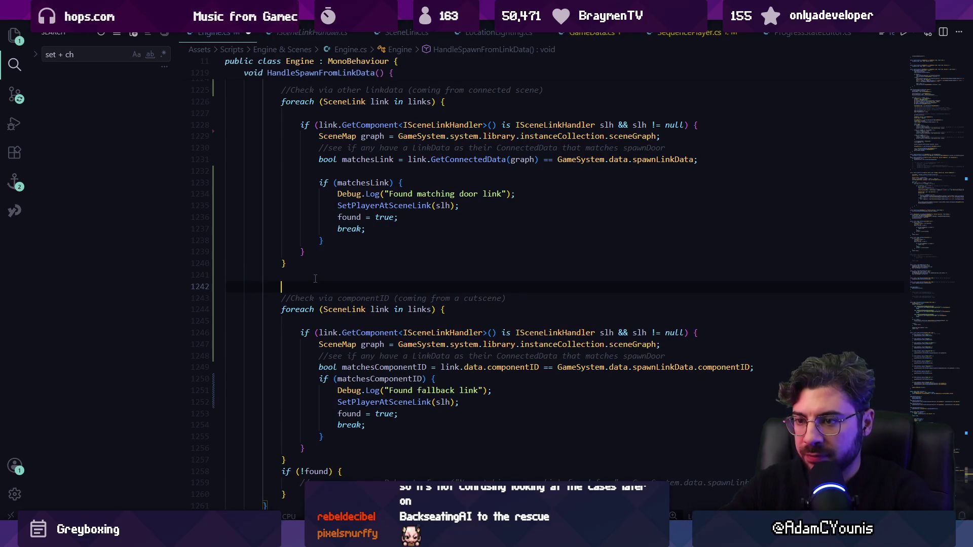
{"action": "left_click_drag", "start_coordinate": [364, 474], "coordinate": [226, 471]}
{"action": "key", "text": "BackSpace"}
{"action": "scroll", "coordinate": [291, 249], "scroll_direction": "down", "scroll_amount": 1}
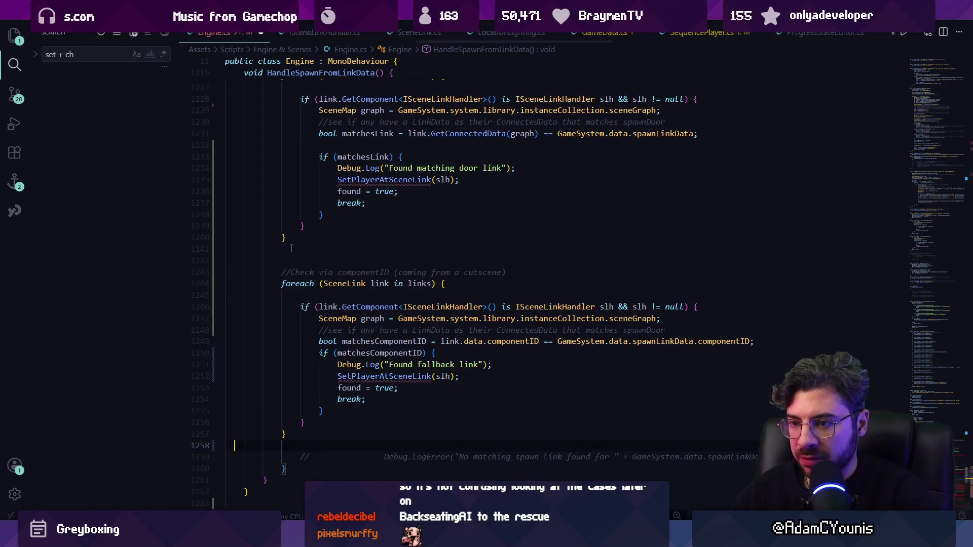
{"action": "type", "text": "if (!found) {"}
{"action": "key", "text": "ctrl+s"}
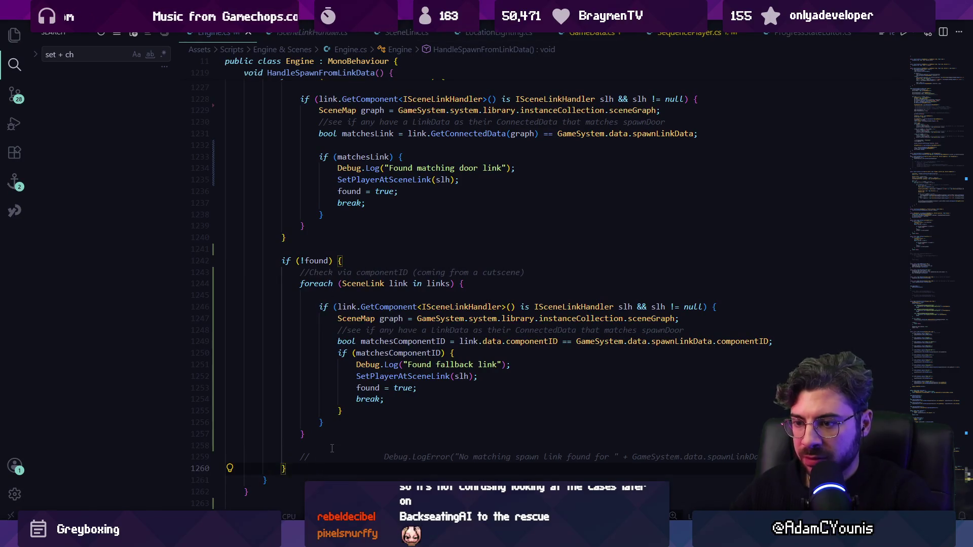
Step: Add a new empty if (!found) { } block below the fallback loop
{"action": "key", "text": "Return"}
{"action": "key", "text": "Return"}
{"action": "type", "text": "if(!"}
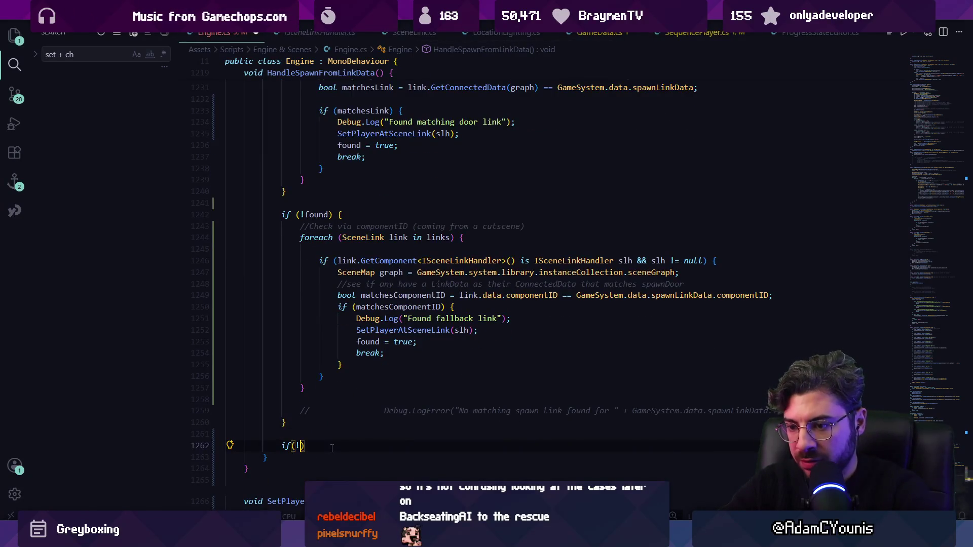
{"action": "key", "text": "BackSpace"}
{"action": "key", "text": "BackSpace"}
{"action": "type", "text": "ound) "}
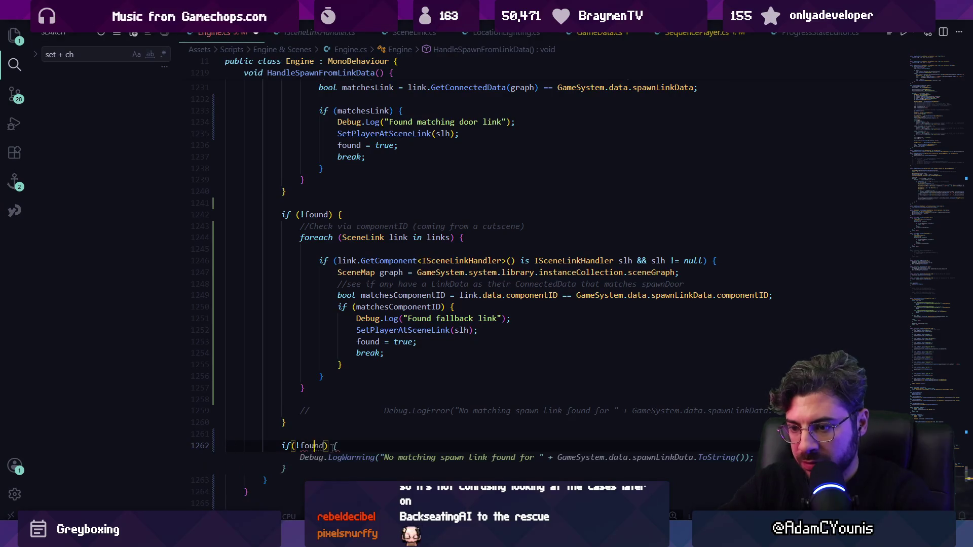
{"action": "type", "text": "{"}
{"action": "key", "text": "Return"}
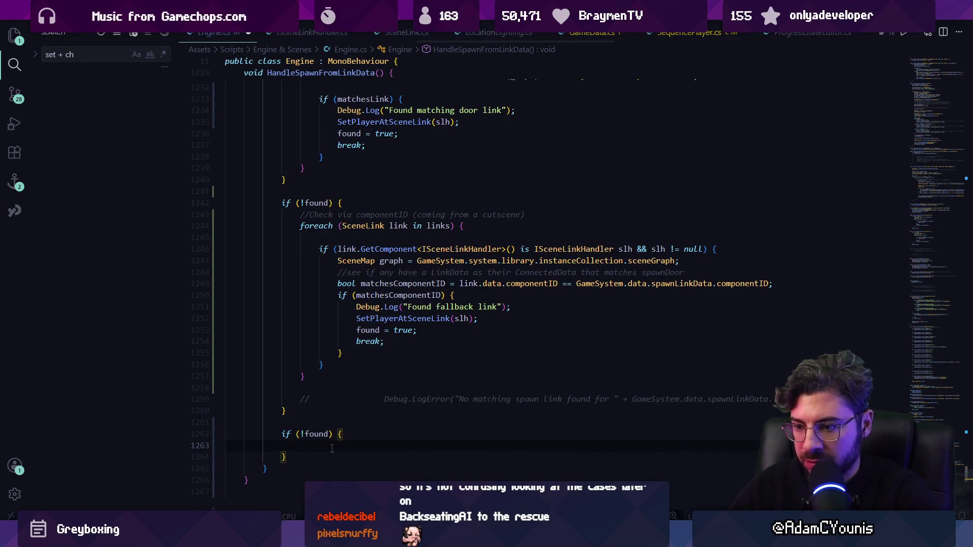
Step: Move the commented Debug.LogError into the new block, remove extra spaces after //, and return to Unity
{"action": "left_click", "coordinate": [357, 400]}
{"action": "key", "text": "alt+Down"}
{"action": "key", "text": "alt+Down"}
{"action": "key", "text": "alt+Down"}
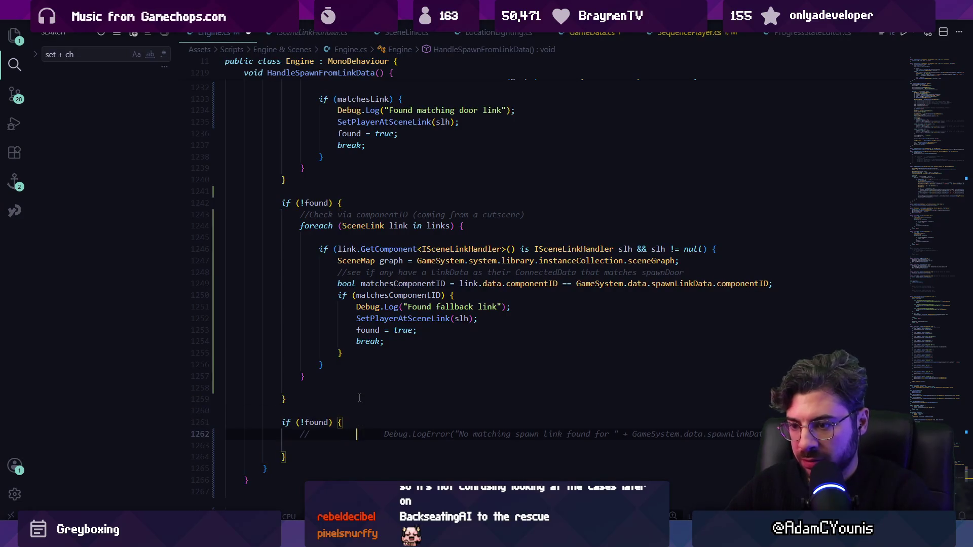
{"action": "scroll", "coordinate": [359, 398], "scroll_direction": "down", "scroll_amount": 15}
{"action": "scroll", "coordinate": [359, 398], "scroll_direction": "up", "scroll_amount": 8}
{"action": "key", "text": "ctrl+shift+Right"}
{"action": "key", "text": "ctrl+shift+Left"}
{"action": "key", "text": "Right"}
{"action": "key", "text": "ctrl+shift+Left"}
{"action": "key", "text": "BackSpace"}
{"action": "scroll", "coordinate": [430, 142], "scroll_direction": "up", "scroll_amount": 3}
{"action": "scroll", "coordinate": [436, 167], "scroll_direction": "up", "scroll_amount": 5}
{"action": "key", "text": "End"}
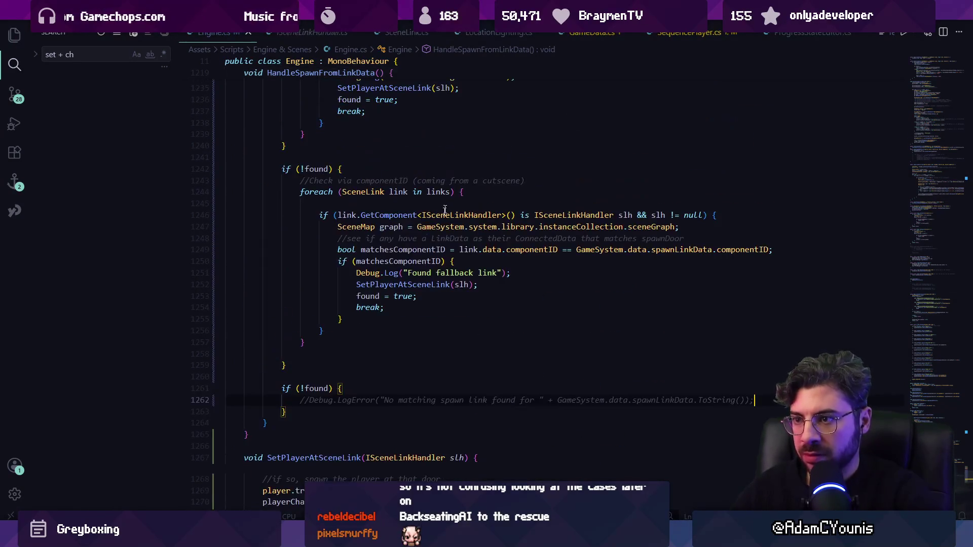
{"action": "scroll", "coordinate": [440, 238], "scroll_direction": "up", "scroll_amount": 4}
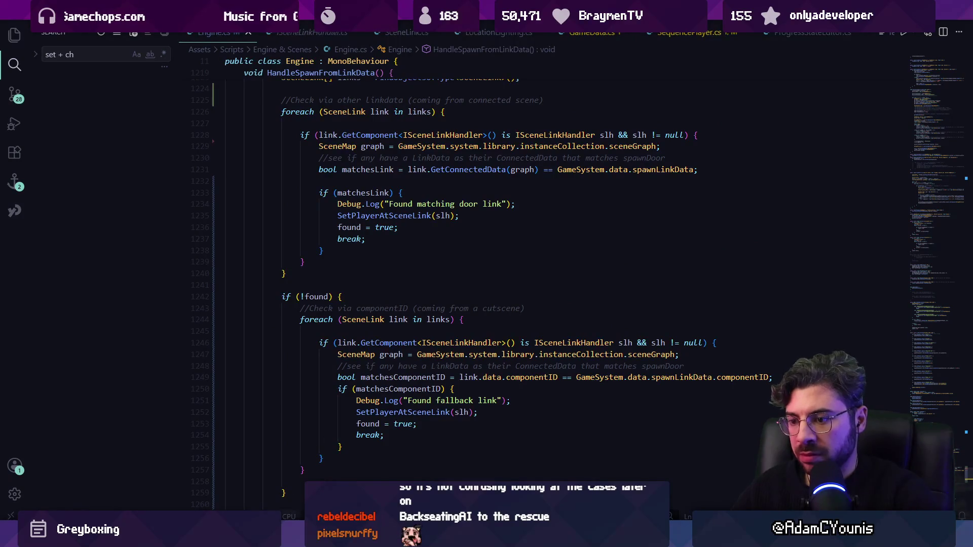
{"action": "key", "text": "alt+Tab"}
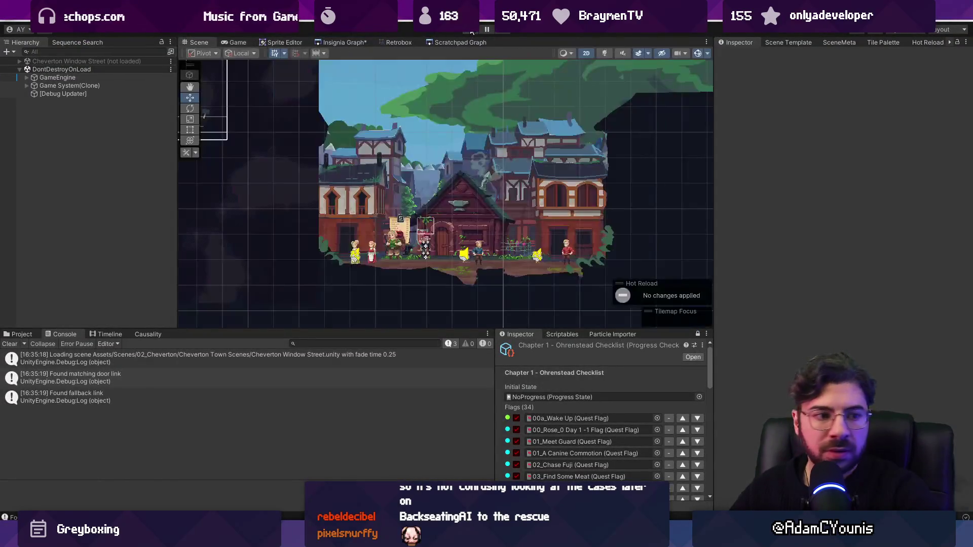
Step: Play-test walking right from Cheverton Window Street into Cheverton Square, then stop and open Insignia Graph
{"action": "left_click", "coordinate": [472, 32]}
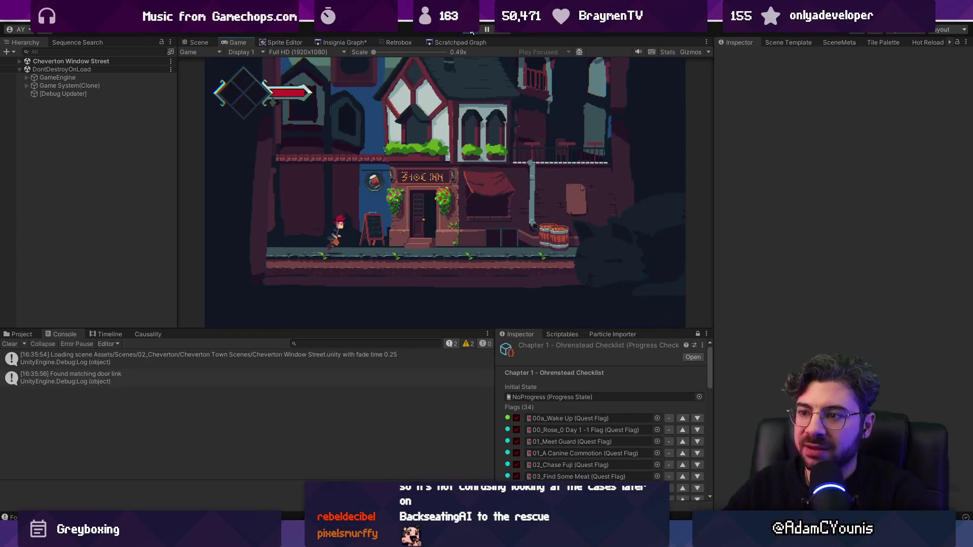
{"action": "key", "text": "Right"}
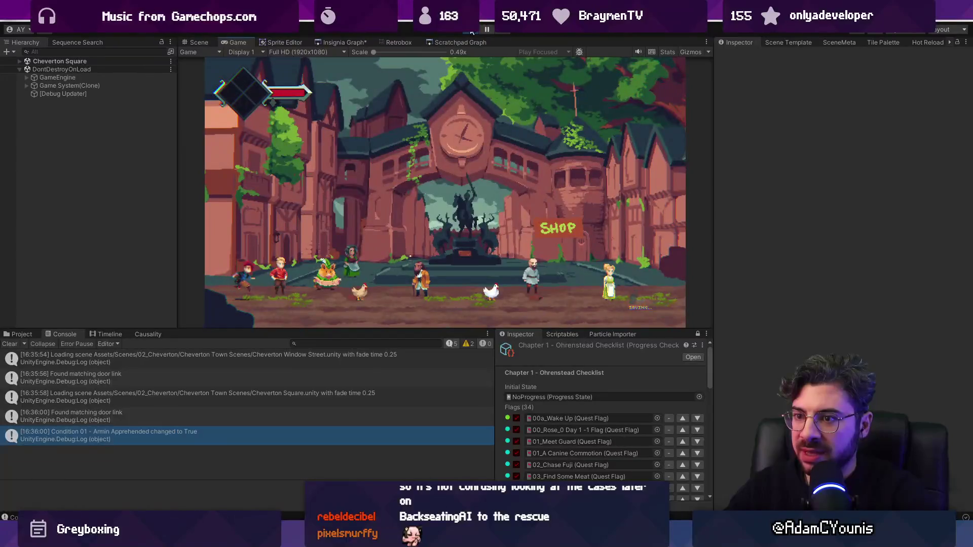
{"action": "key", "text": "ctrl+p"}
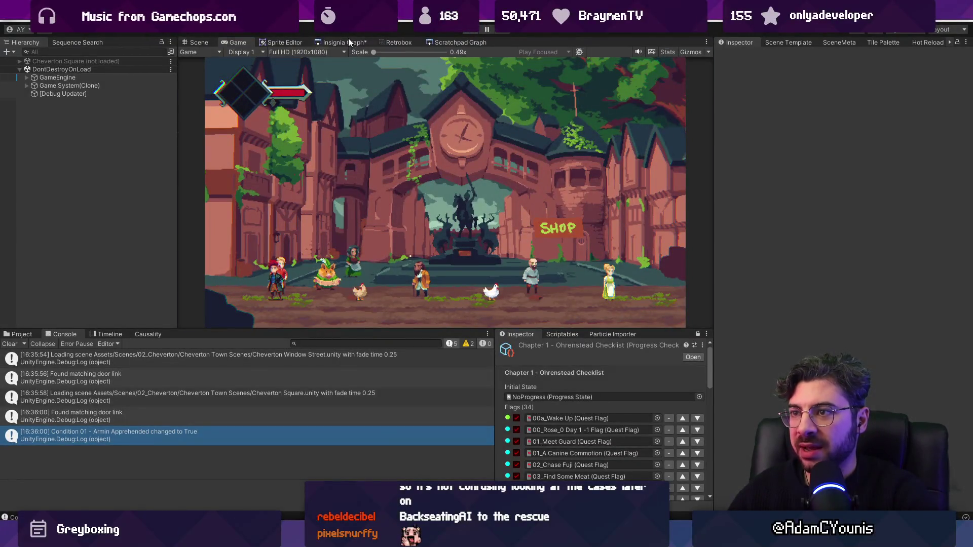
{"action": "left_click", "coordinate": [348, 41]}
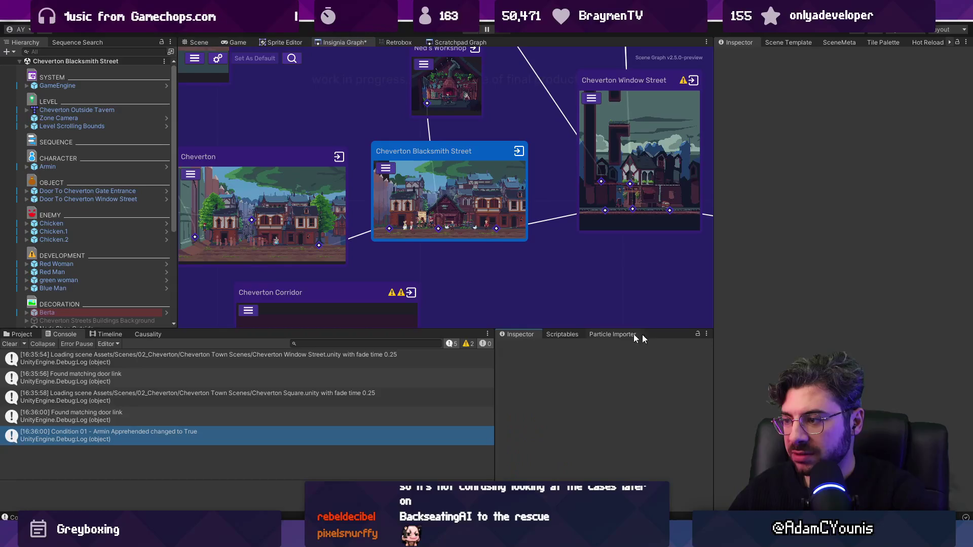
Step: Search the Project for 'chapter 1' and lock the Inspector on Chapter 1 - Ohrenstead Checklist
{"action": "left_click", "coordinate": [20, 334]}
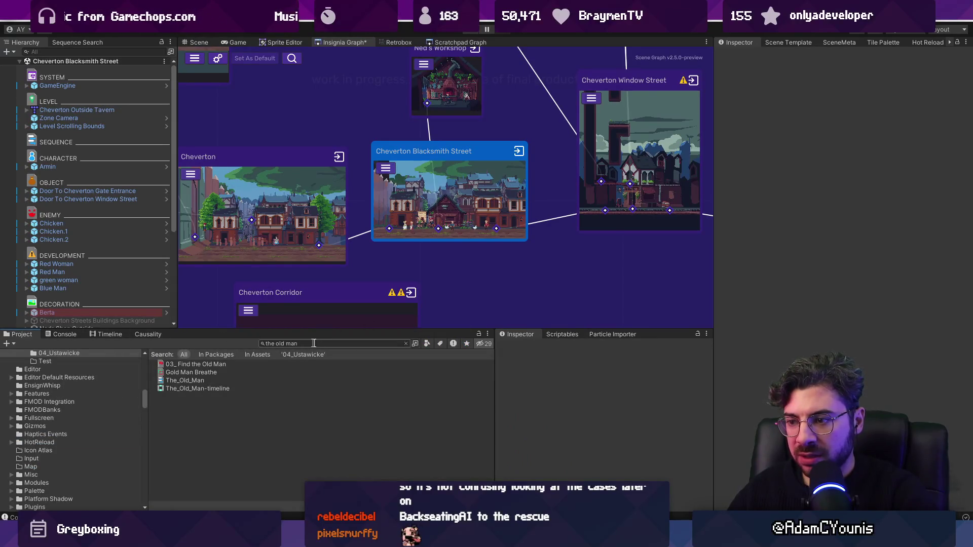
{"action": "left_click", "coordinate": [335, 343]}
{"action": "type", "text": "chapter 1"}
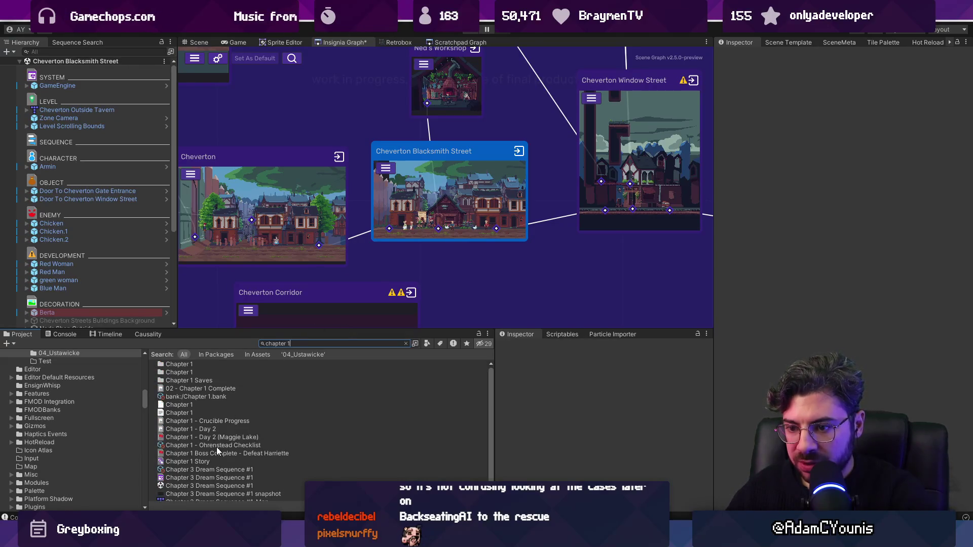
{"action": "left_click", "coordinate": [218, 445]}
{"action": "left_click", "coordinate": [697, 333]}
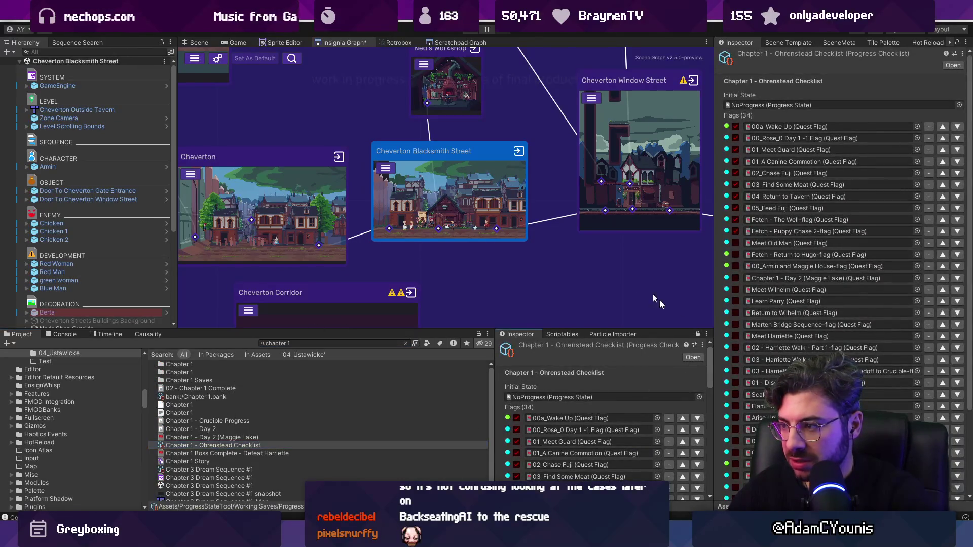
{"action": "scroll", "coordinate": [499, 189], "scroll_direction": "down", "scroll_amount": 5}
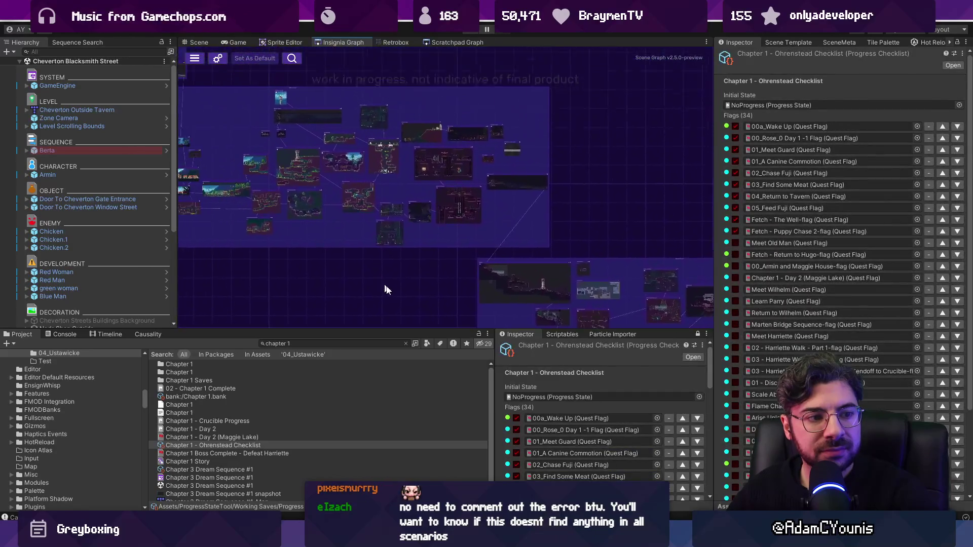
Step: Load the Ohrenstead Excavation Entrance scene from the graph and open the output progress-state list
{"action": "double_click", "coordinate": [342, 263]}
{"action": "scroll", "coordinate": [598, 405], "scroll_direction": "down", "scroll_amount": 10}
{"action": "left_click", "coordinate": [690, 436]}
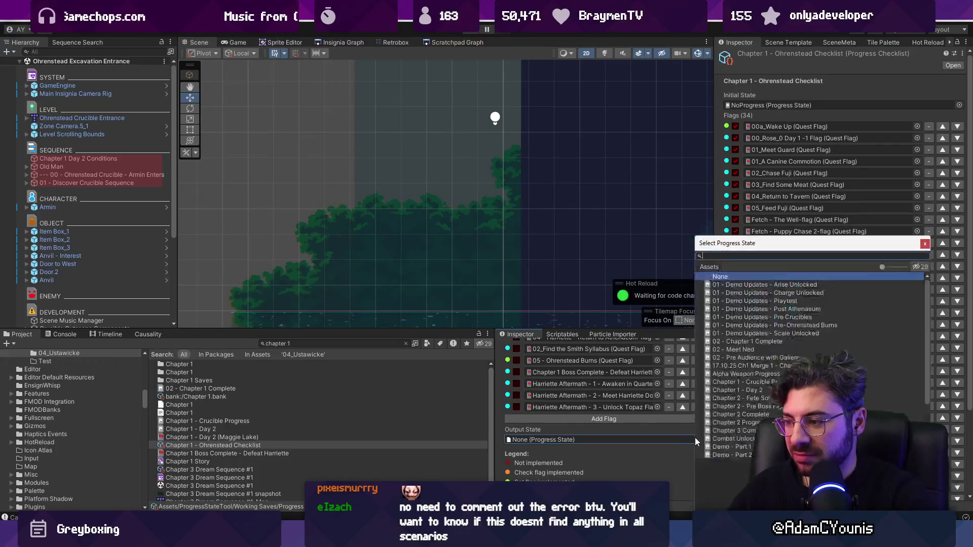
Step: Set the checklist's Output State to Test Progress and start playing from Ohrenstead Excavation Entrance
{"action": "type", "text": "test"}
{"action": "key", "text": "Down"}
{"action": "key", "text": "Down"}
{"action": "key", "text": "Down"}
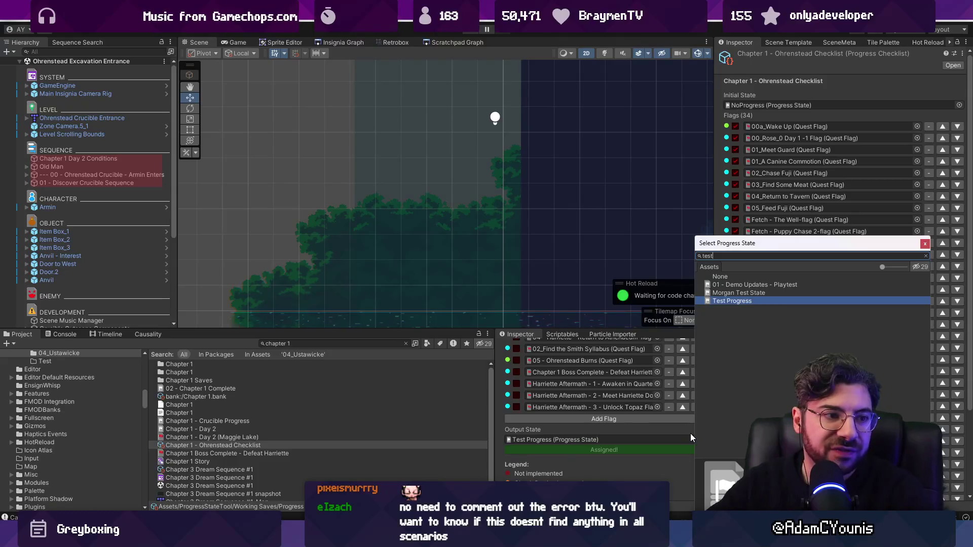
{"action": "key", "text": "Return"}
{"action": "scroll", "coordinate": [622, 428], "scroll_direction": "up", "scroll_amount": 1}
{"action": "scroll", "coordinate": [622, 429], "scroll_direction": "up", "scroll_amount": 15}
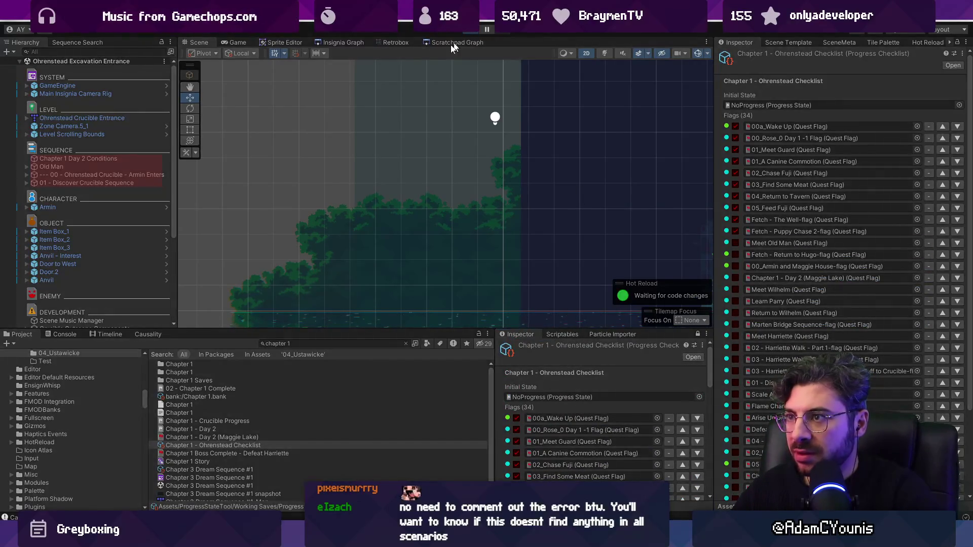
{"action": "key", "text": "ctrl+p"}
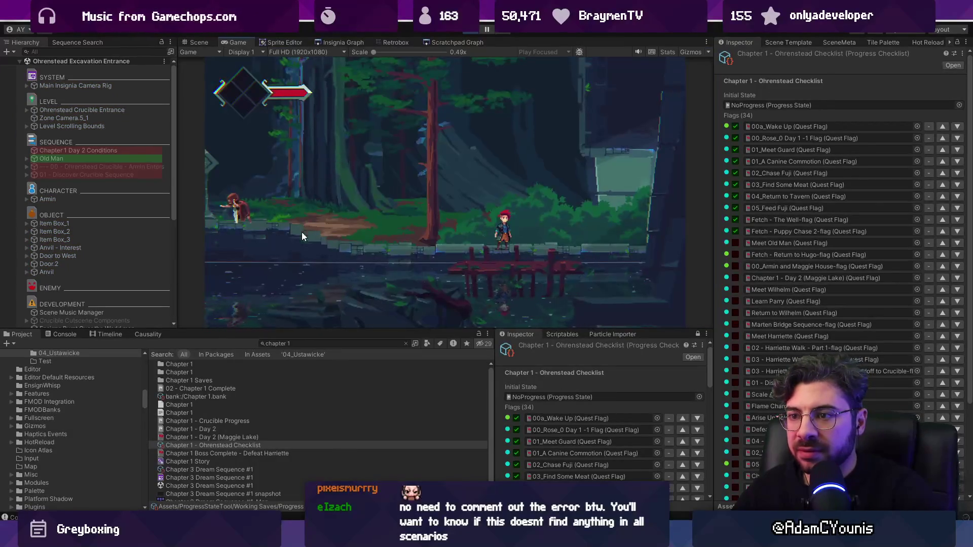
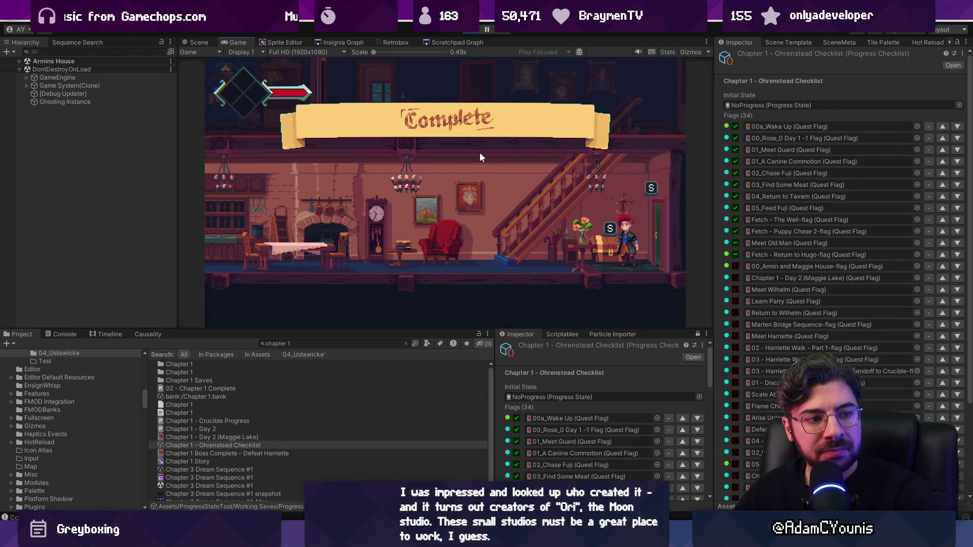
Step: Walk the character past the armchair, dining table and grandfather clock, up to the bedroom and back down
{"action": "key", "text": "Left"}
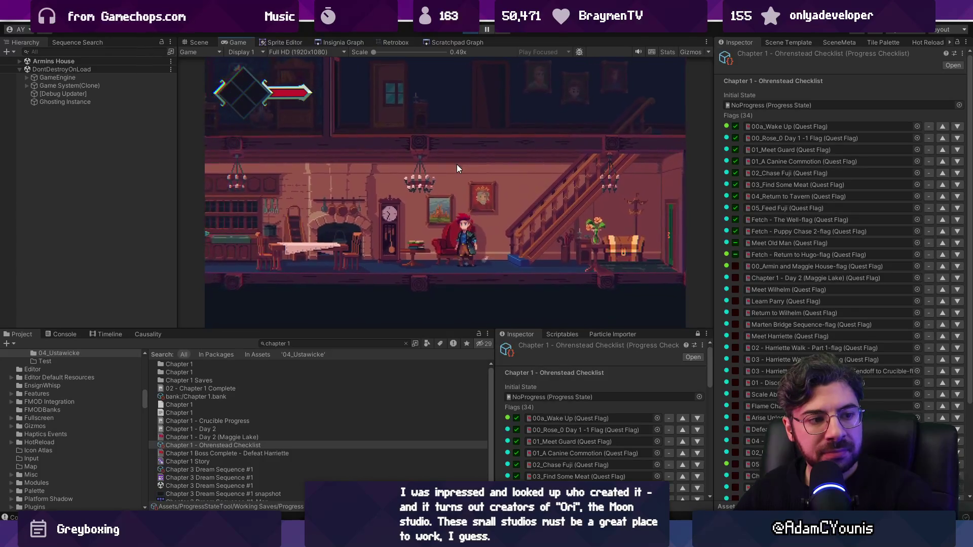
{"action": "key", "text": "Left"}
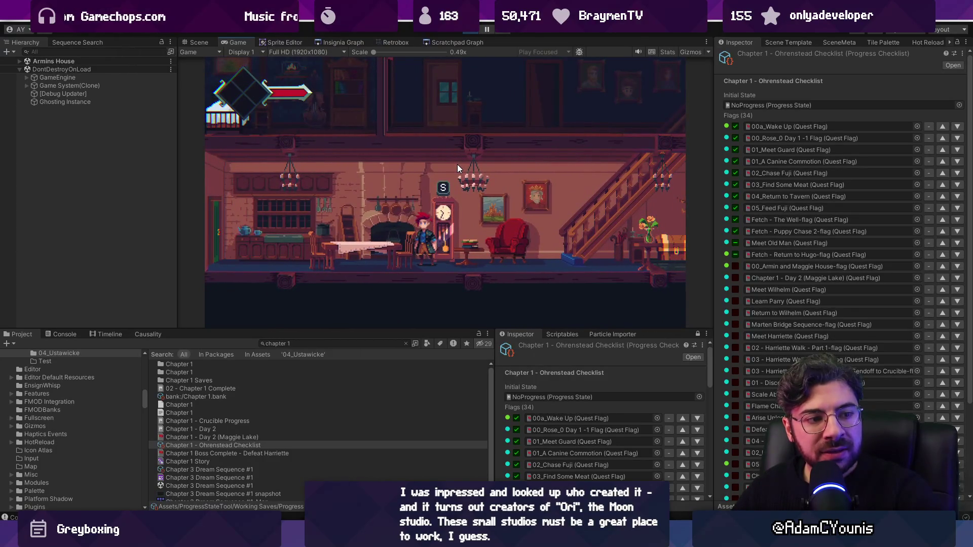
{"action": "key", "text": "Right"}
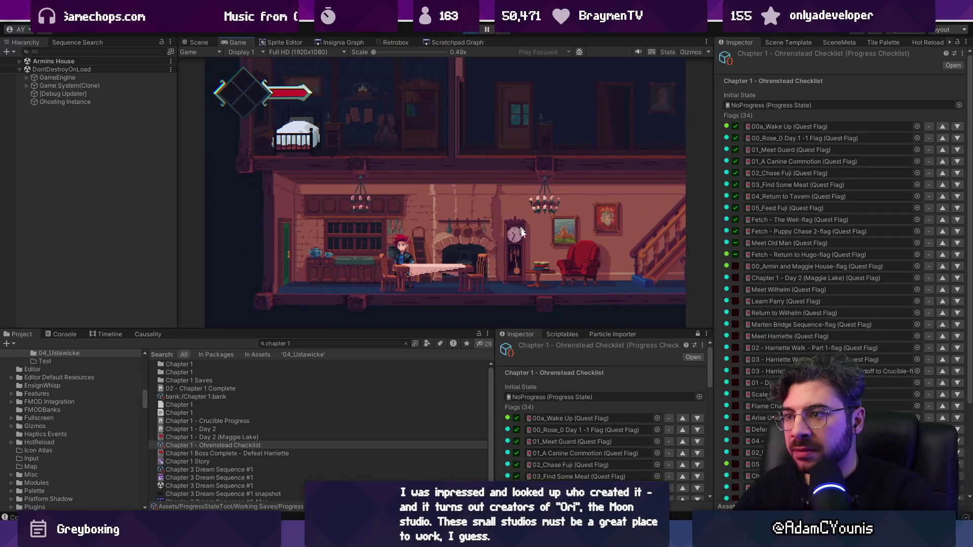
{"action": "key", "text": "s"}
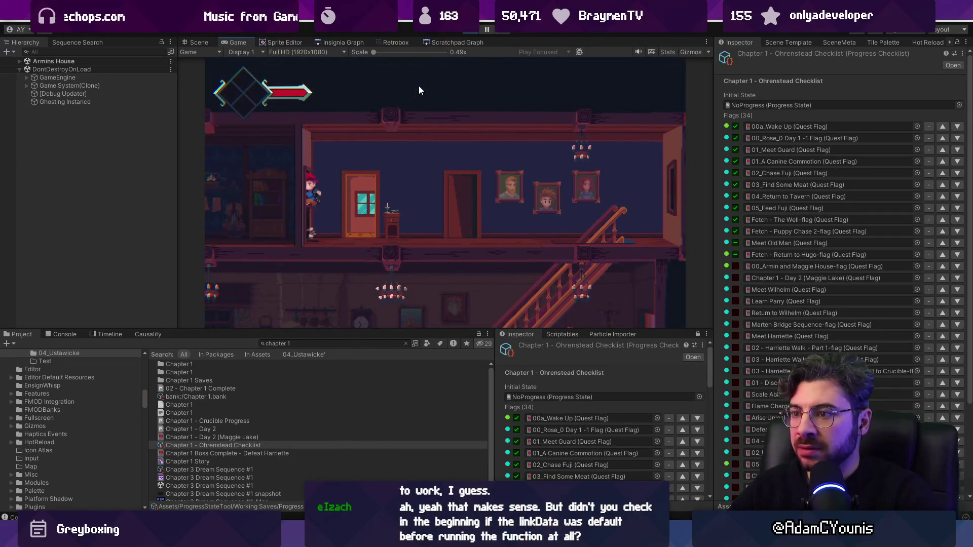
{"action": "key", "text": "Right"}
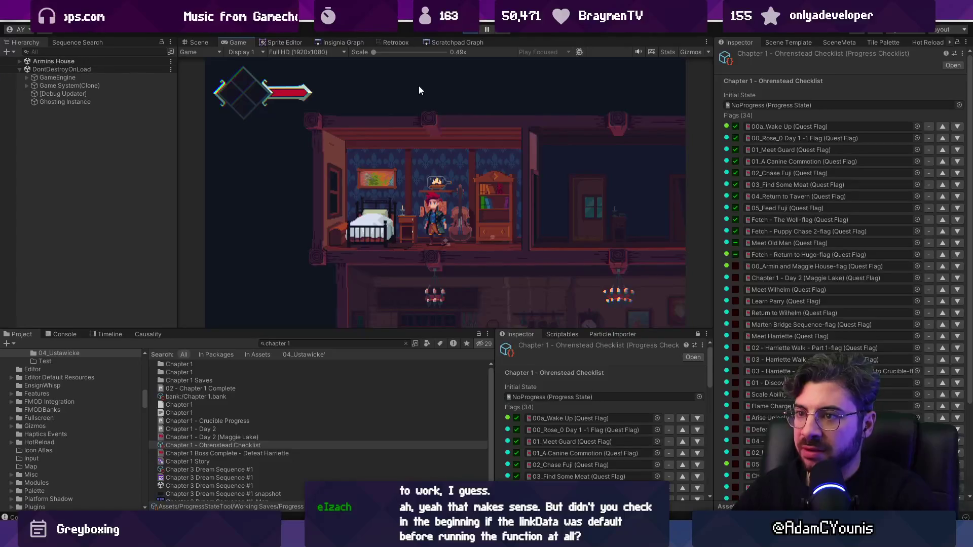
{"action": "key", "text": "s"}
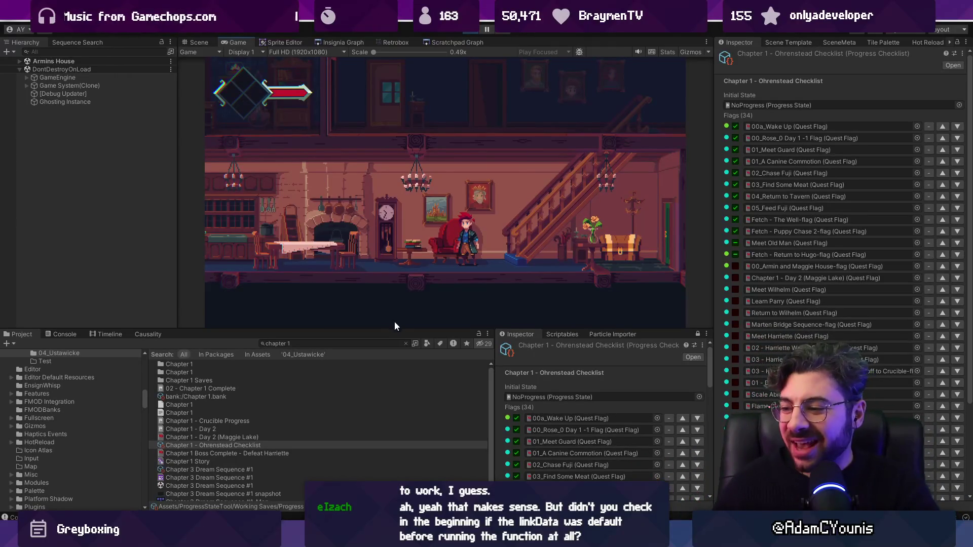
{"action": "left_click", "coordinate": [373, 341]}
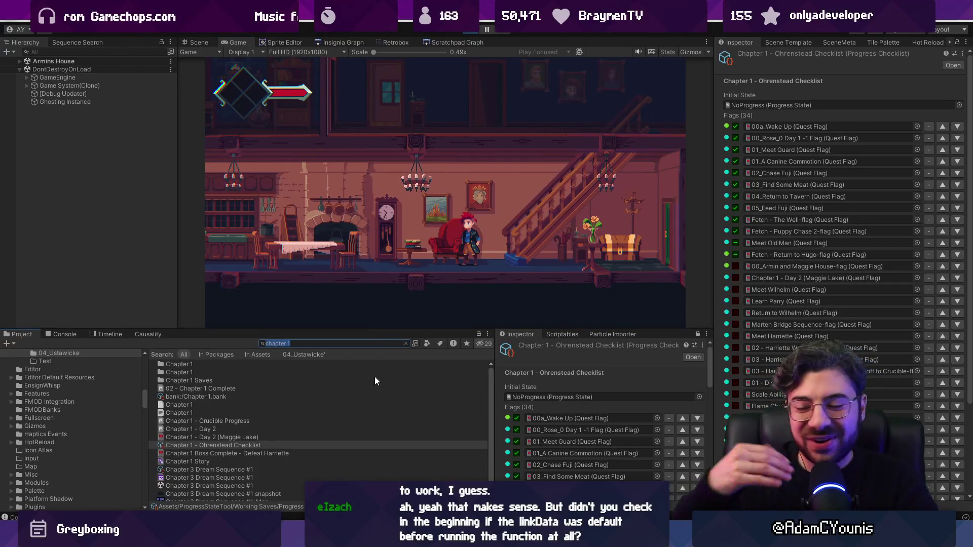
Step: Replace the 'chapter 1' Project search with 'lighting' to list the lighting assets
{"action": "key", "text": "BackSpace"}
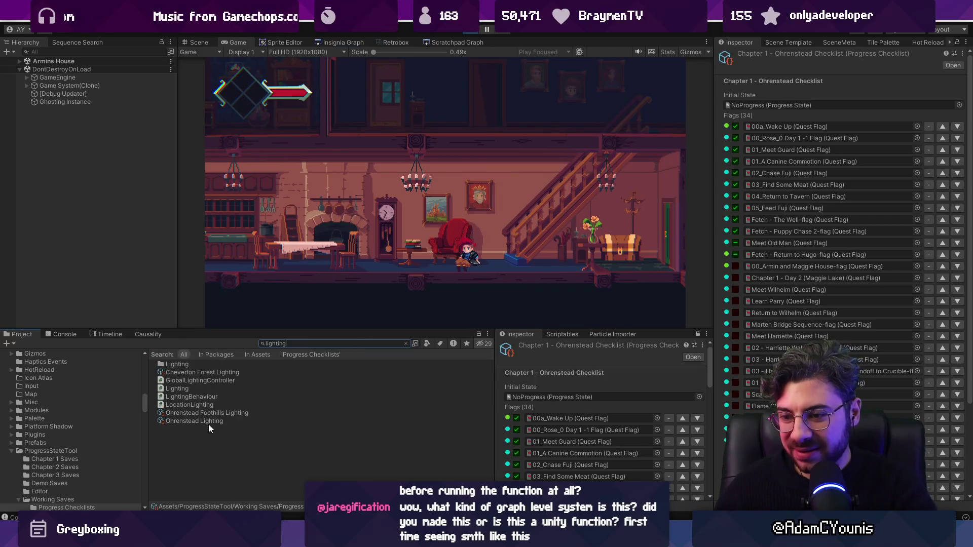
Step: Select Ohrenstead Lighting and expand its Lighting Conditions list, inspecting Elements 1 and 2
{"action": "left_click", "coordinate": [212, 422]}
{"action": "left_click", "coordinate": [721, 100]}
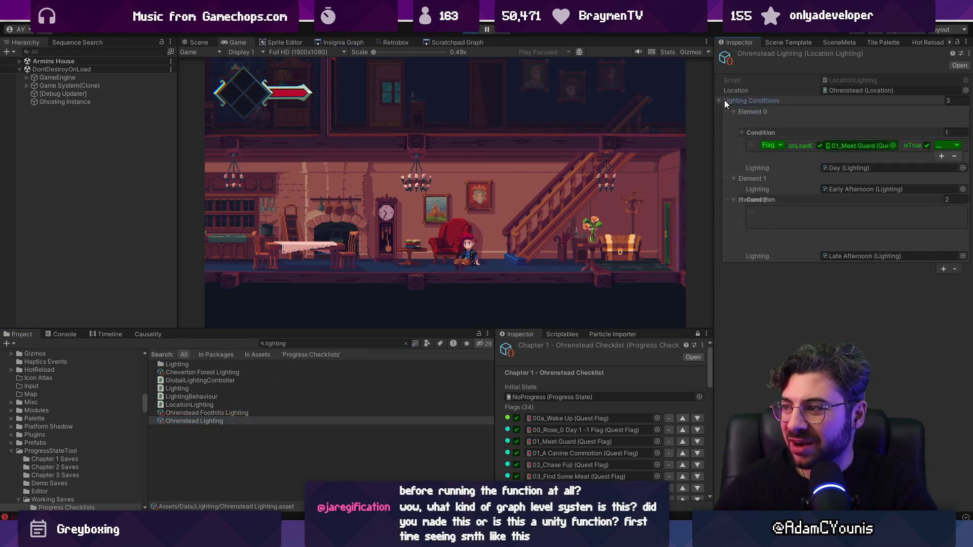
{"action": "left_click", "coordinate": [734, 180]}
{"action": "left_click", "coordinate": [738, 189]}
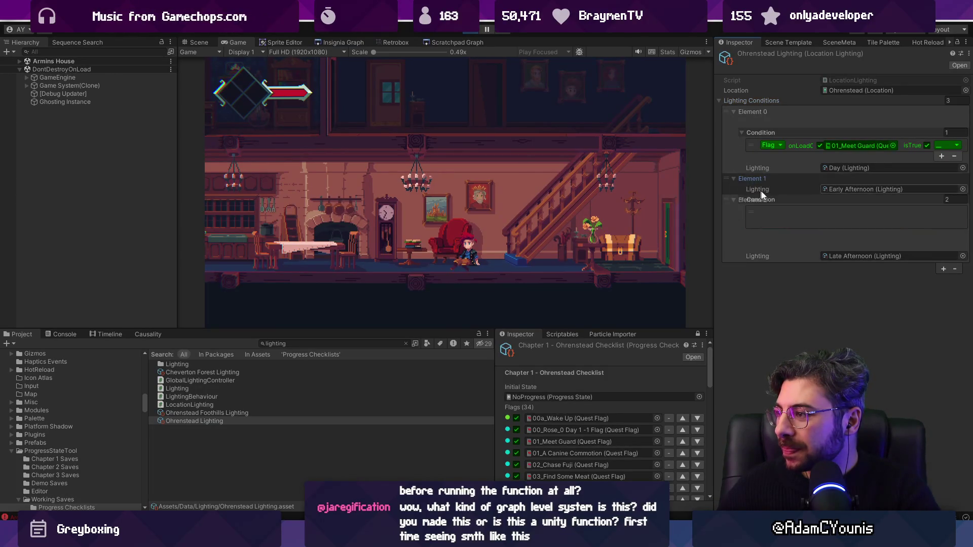
{"action": "left_click", "coordinate": [752, 203]}
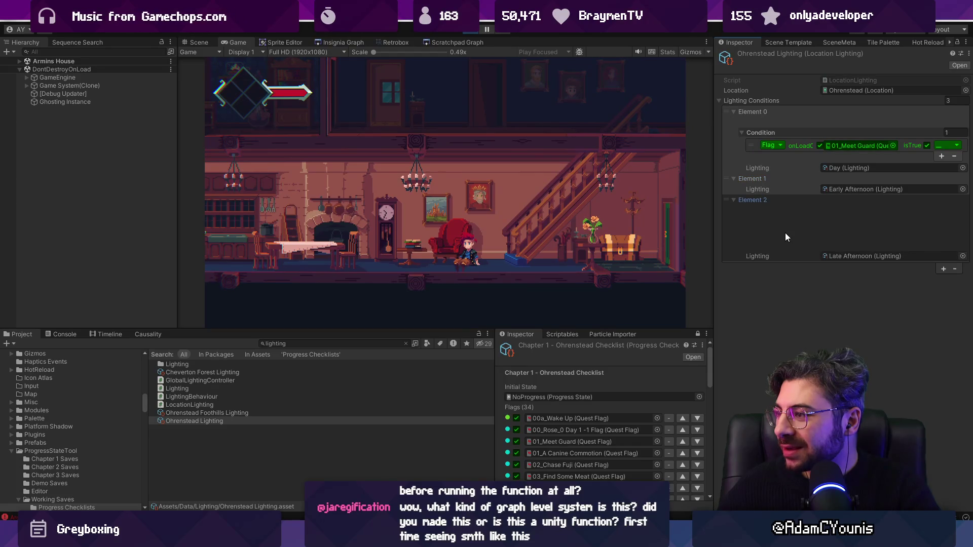
{"action": "left_click", "coordinate": [785, 233]}
{"action": "left_click", "coordinate": [731, 216]}
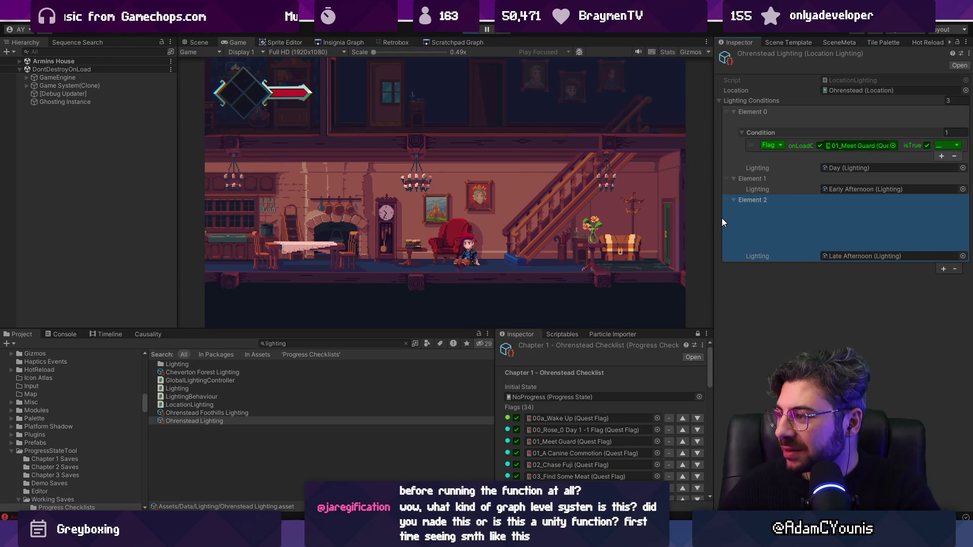
{"action": "double_click", "coordinate": [735, 179]}
{"action": "left_click", "coordinate": [734, 179]}
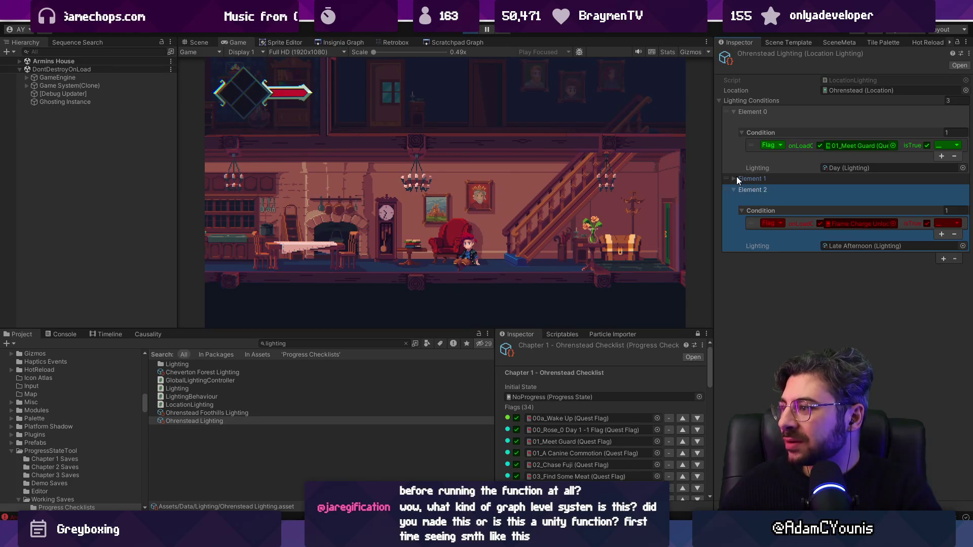
Step: Check the Day, Early Afternoon and Late Afternoon elements, then clear the Console error log
{"action": "left_click", "coordinate": [733, 112]}
{"action": "left_click", "coordinate": [734, 133]}
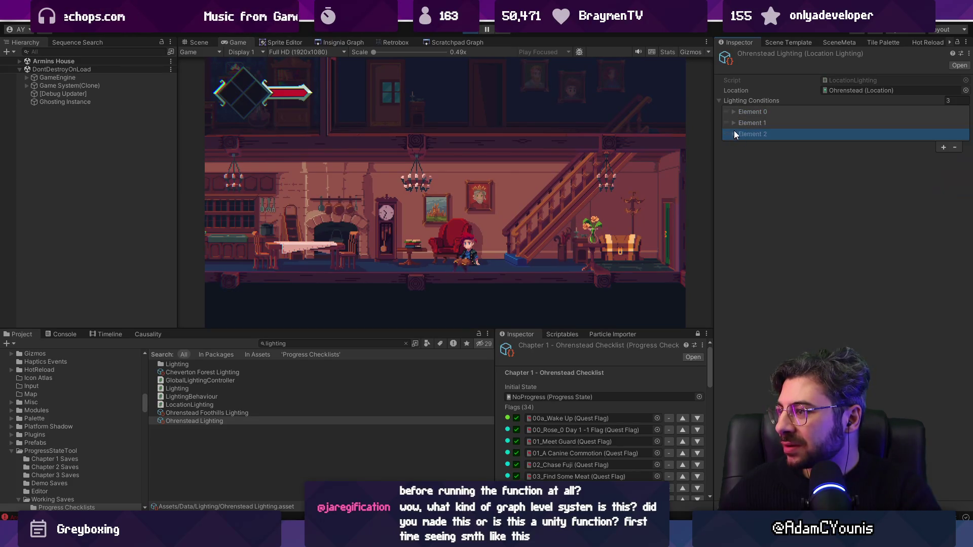
{"action": "left_click", "coordinate": [735, 124]}
{"action": "left_click", "coordinate": [734, 144]}
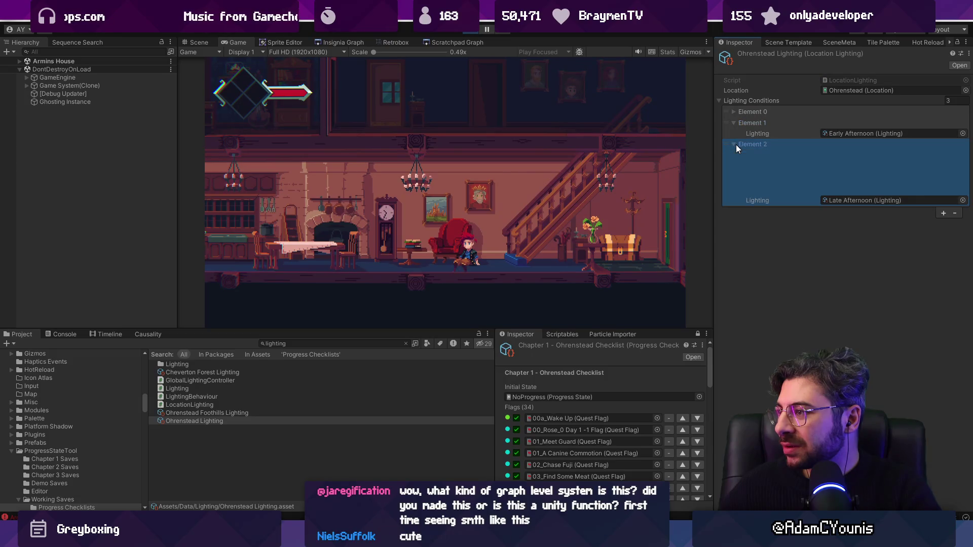
{"action": "left_click", "coordinate": [734, 122]}
{"action": "left_click", "coordinate": [735, 111]}
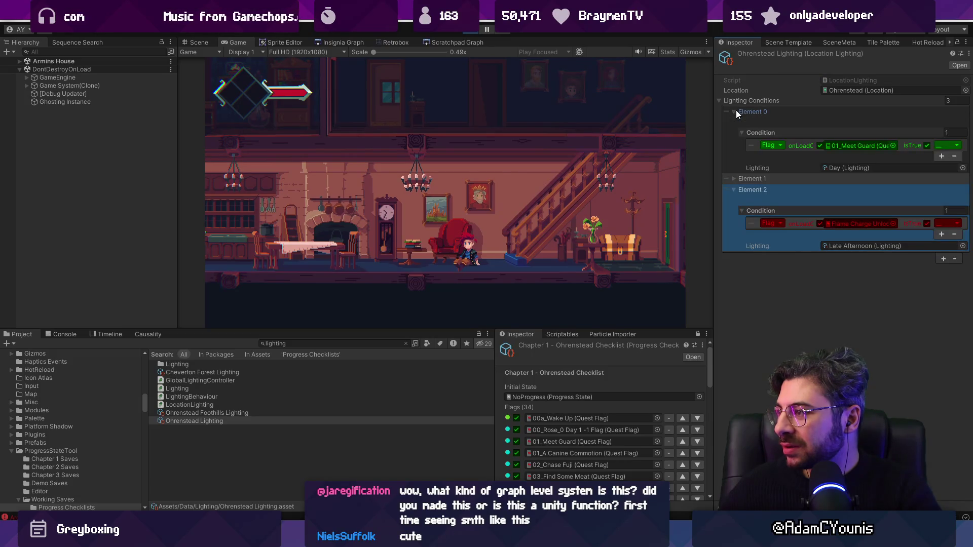
{"action": "left_click", "coordinate": [733, 178]}
{"action": "left_click", "coordinate": [731, 178]}
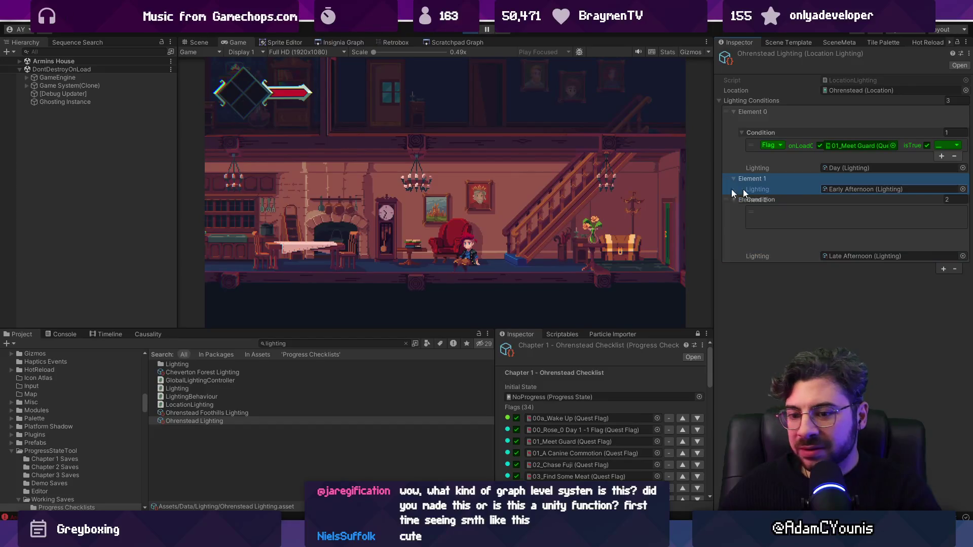
{"action": "left_click", "coordinate": [64, 334]}
{"action": "left_click", "coordinate": [11, 344]}
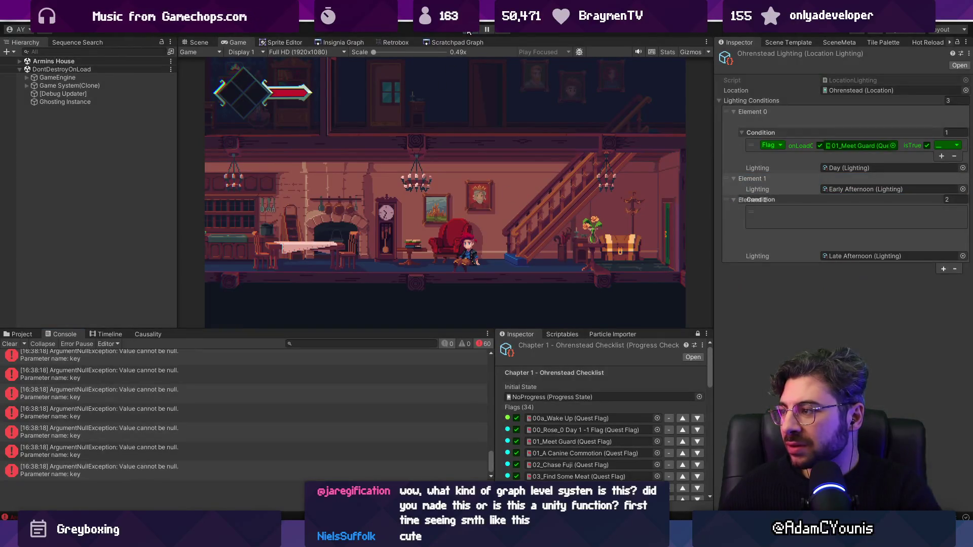
Step: Stop play mode and delete Element 1's Missing (Quest Flag) condition row
{"action": "left_click", "coordinate": [468, 32]}
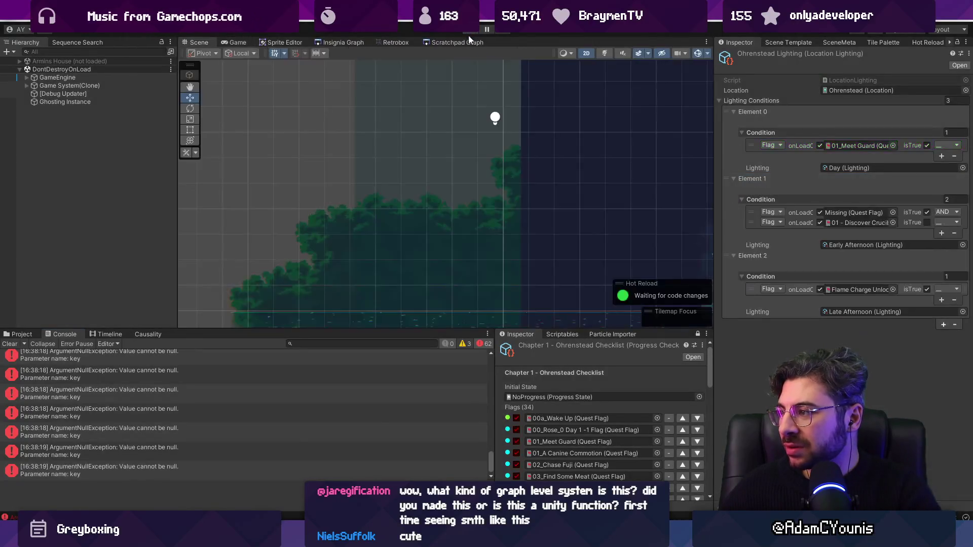
{"action": "left_click", "coordinate": [749, 214]}
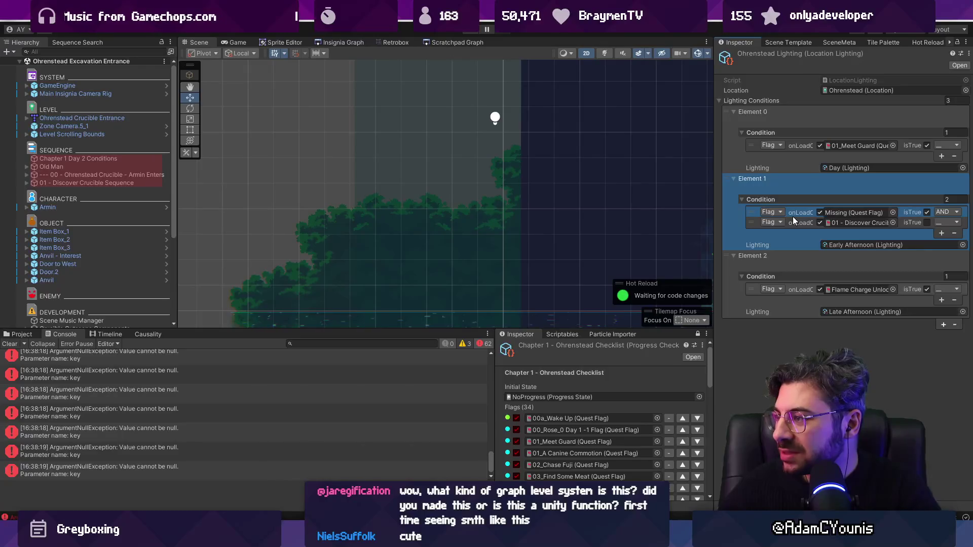
{"action": "left_click", "coordinate": [954, 233]}
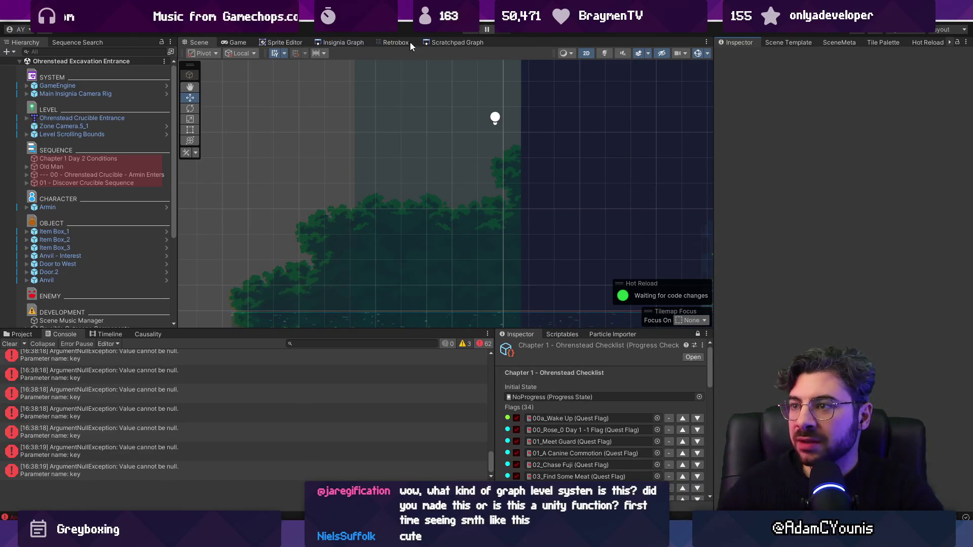
{"action": "left_click", "coordinate": [327, 45]}
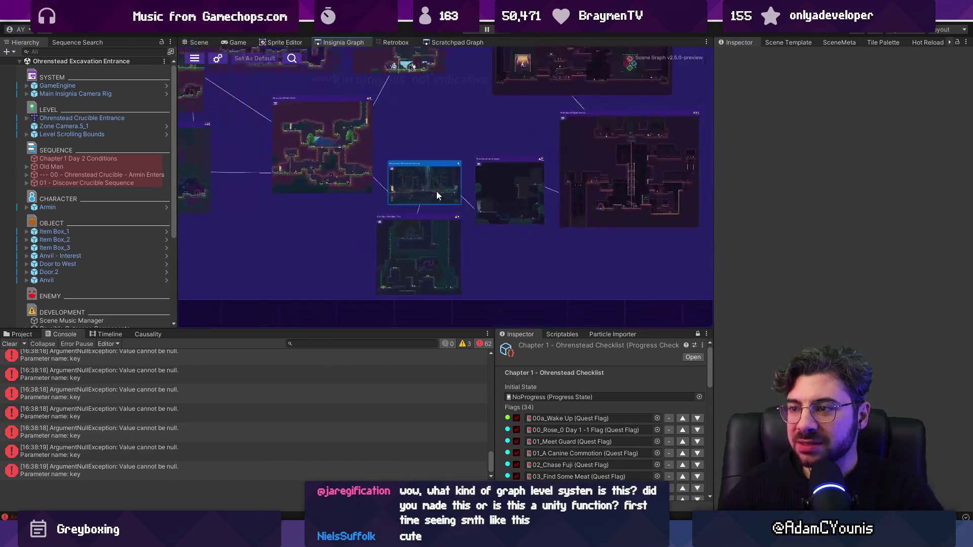
Step: Zoom around the Insignia Graph room map, clear the Console and drag the divider to enlarge the map
{"action": "scroll", "coordinate": [433, 195], "scroll_direction": "down", "scroll_amount": 5}
{"action": "scroll", "coordinate": [308, 199], "scroll_direction": "up", "scroll_amount": 1}
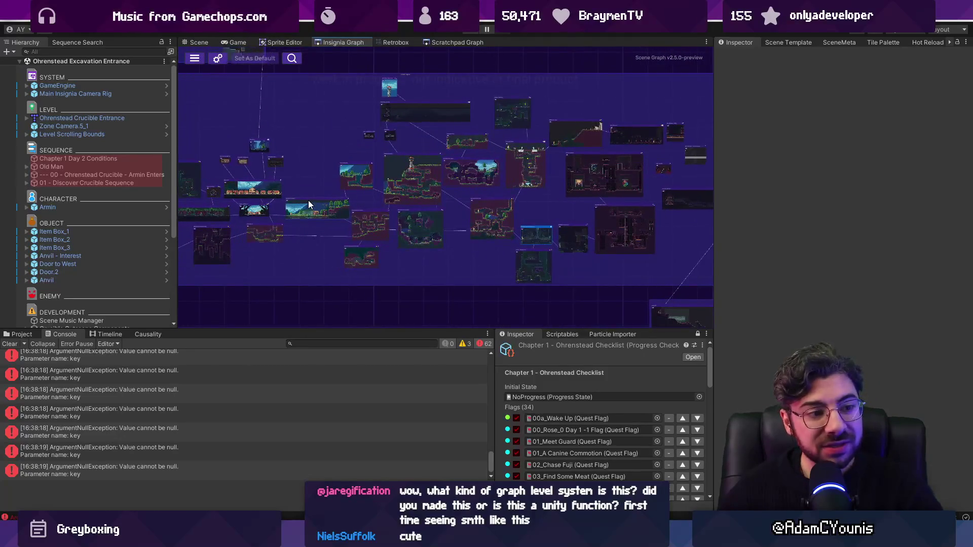
{"action": "mouse_move", "coordinate": [453, 538]}
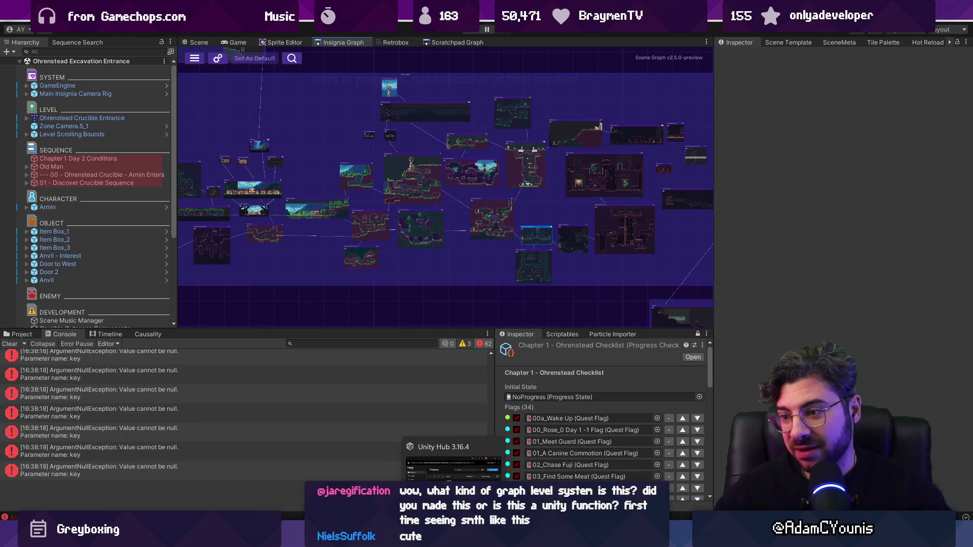
{"action": "left_click", "coordinate": [10, 343]}
{"action": "left_click_drag", "start_coordinate": [276, 329], "coordinate": [276, 378]}
{"action": "scroll", "coordinate": [557, 300], "scroll_direction": "down", "scroll_amount": 5}
{"action": "scroll", "coordinate": [461, 286], "scroll_direction": "up", "scroll_amount": 5}
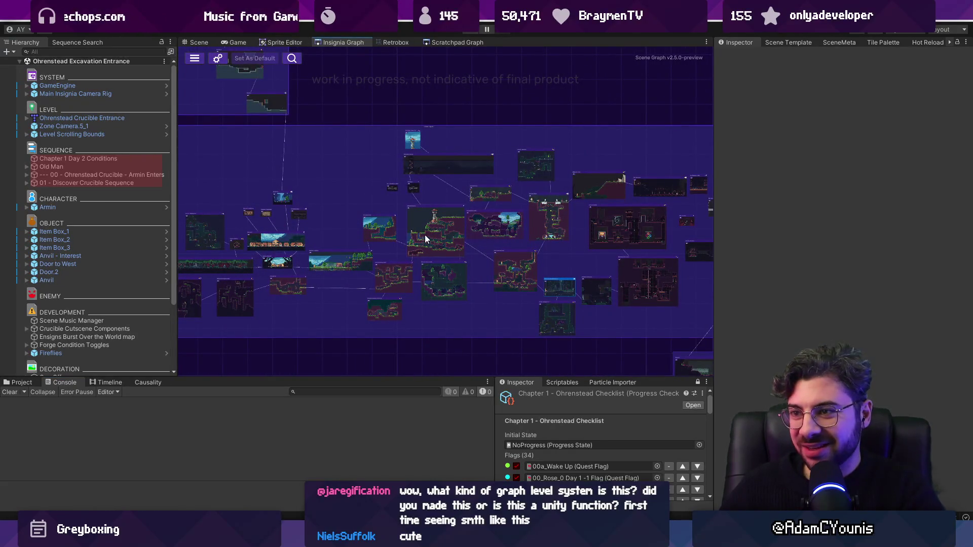
{"action": "scroll", "coordinate": [340, 211], "scroll_direction": "up", "scroll_amount": 2}
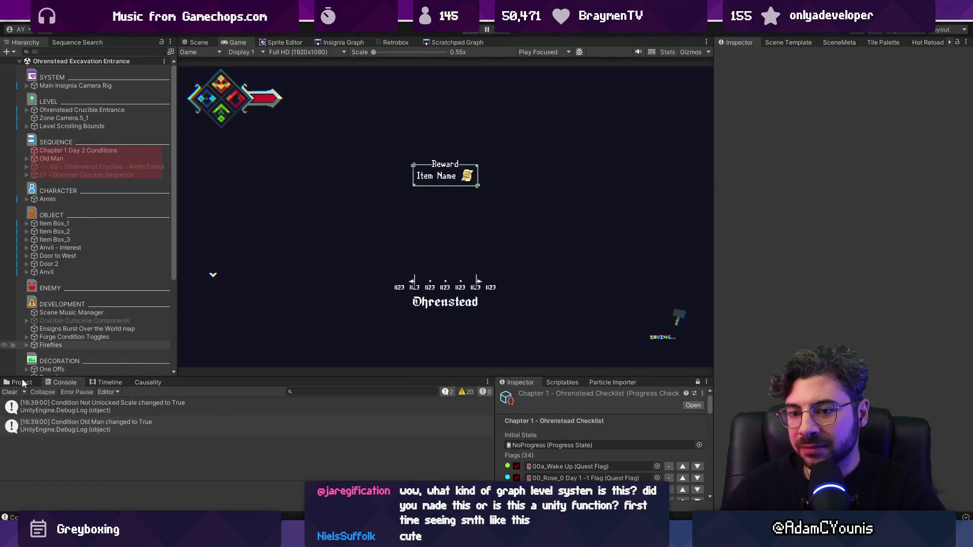
Step: Bring back the lighting search results and open Ohrenstead Lighting, then Ohrenstead Foothills Lighting
{"action": "left_click", "coordinate": [22, 384]}
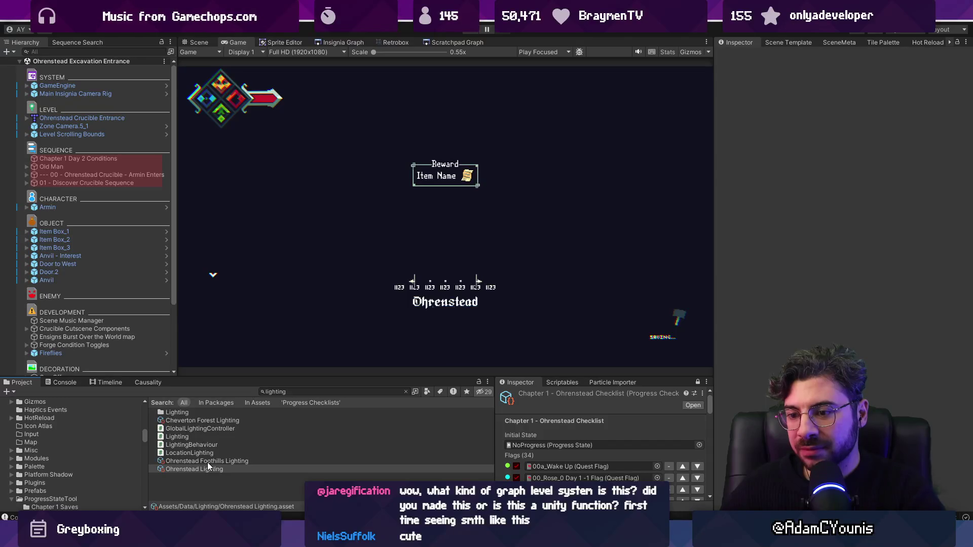
{"action": "left_click", "coordinate": [207, 462]}
{"action": "left_click", "coordinate": [208, 469]}
{"action": "left_click", "coordinate": [211, 461]}
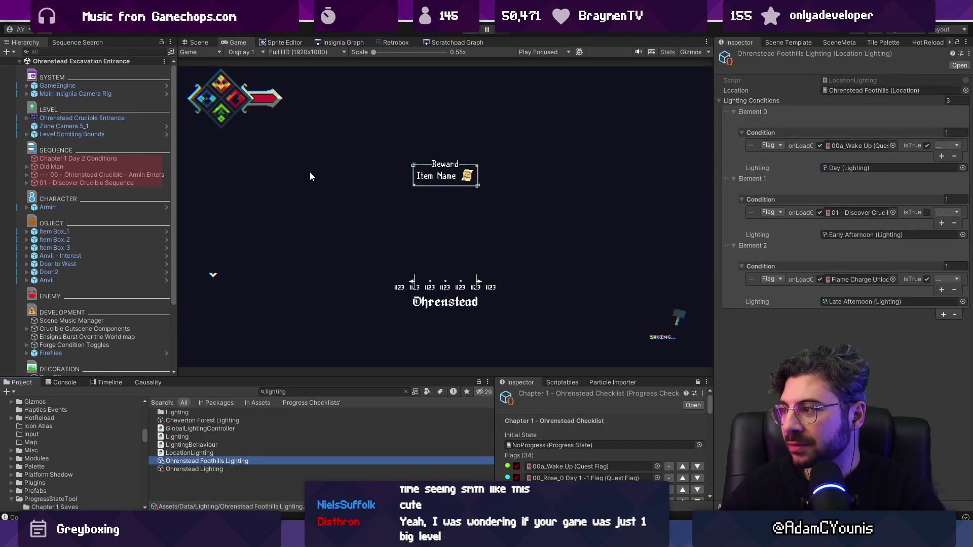
Step: Assign the Test Progress state to Output & Engine and start the game
{"action": "left_click", "coordinate": [344, 43]}
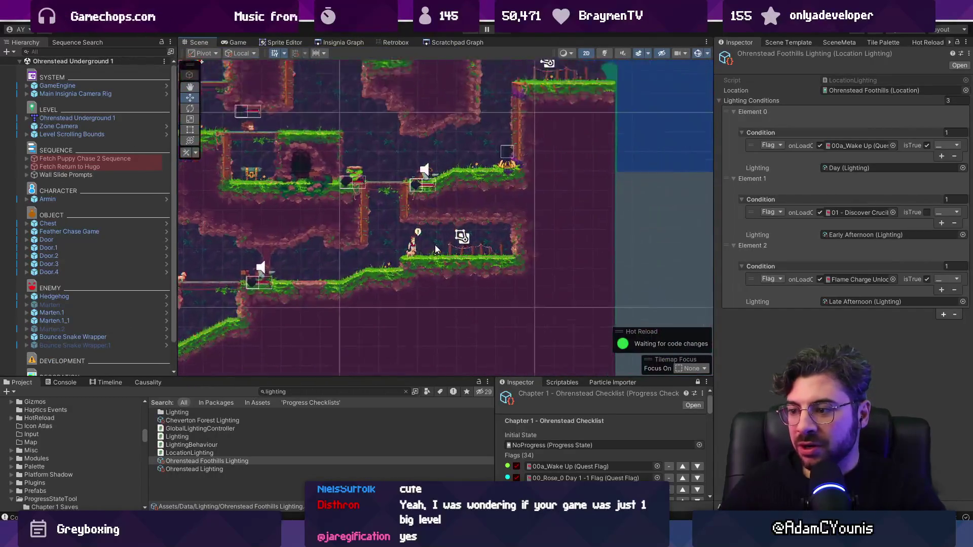
{"action": "scroll", "coordinate": [586, 430], "scroll_direction": "down", "scroll_amount": 5}
{"action": "scroll", "coordinate": [585, 430], "scroll_direction": "down", "scroll_amount": 10}
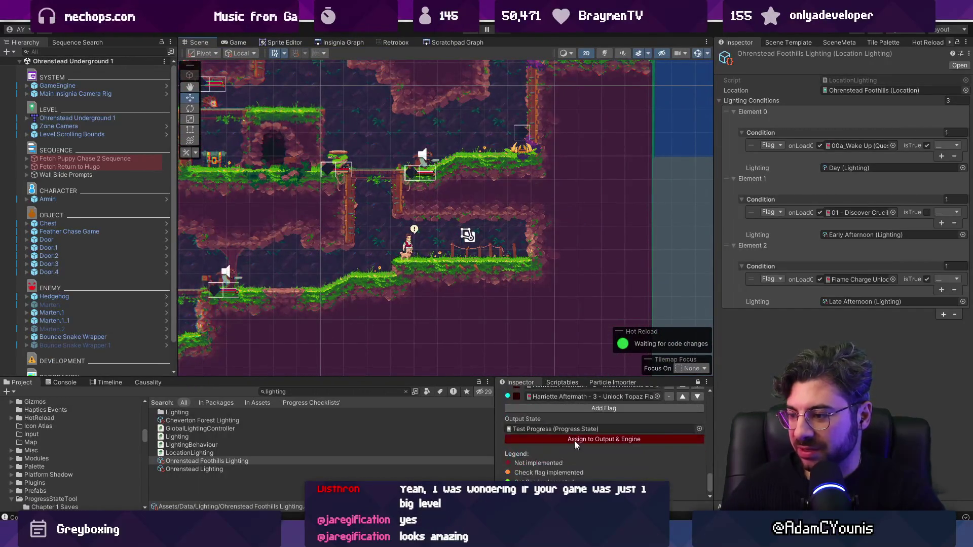
{"action": "scroll", "coordinate": [550, 435], "scroll_direction": "up", "scroll_amount": 5}
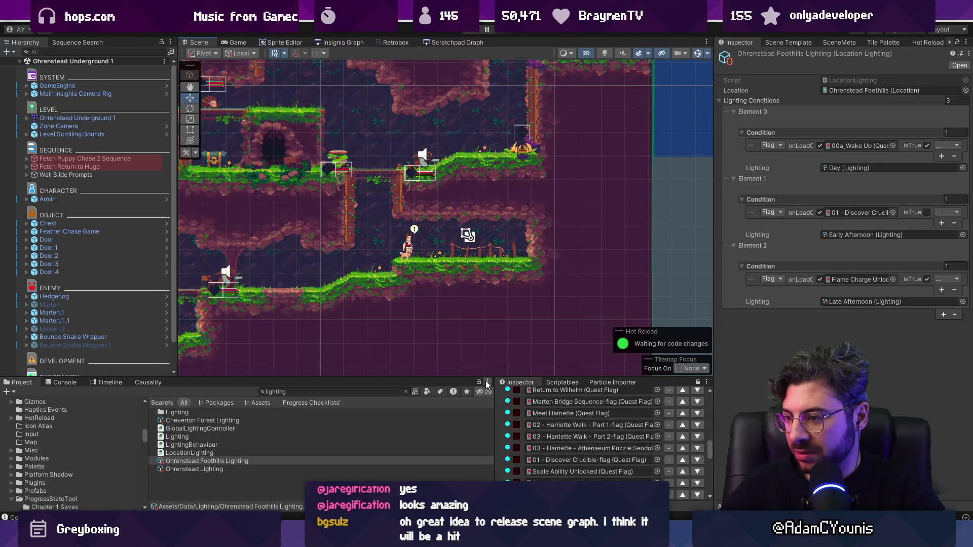
{"action": "scroll", "coordinate": [532, 360], "scroll_direction": "up", "scroll_amount": 1}
{"action": "left_click", "coordinate": [524, 343]}
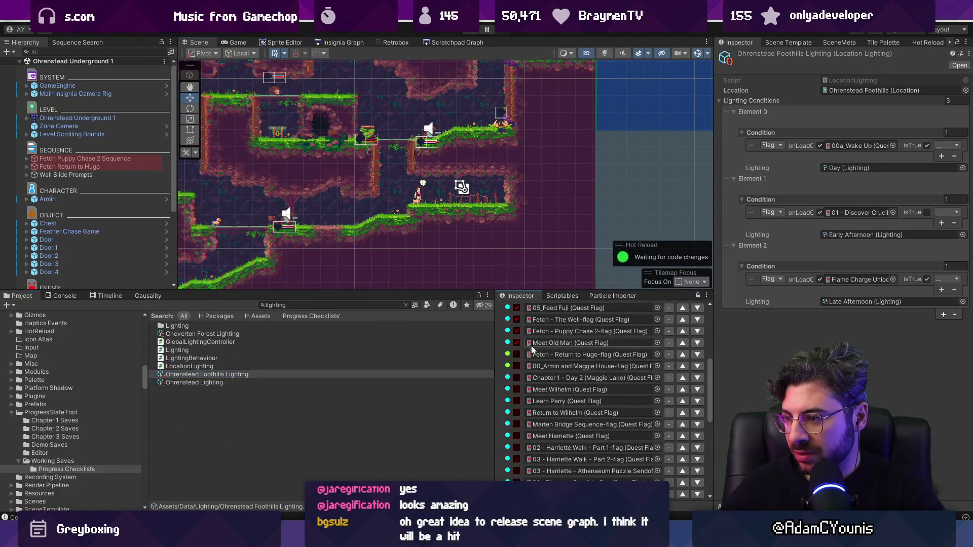
{"action": "scroll", "coordinate": [583, 405], "scroll_direction": "down", "scroll_amount": 15}
{"action": "left_click", "coordinate": [609, 440]}
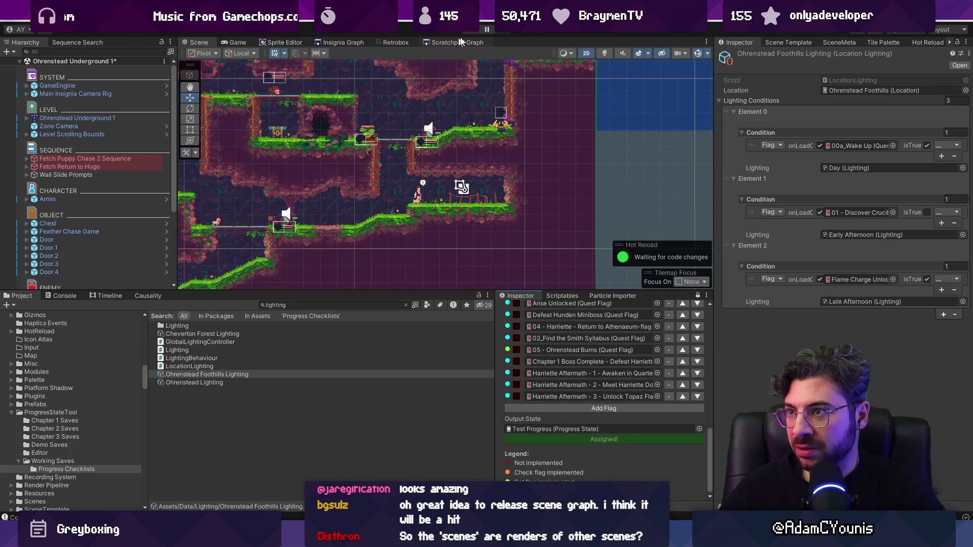
{"action": "left_click", "coordinate": [476, 30]}
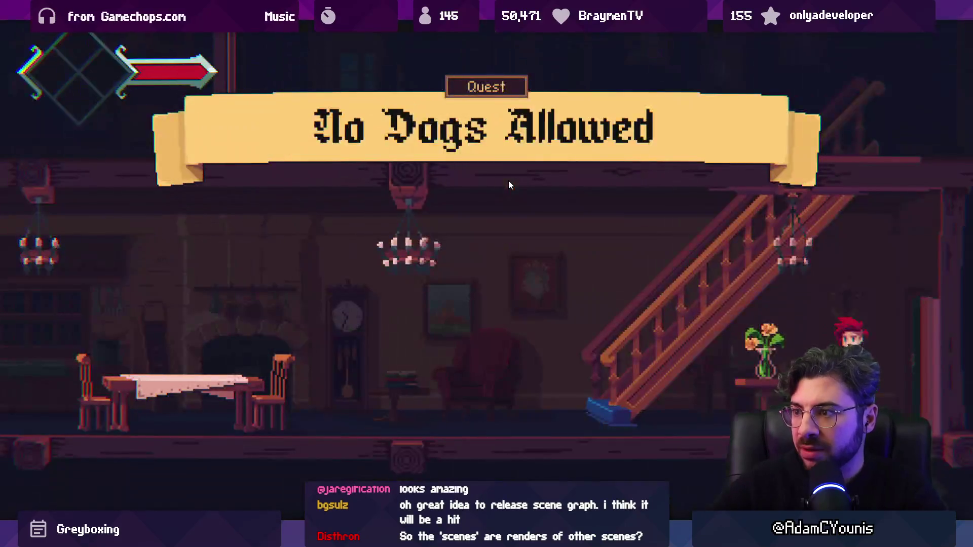
Step: Walk left through Armin's house, exit fullscreen play, and resize the Inspector and game view
{"action": "key", "text": "Left"}
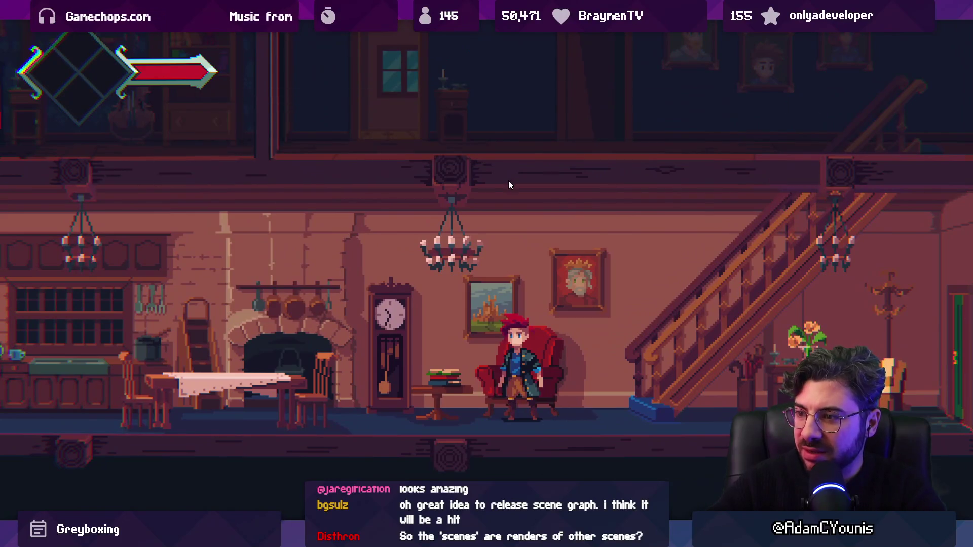
{"action": "key", "text": "shift+space"}
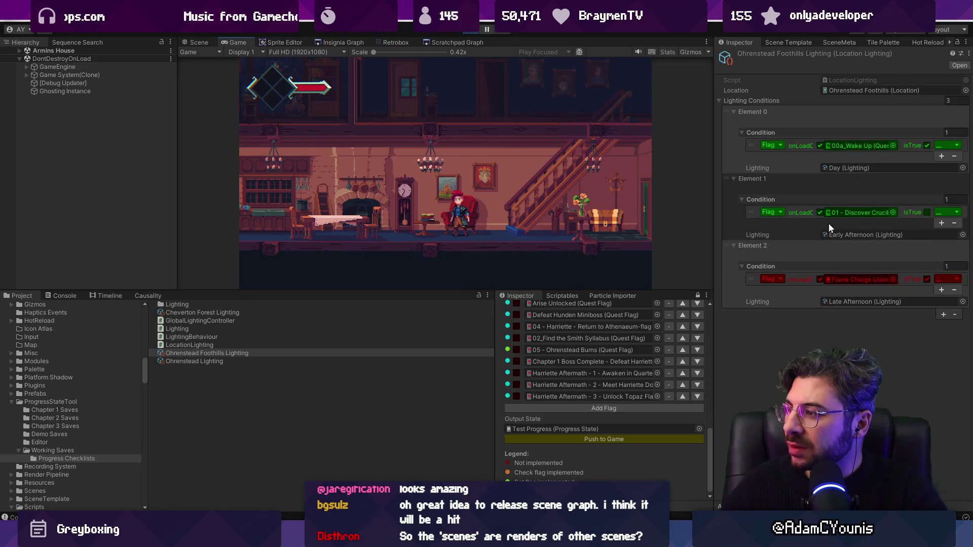
{"action": "left_click_drag", "start_coordinate": [714, 205], "coordinate": [432, 203]}
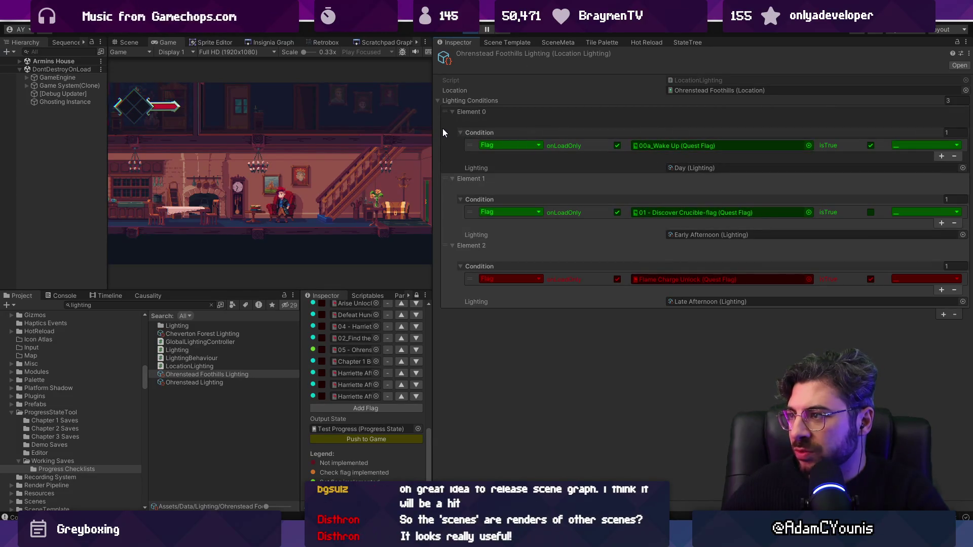
{"action": "left_click_drag", "start_coordinate": [435, 129], "coordinate": [536, 135]}
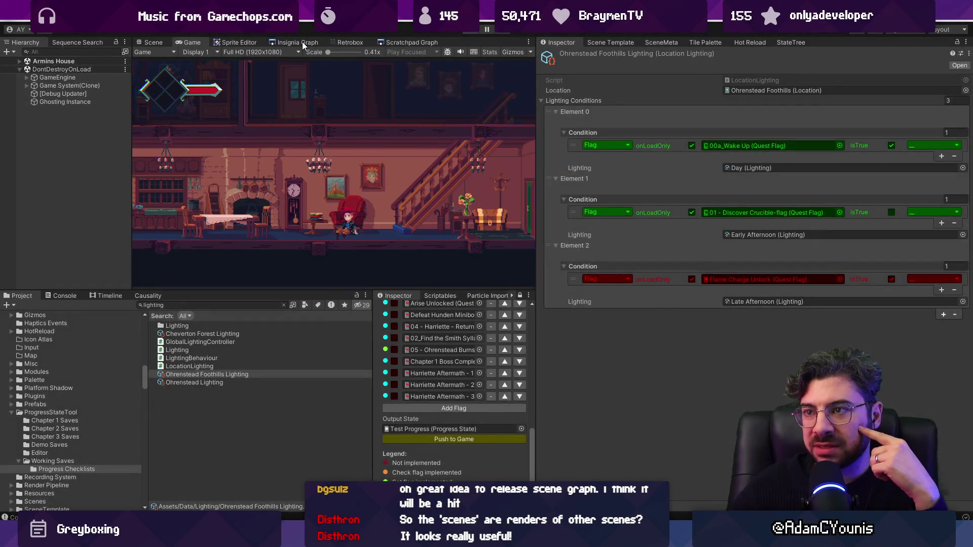
{"action": "left_click", "coordinate": [303, 43]}
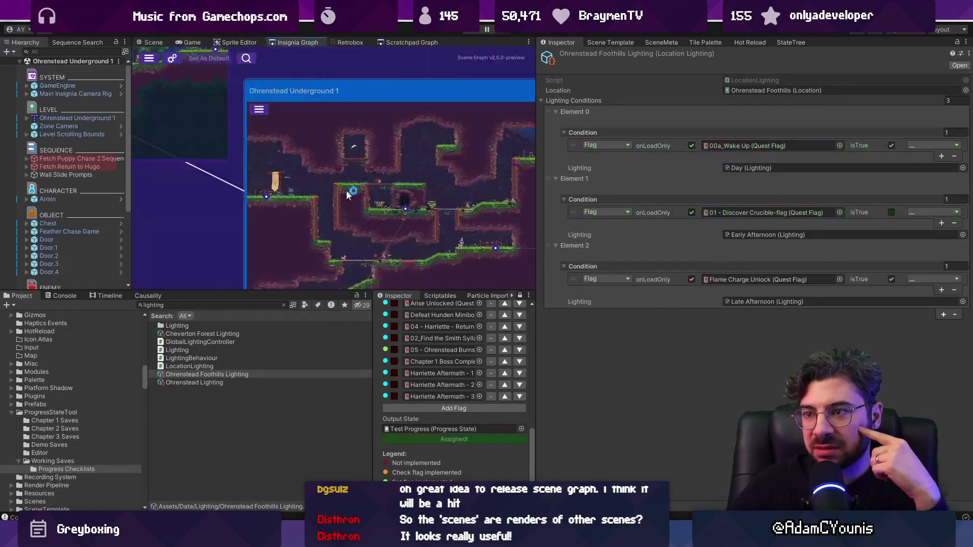
Step: Widen the Insignia Graph panel and zoom out across the room clusters
{"action": "left_click_drag", "start_coordinate": [536, 216], "coordinate": [691, 217]}
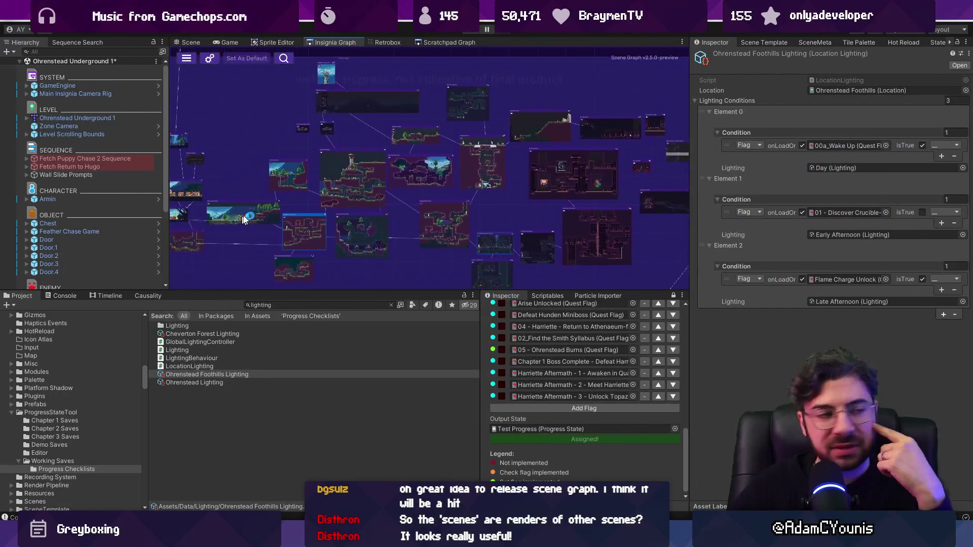
{"action": "scroll", "coordinate": [388, 181], "scroll_direction": "down", "scroll_amount": 3}
{"action": "left_click", "coordinate": [395, 167]}
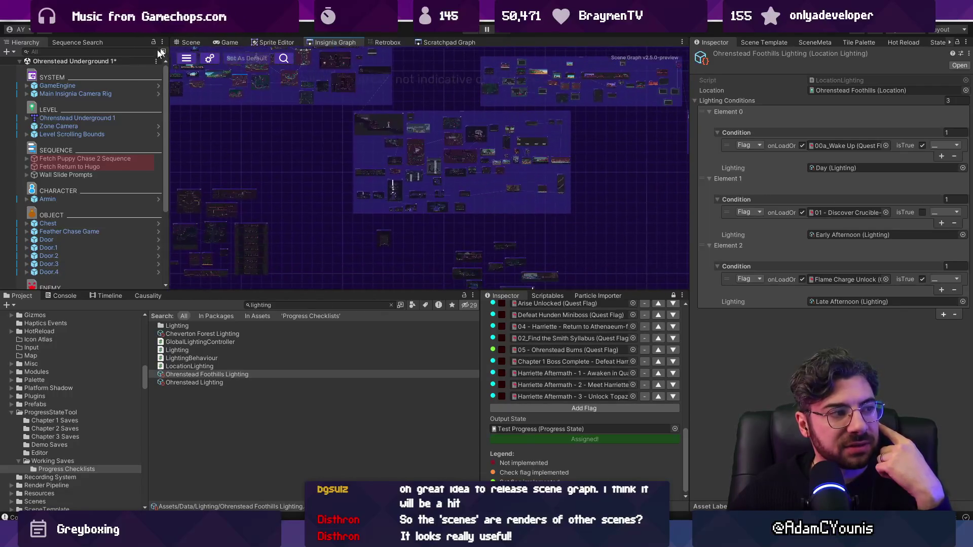
{"action": "scroll", "coordinate": [633, 193], "scroll_direction": "up", "scroll_amount": 3}
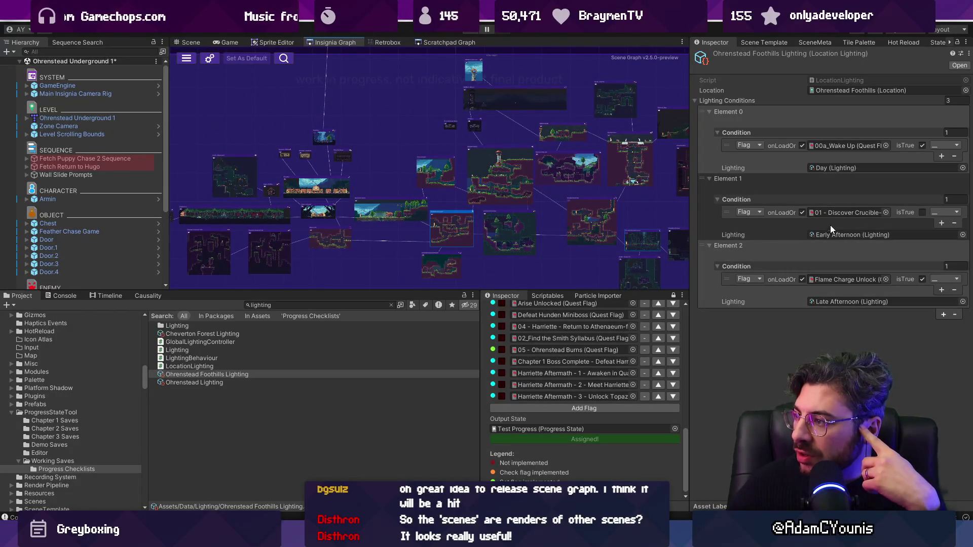
Step: Add a second condition to Element 1, toggle isTrue, then remove the duplicate, keeping Discover Crucible
{"action": "left_click_drag", "start_coordinate": [690, 207], "coordinate": [531, 207]}
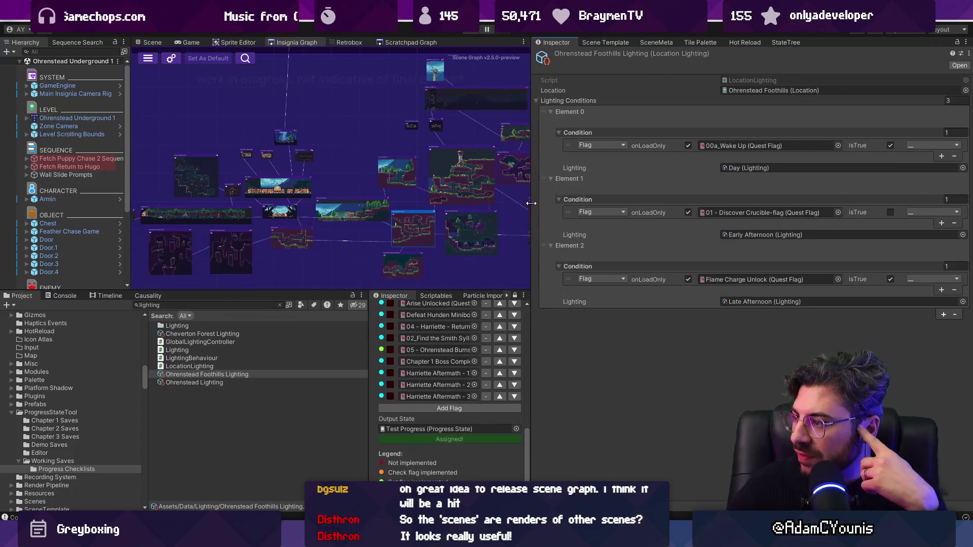
{"action": "left_click", "coordinate": [941, 222]}
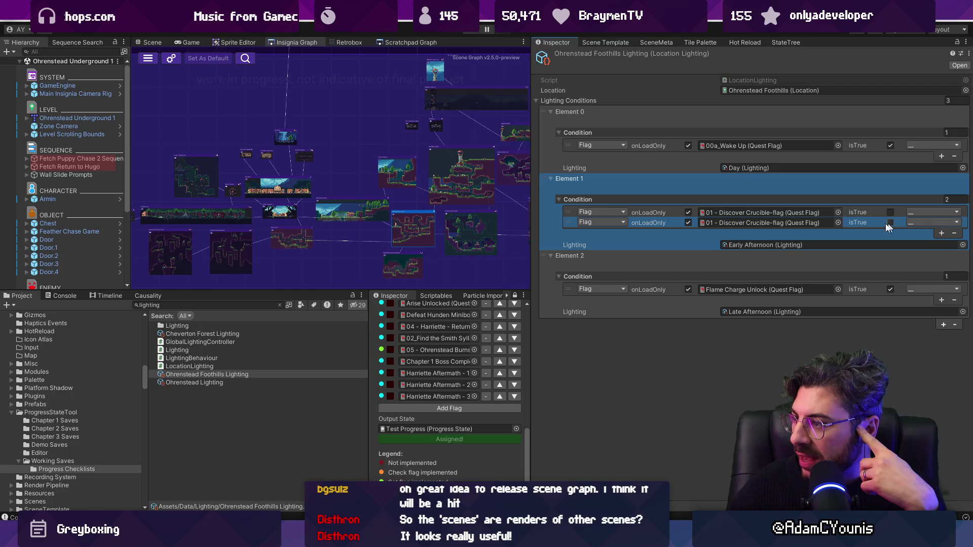
{"action": "left_click", "coordinate": [837, 223]}
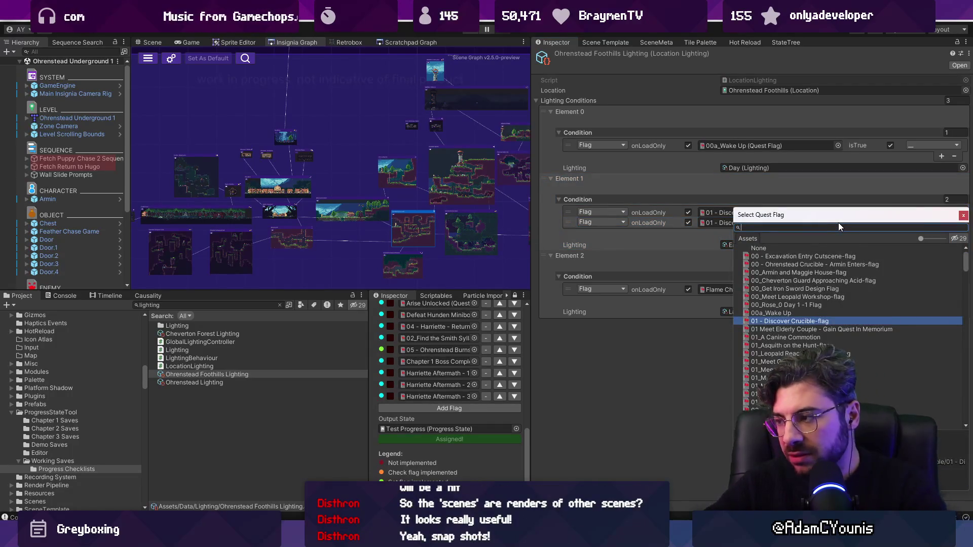
{"action": "key", "text": "Escape"}
{"action": "left_click_drag", "start_coordinate": [567, 222], "coordinate": [567, 212]}
{"action": "left_click", "coordinate": [890, 213]}
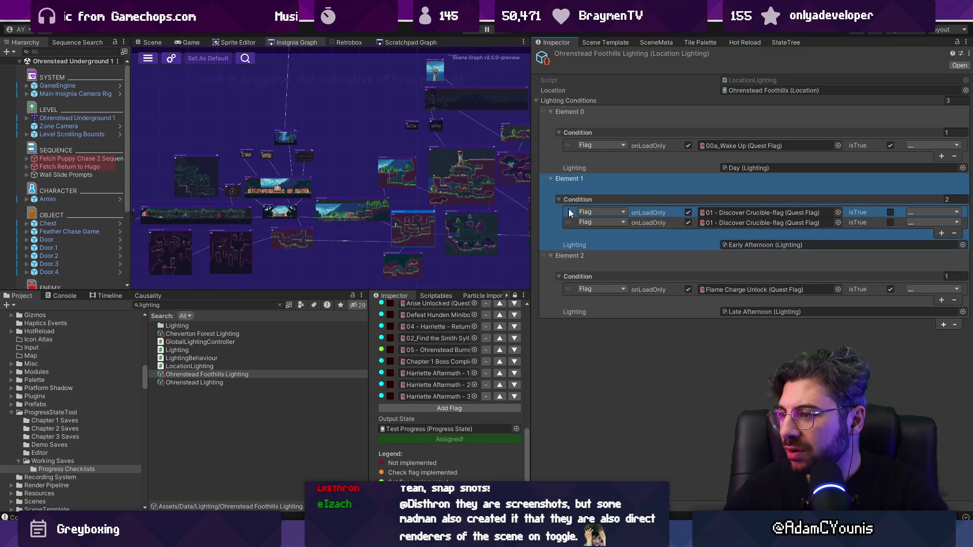
{"action": "left_click", "coordinate": [953, 233]}
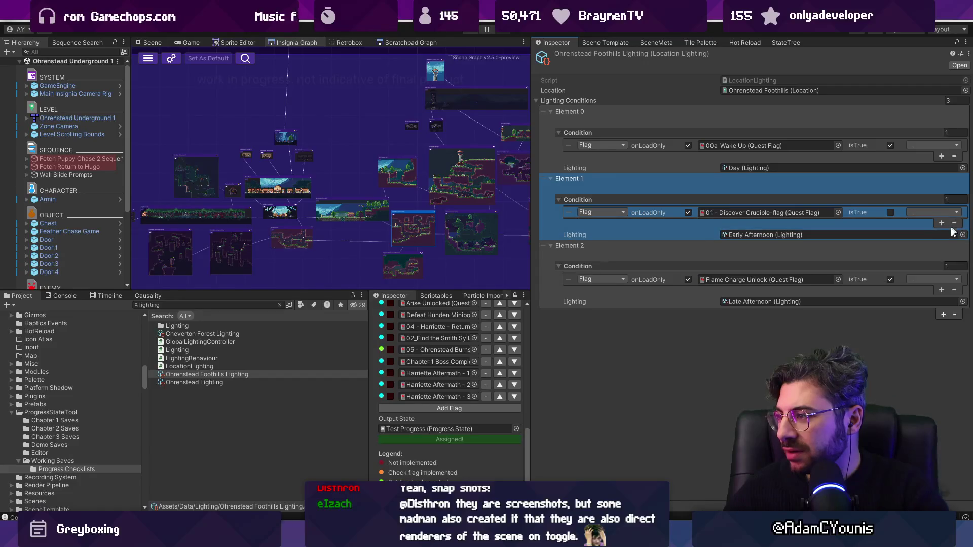
{"action": "left_click", "coordinate": [890, 211]}
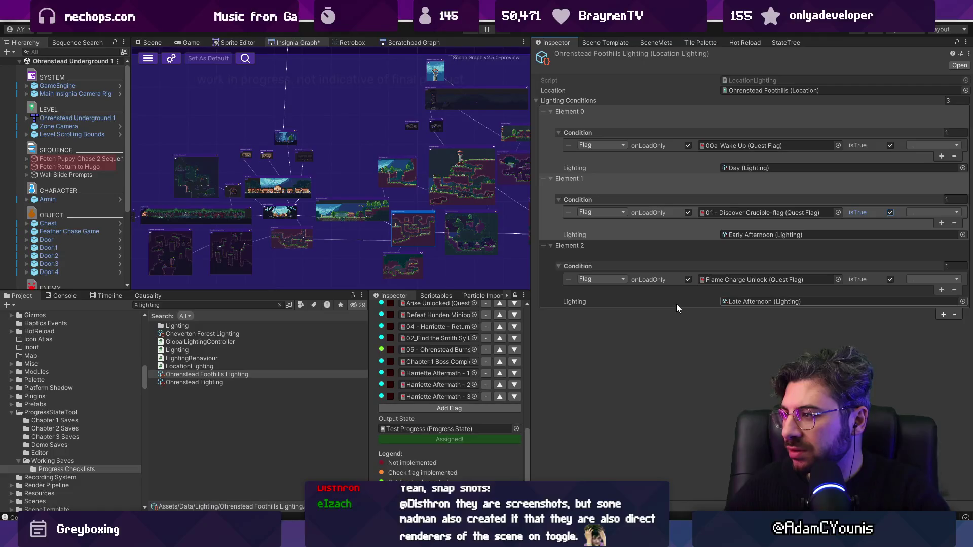
{"action": "left_click", "coordinate": [646, 196]}
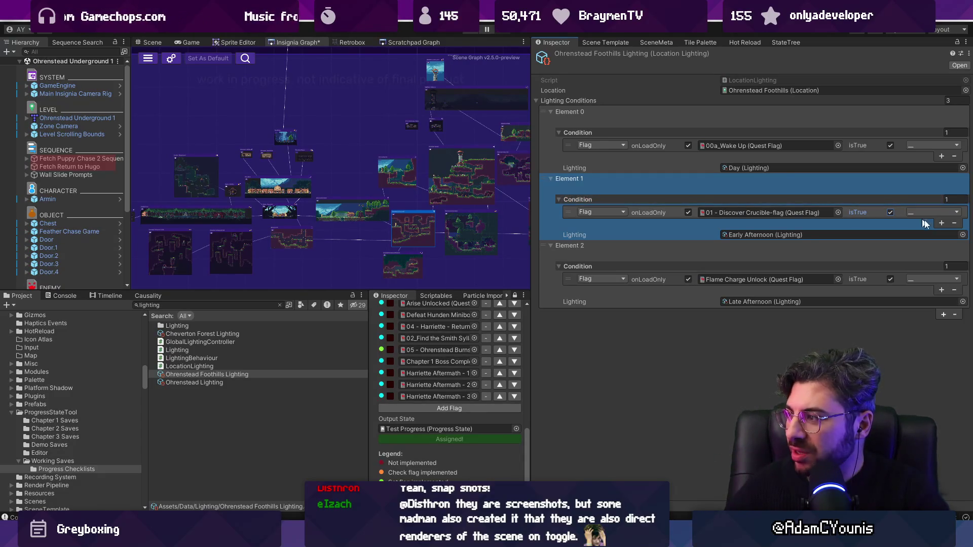
Step: Replace Element 1's condition with a single Meet Wilhelm quest flag
{"action": "left_click", "coordinate": [954, 224]}
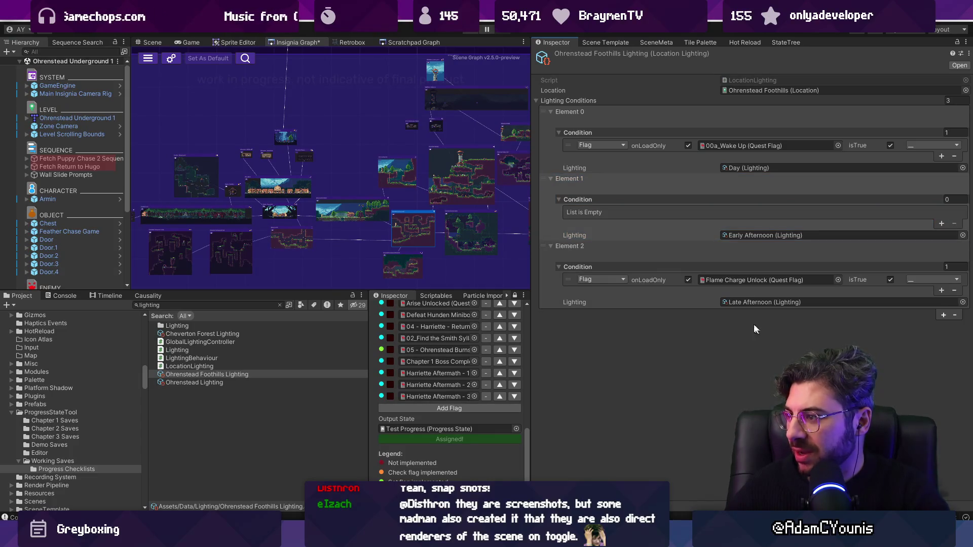
{"action": "left_click", "coordinate": [941, 223]}
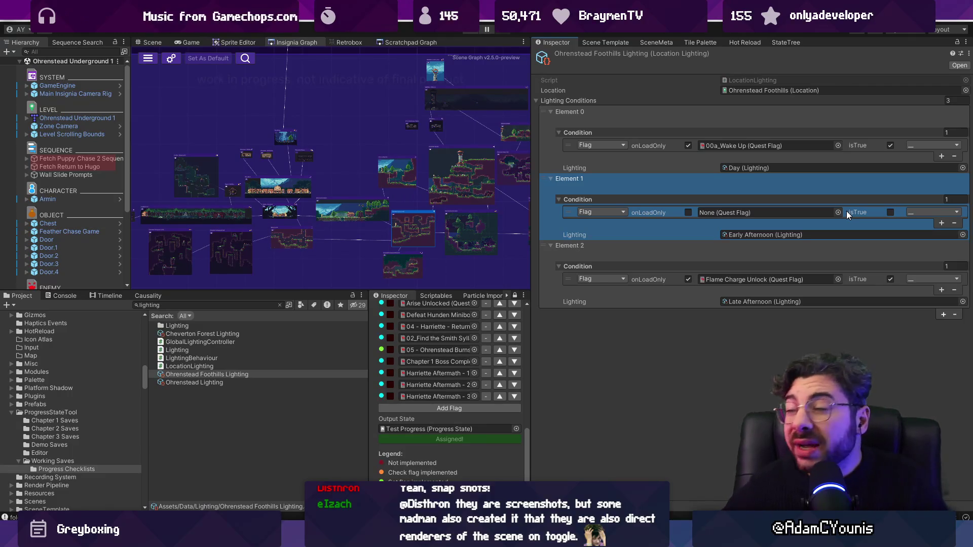
{"action": "left_click", "coordinate": [838, 211]}
{"action": "type", "text": "wilhelm"}
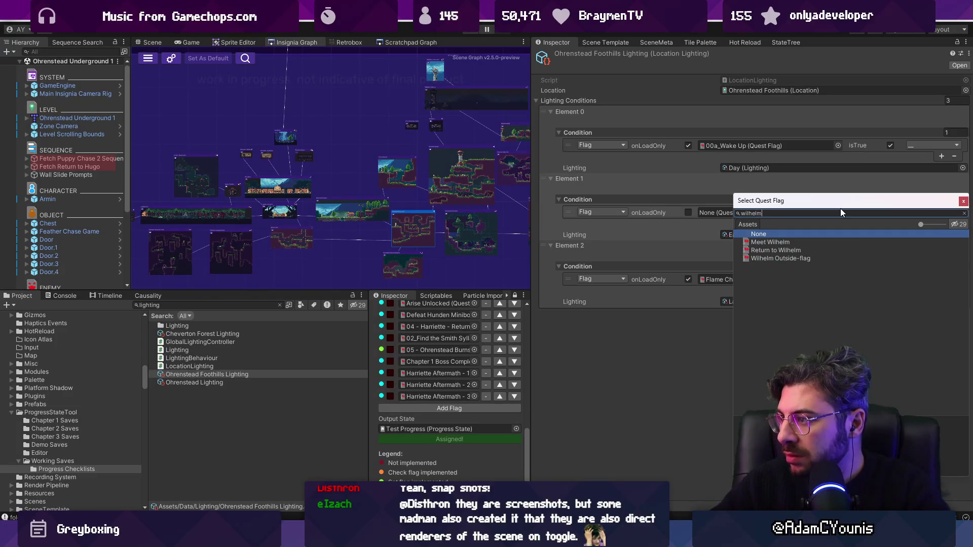
{"action": "key", "text": "Down"}
{"action": "key", "text": "Return"}
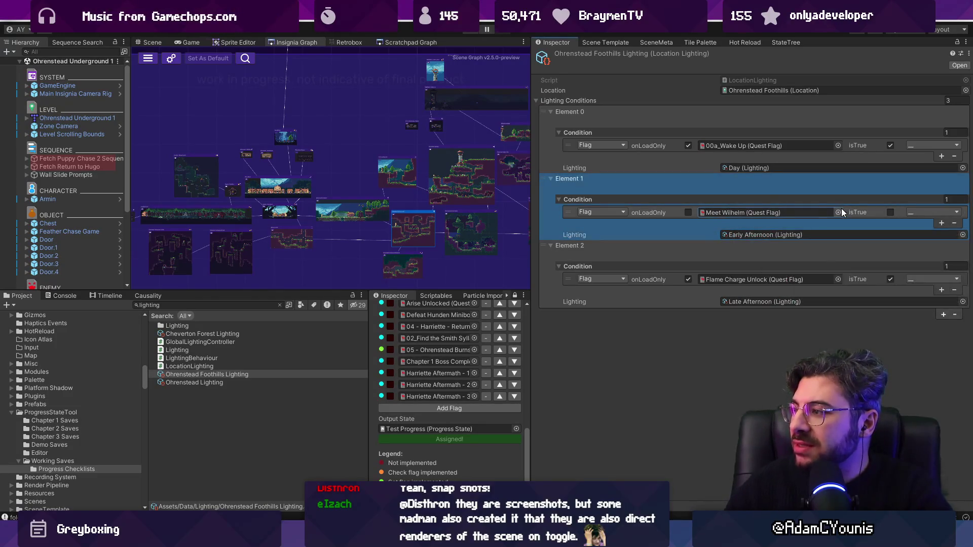
Step: Add a second condition joined with AND on 01 - Discover Crucible-flag, then start the game
{"action": "left_click", "coordinate": [941, 223]}
{"action": "left_click", "coordinate": [921, 213]}
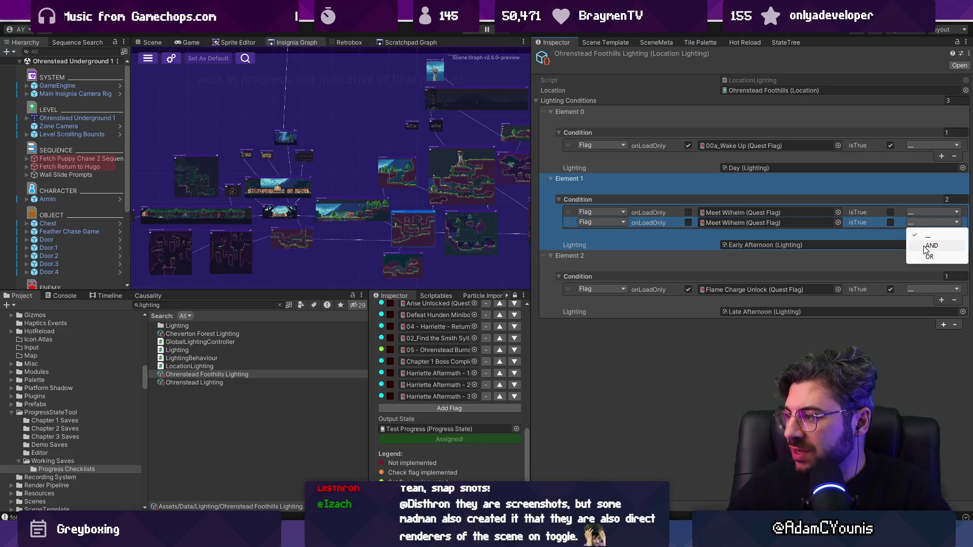
{"action": "left_click", "coordinate": [931, 235]}
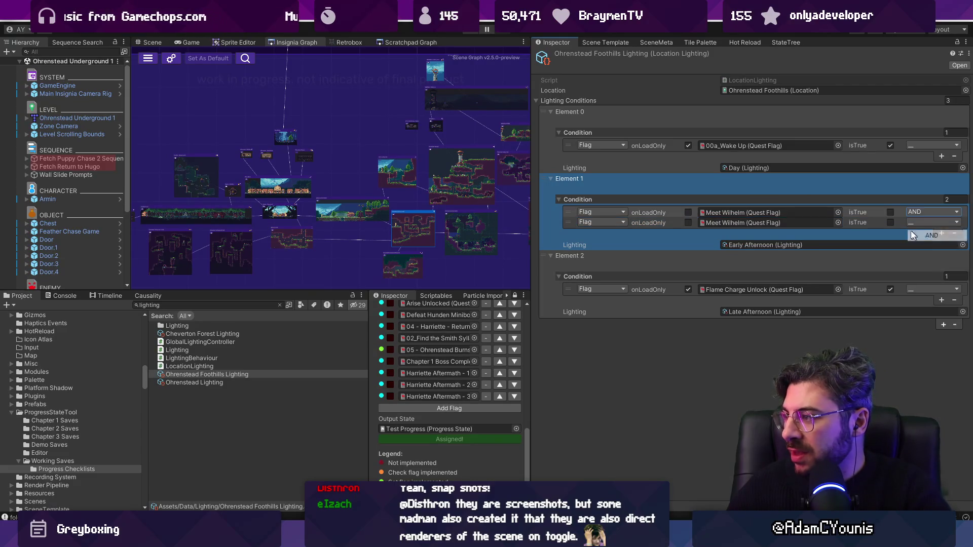
{"action": "left_click", "coordinate": [837, 224]}
{"action": "type", "text": "crucible"}
{"action": "key", "text": "Down"}
{"action": "key", "text": "Down"}
{"action": "key", "text": "Return"}
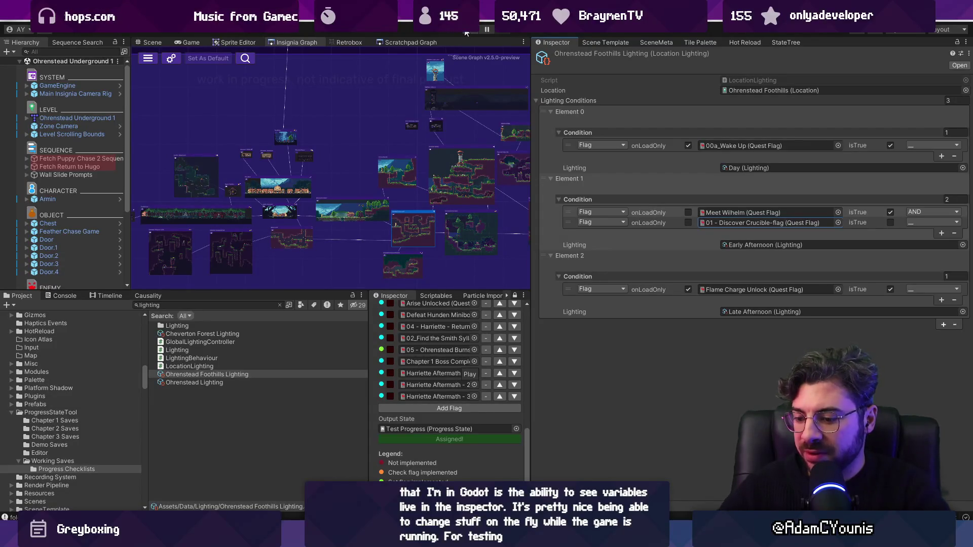
{"action": "left_click", "coordinate": [465, 32]}
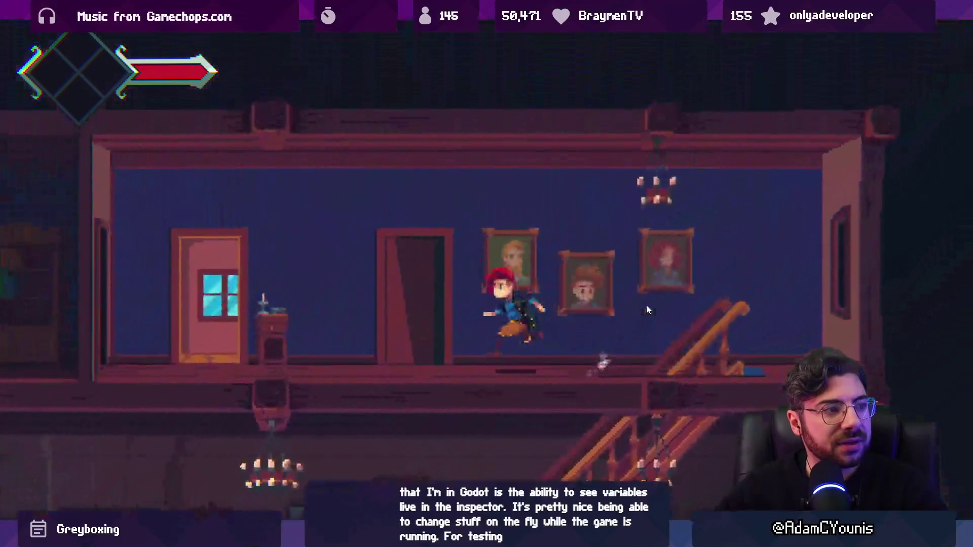
Step: Play through the house, skipping the bedroom dialogue and cutscene, then exit fullscreen play
{"action": "key", "text": "Left"}
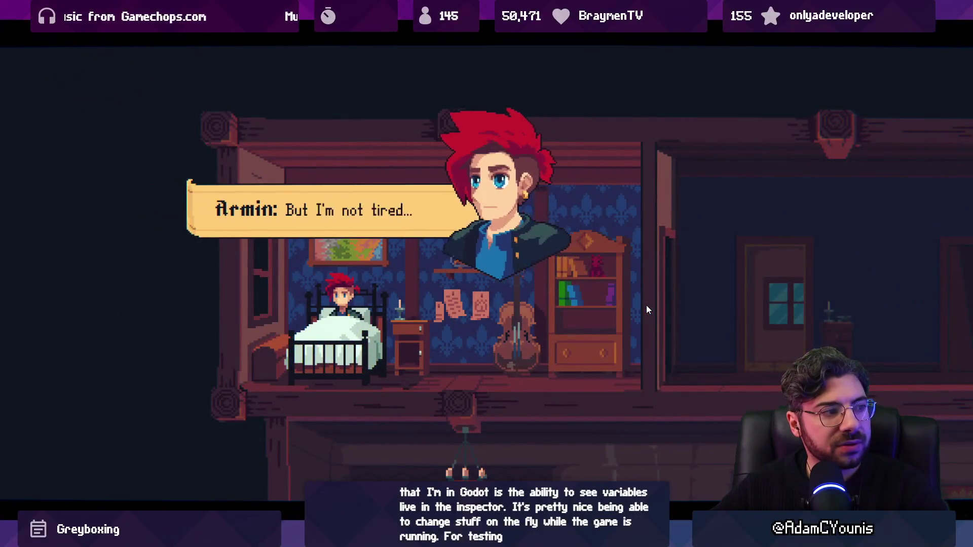
{"action": "key", "text": "Escape"}
{"action": "key", "text": "Return"}
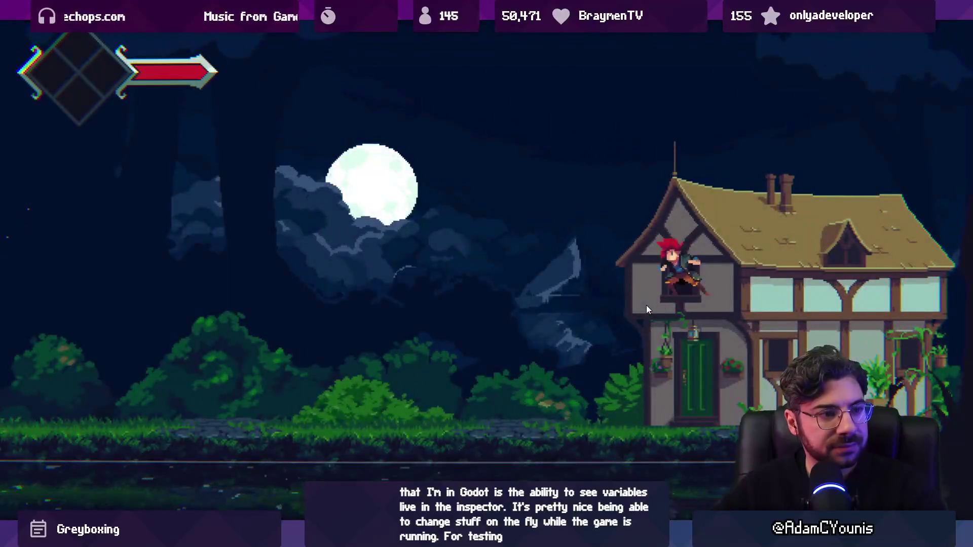
{"action": "key", "text": "Left"}
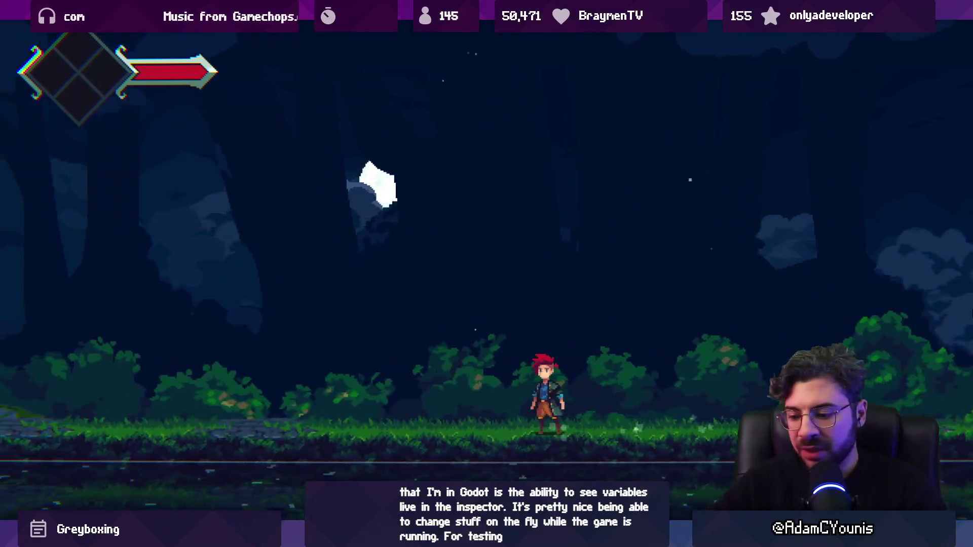
{"action": "key", "text": "F11"}
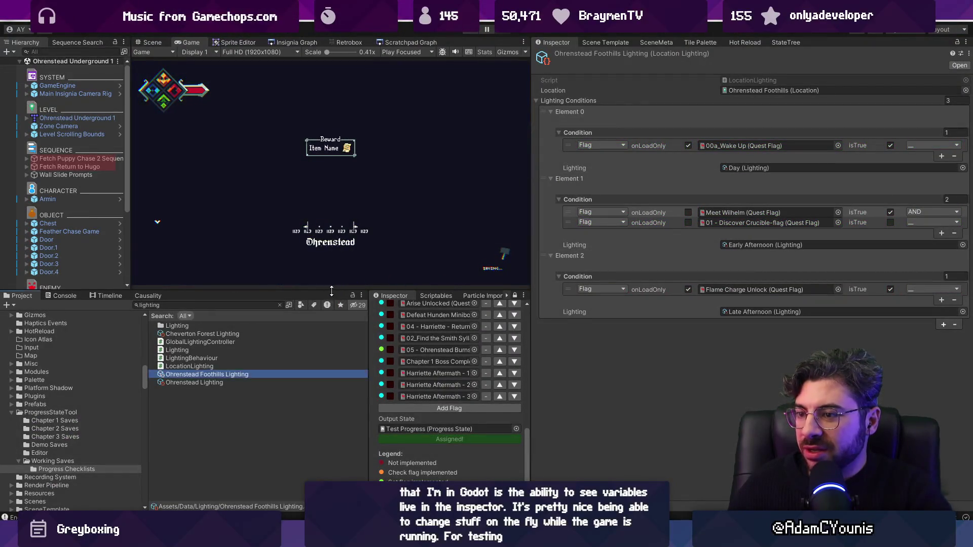
Step: Enlarge the Game view and stage all changed lighting files in Fork
{"action": "left_click_drag", "start_coordinate": [331, 290], "coordinate": [331, 353]}
{"action": "left_click_drag", "start_coordinate": [530, 284], "coordinate": [654, 284]}
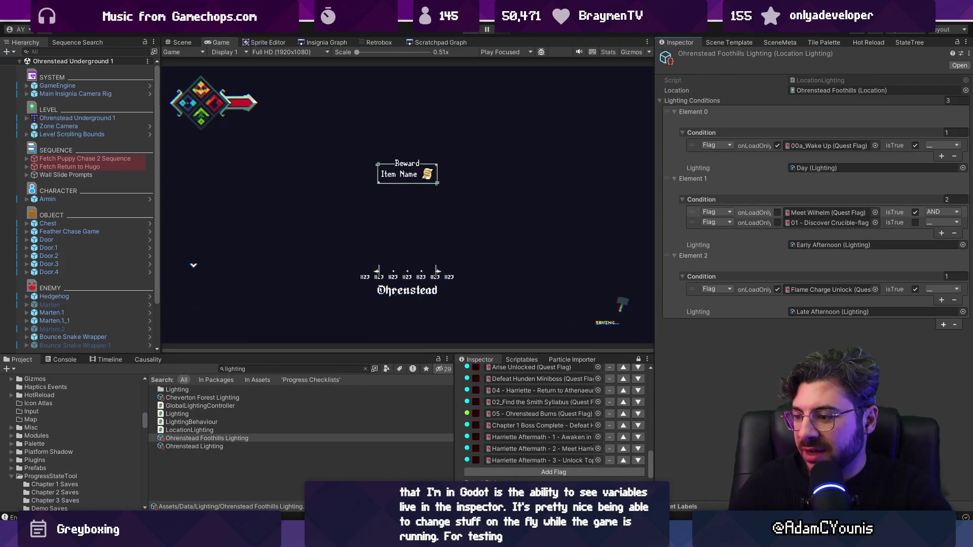
{"action": "key", "text": "alt+Tab"}
{"action": "left_click", "coordinate": [398, 63]}
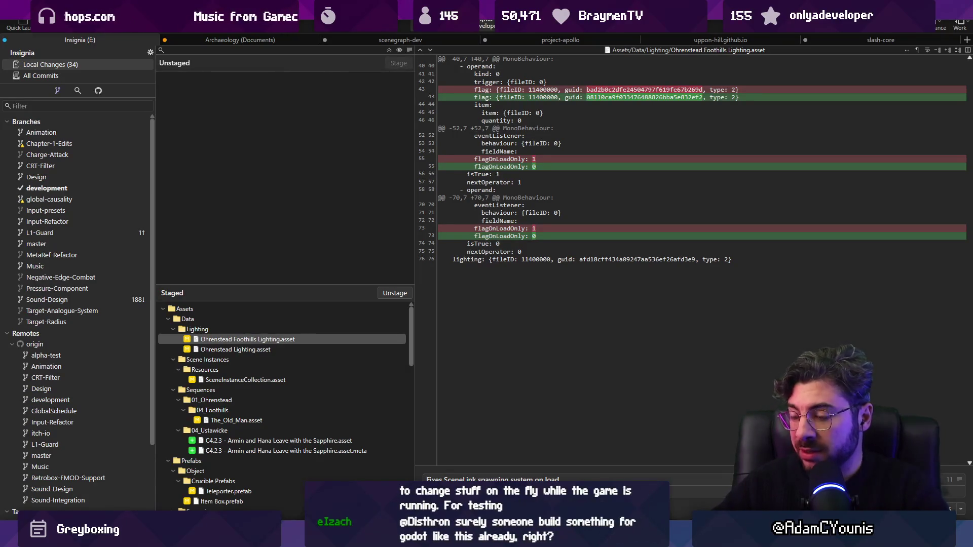
Step: Commit the staged door and cutscene lighting changes to development, then return to Unity
{"action": "left_click", "coordinate": [959, 480]}
{"action": "left_click", "coordinate": [504, 477]}
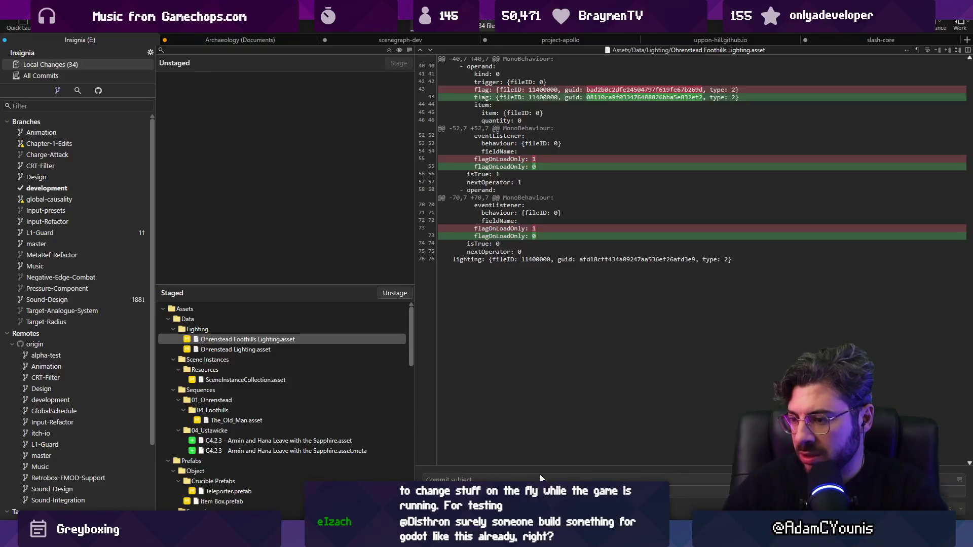
{"action": "key", "text": "ctrl+Return"}
{"action": "key", "text": "ctrl+shift+p"}
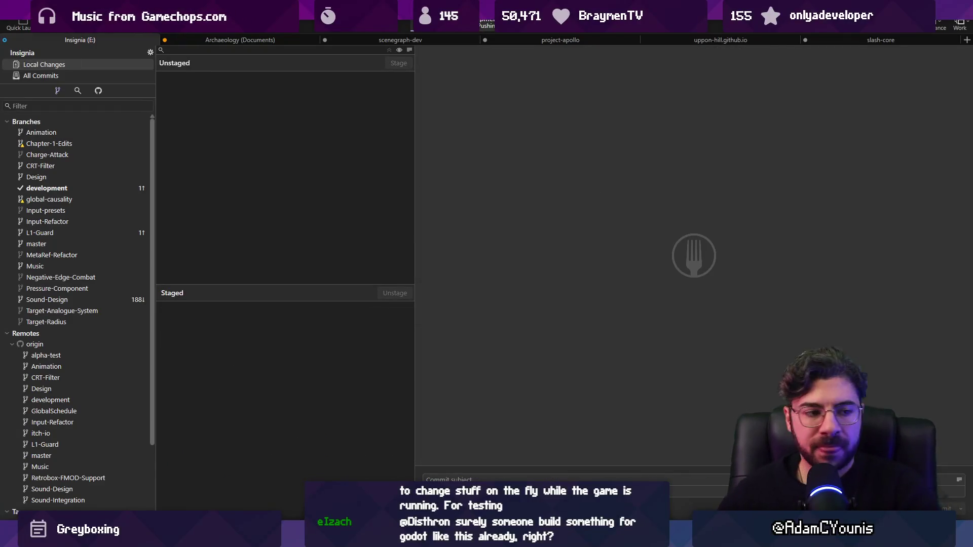
{"action": "mouse_move", "coordinate": [319, 537]}
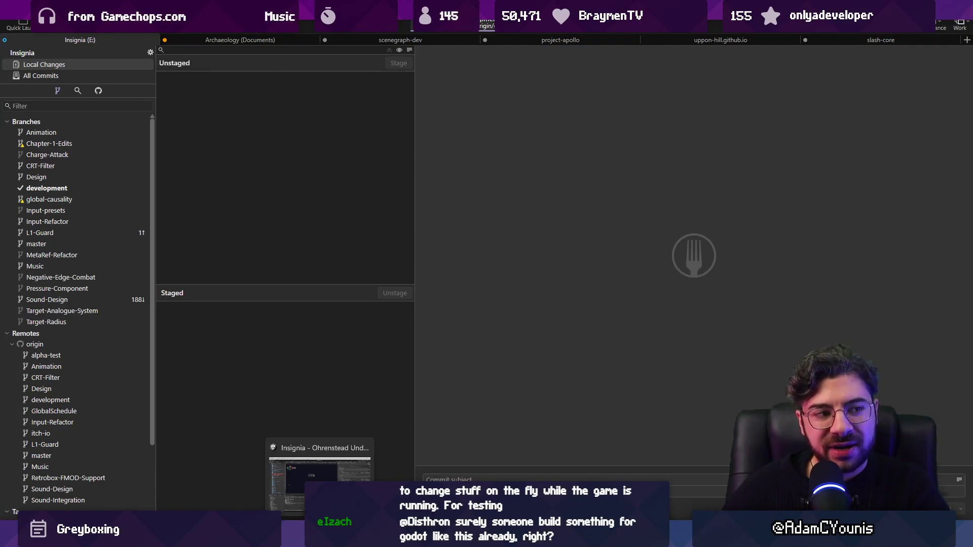
{"action": "left_click", "coordinate": [320, 537]}
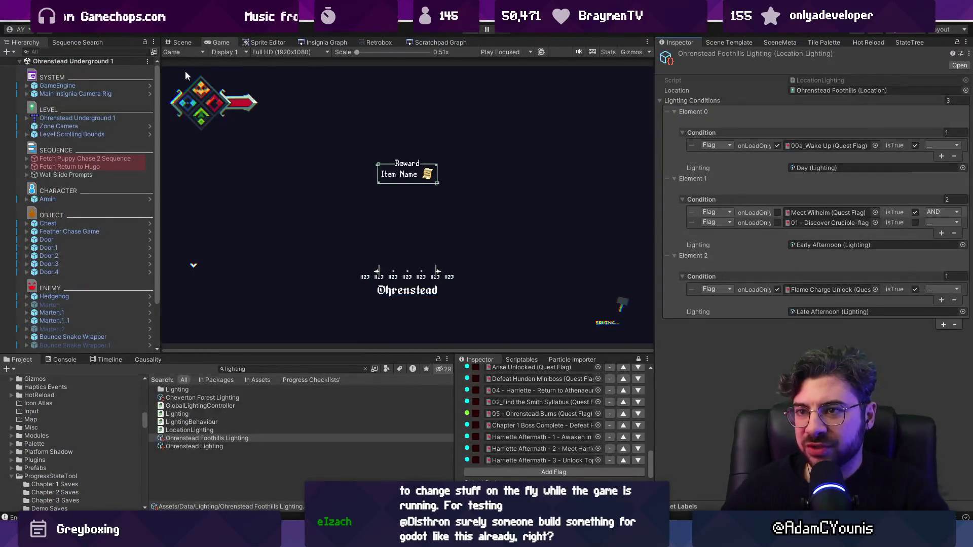
Step: Show the Scene view, close the town background and white silhouette sprites, then go to Figma
{"action": "left_click", "coordinate": [190, 43]}
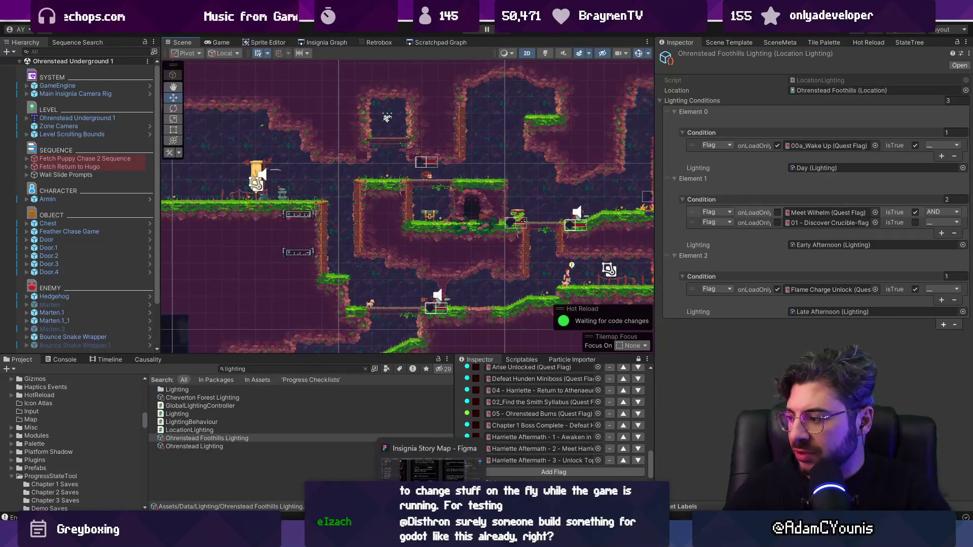
{"action": "mouse_move", "coordinate": [653, 537]}
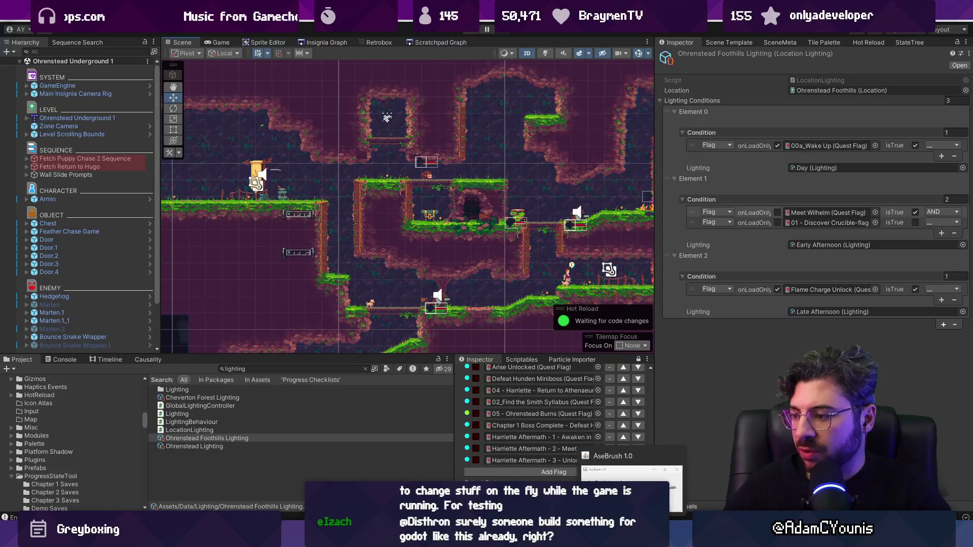
{"action": "left_click", "coordinate": [608, 537]}
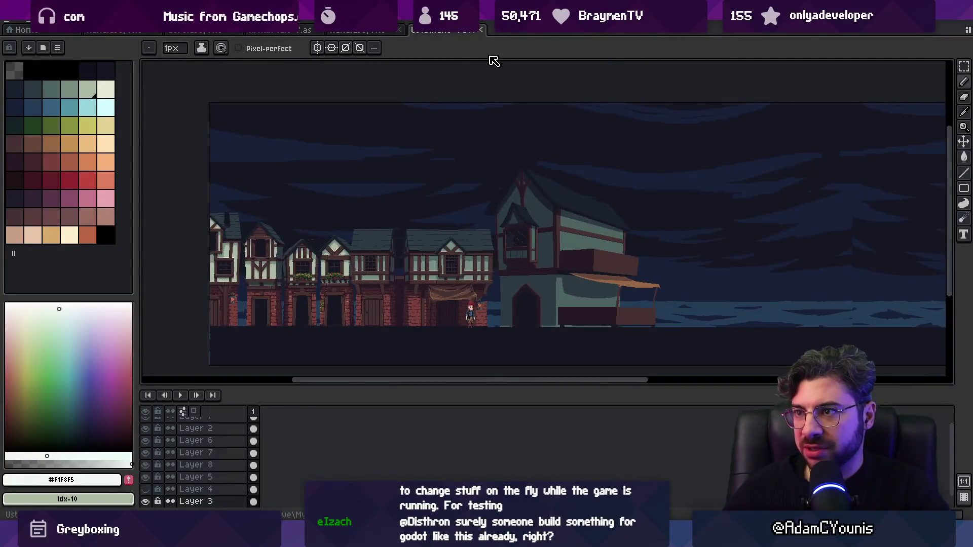
{"action": "key", "text": "ctrl+w"}
{"action": "key", "text": "ctrl+w"}
{"action": "key", "text": "ctrl+w"}
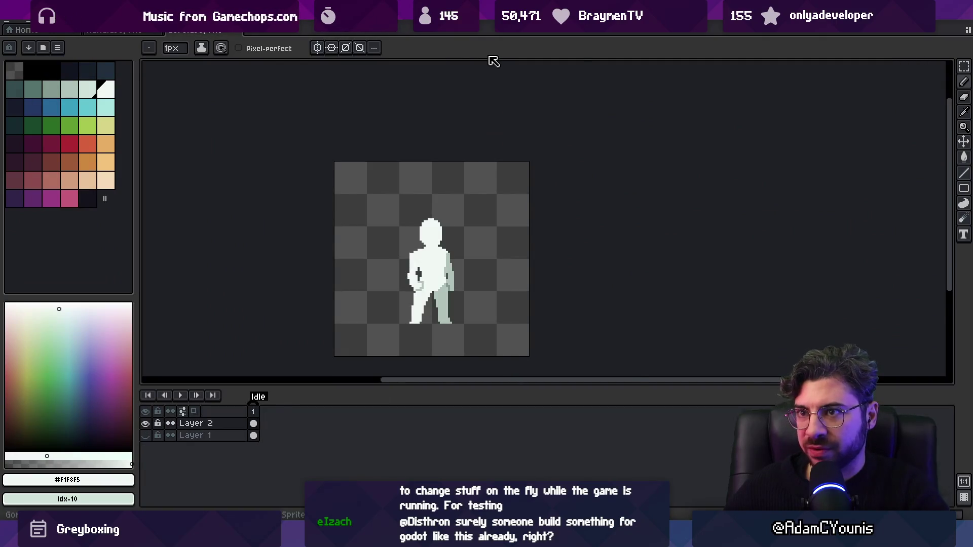
{"action": "key", "text": "ctrl+w"}
{"action": "key", "text": "alt+Tab"}
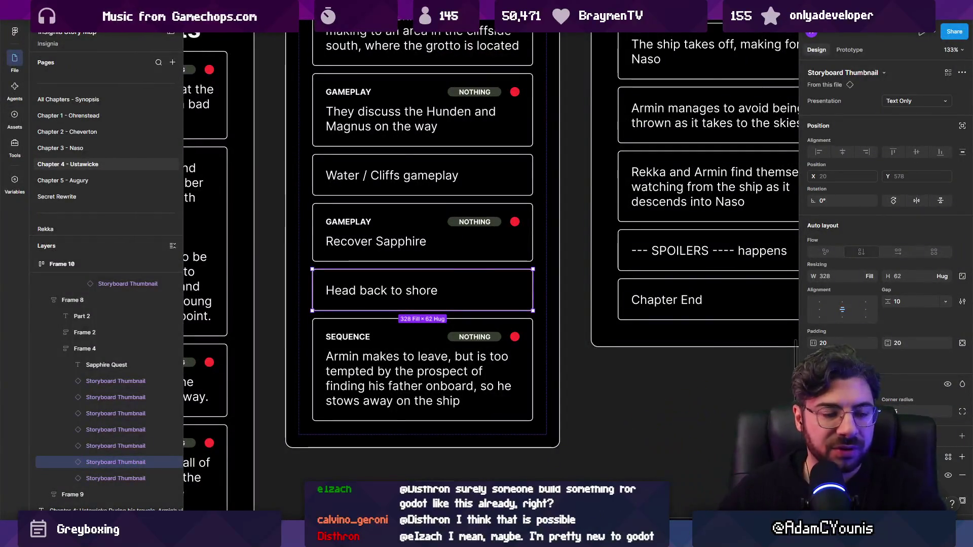
Step: Deselect on the Insignia storyboard and switch to the Scene Graph Planning file
{"action": "scroll", "coordinate": [515, 369], "scroll_direction": "down", "scroll_amount": 10}
{"action": "left_click", "coordinate": [514, 368]}
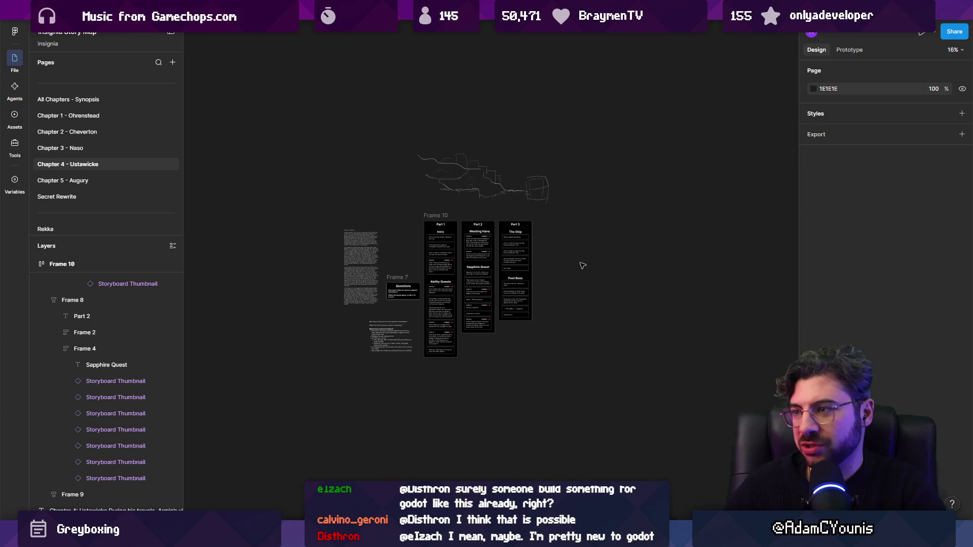
{"action": "scroll", "coordinate": [582, 265], "scroll_direction": "up", "scroll_amount": 3}
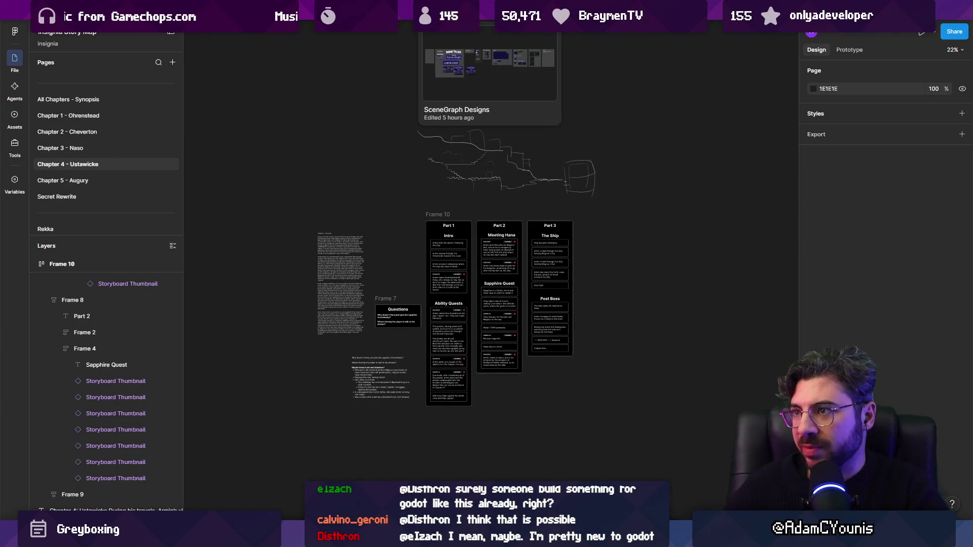
{"action": "left_click", "coordinate": [583, 8]}
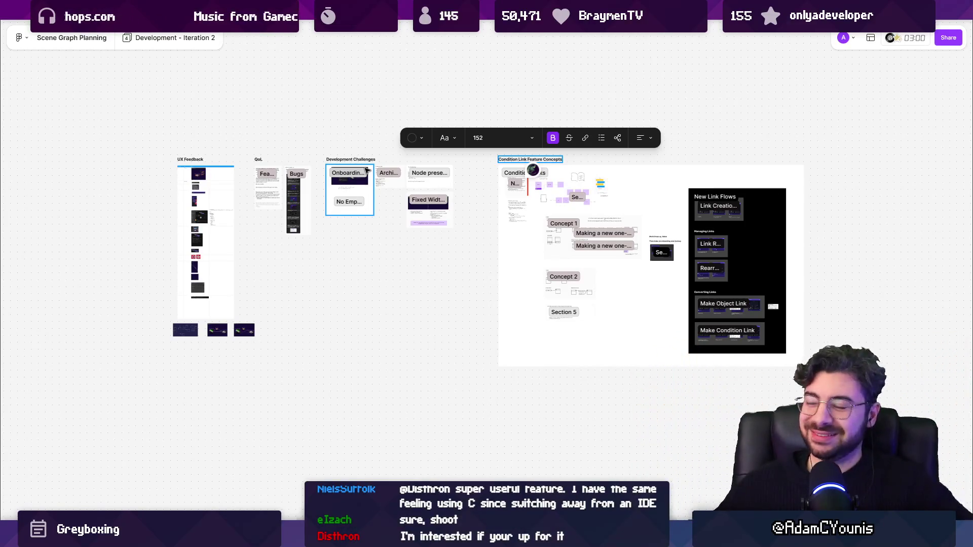
Step: Inspect the Condition Link Feature Concepts section, then open SceneGraph Designs via the Rearrange embed
{"action": "scroll", "coordinate": [487, 239], "scroll_direction": "up", "scroll_amount": 5}
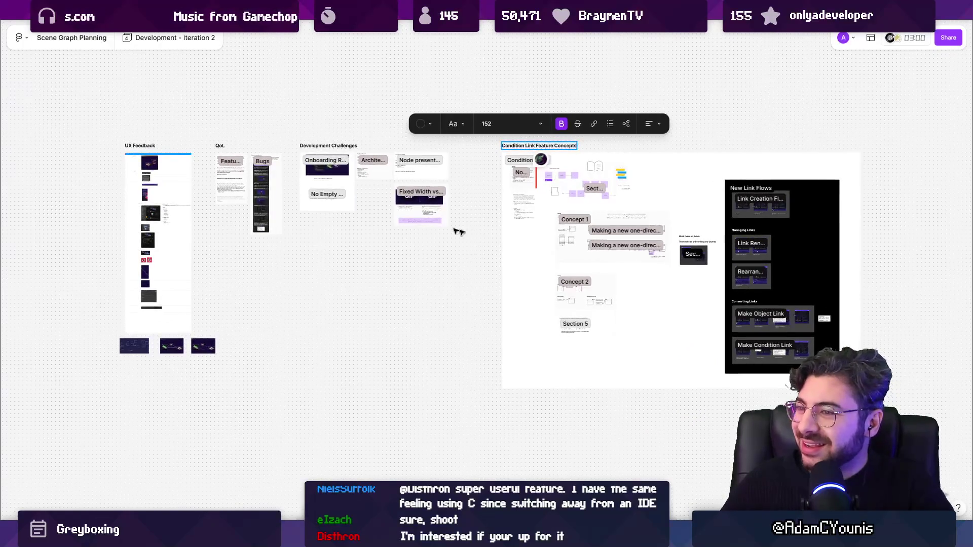
{"action": "scroll", "coordinate": [451, 145], "scroll_direction": "right", "scroll_amount": 3}
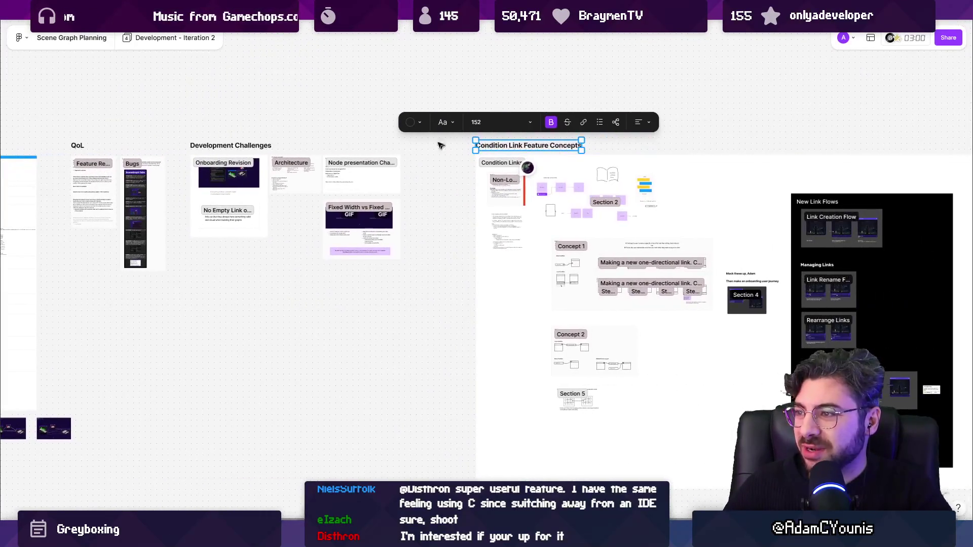
{"action": "left_click", "coordinate": [469, 153]}
{"action": "scroll", "coordinate": [458, 129], "scroll_direction": "down", "scroll_amount": 5}
{"action": "left_click", "coordinate": [486, 140]}
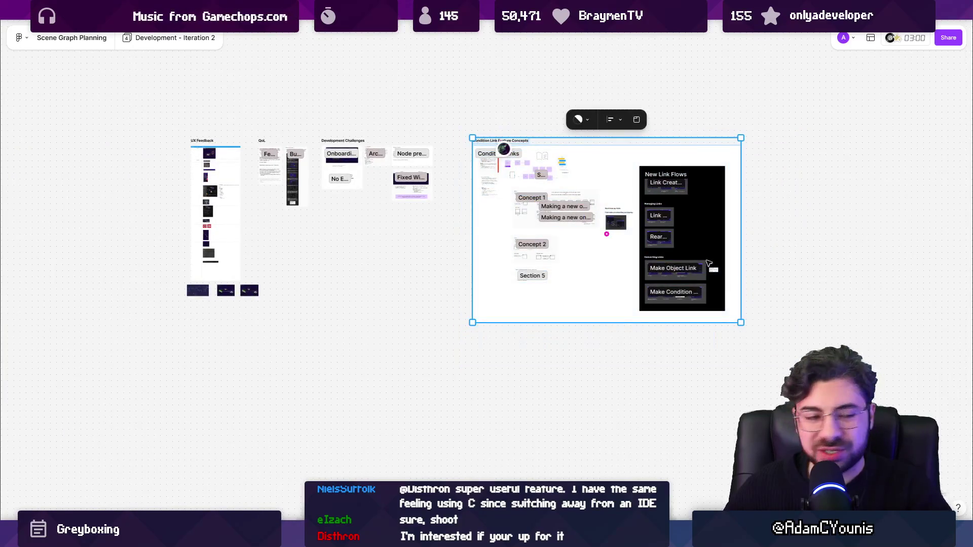
{"action": "scroll", "coordinate": [490, 194], "scroll_direction": "up", "scroll_amount": 3}
{"action": "scroll", "coordinate": [489, 194], "scroll_direction": "up", "scroll_amount": 1}
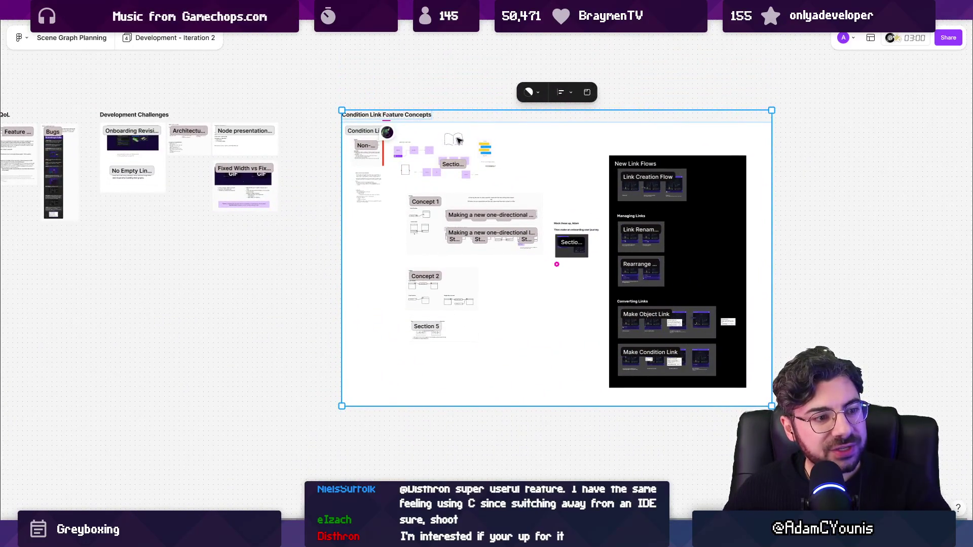
{"action": "left_click", "coordinate": [442, 92]}
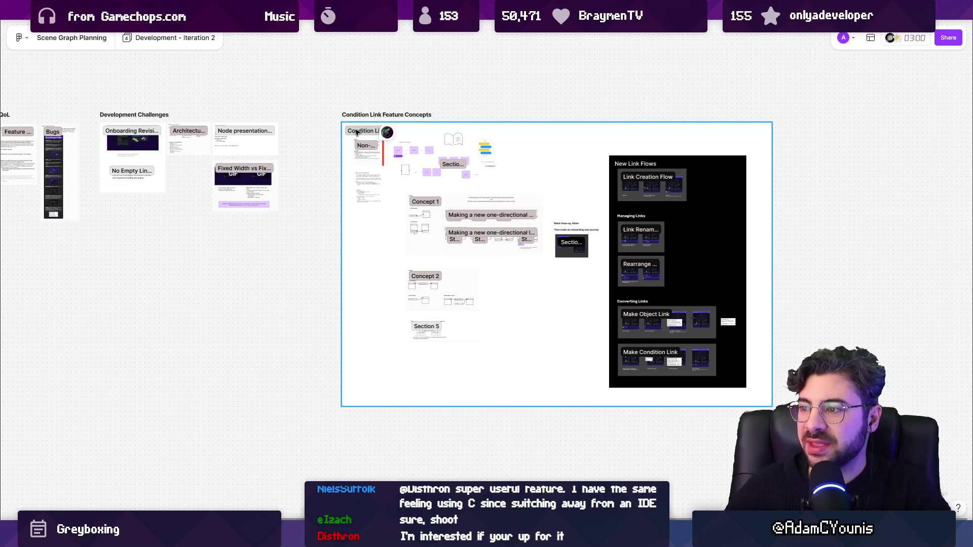
{"action": "double_click", "coordinate": [633, 260]}
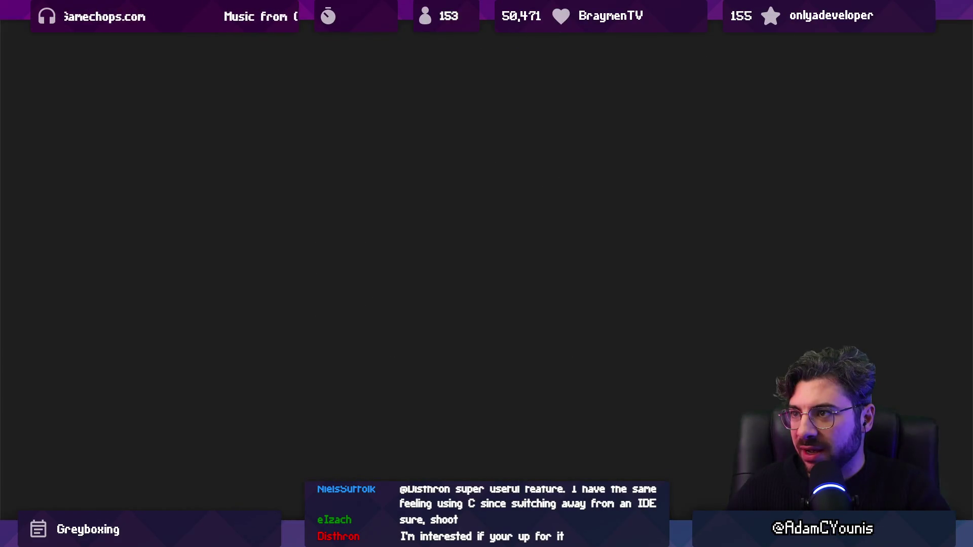
{"action": "scroll", "coordinate": [539, 249], "scroll_direction": "up", "scroll_amount": 6}
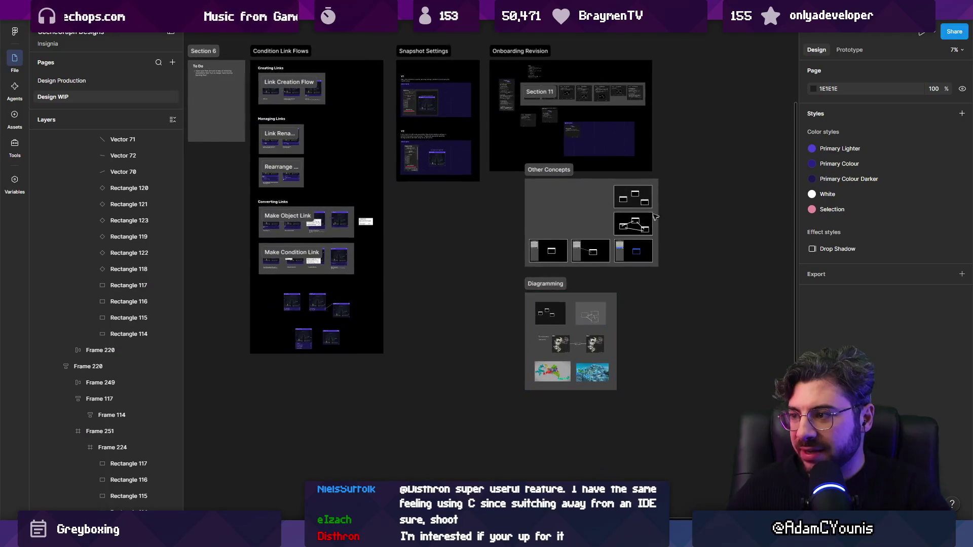
{"action": "scroll", "coordinate": [614, 178], "scroll_direction": "up", "scroll_amount": 4}
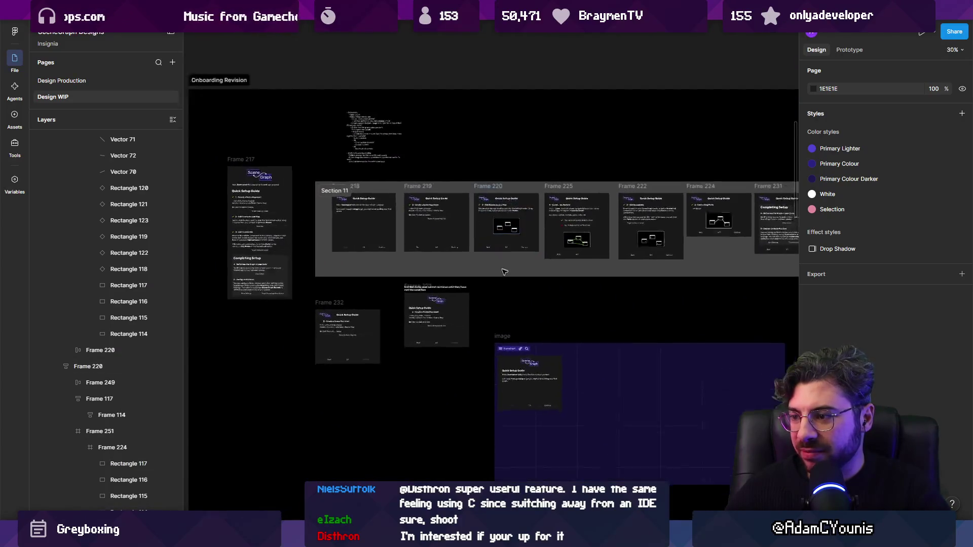
{"action": "scroll", "coordinate": [542, 298], "scroll_direction": "up", "scroll_amount": 8}
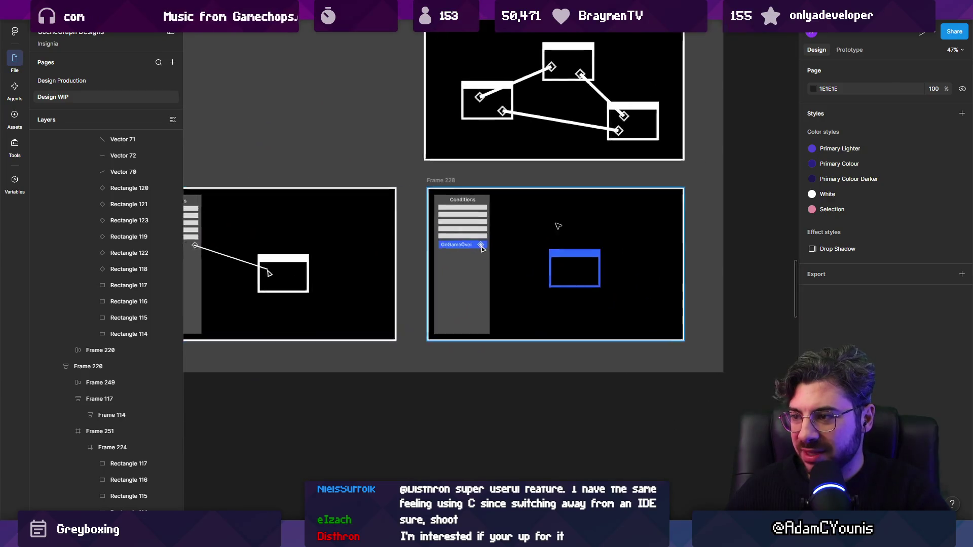
{"action": "scroll", "coordinate": [293, 185], "scroll_direction": "left", "scroll_amount": 3}
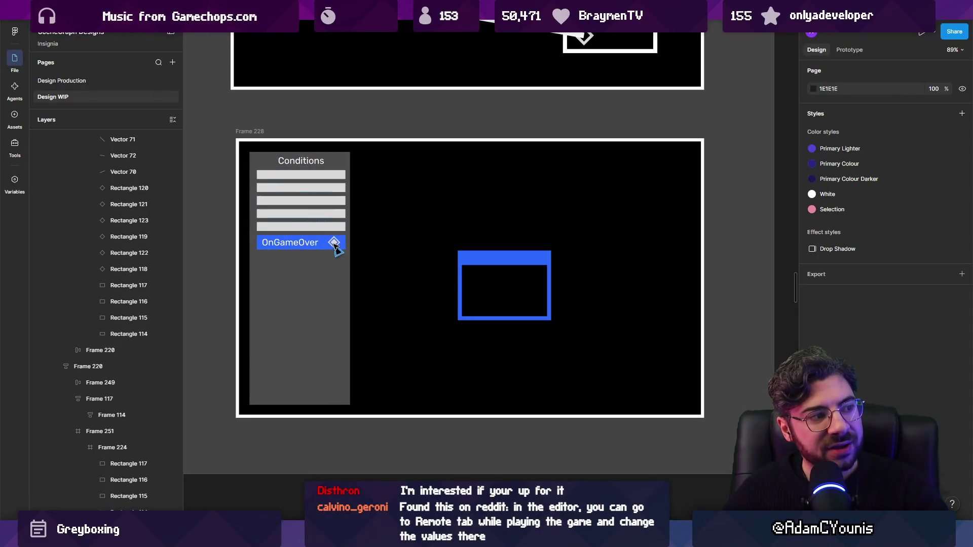
{"action": "scroll", "coordinate": [336, 247], "scroll_direction": "up", "scroll_amount": 5}
{"action": "scroll", "coordinate": [472, 284], "scroll_direction": "down", "scroll_amount": 5}
{"action": "scroll", "coordinate": [489, 289], "scroll_direction": "down", "scroll_amount": 5}
{"action": "scroll", "coordinate": [402, 273], "scroll_direction": "up", "scroll_amount": 5}
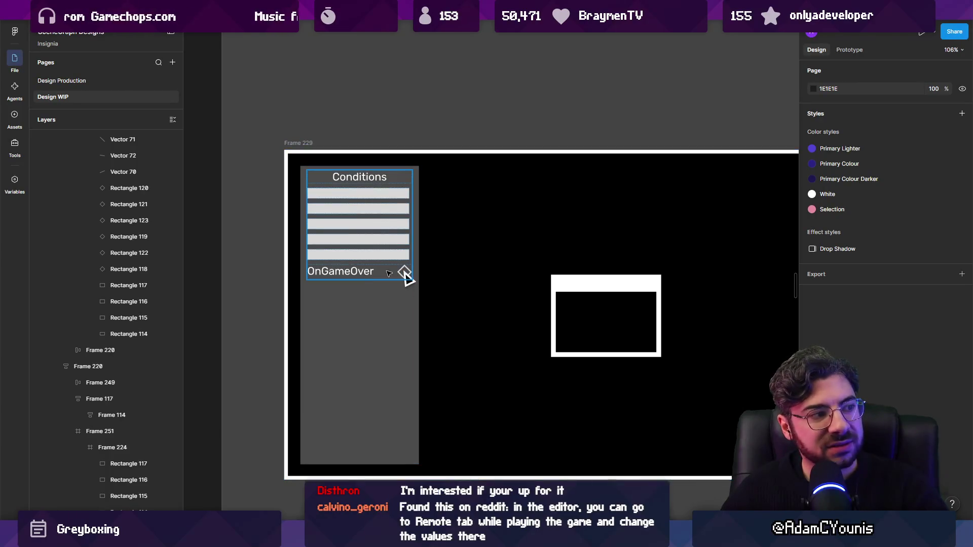
{"action": "scroll", "coordinate": [381, 274], "scroll_direction": "right", "scroll_amount": 10}
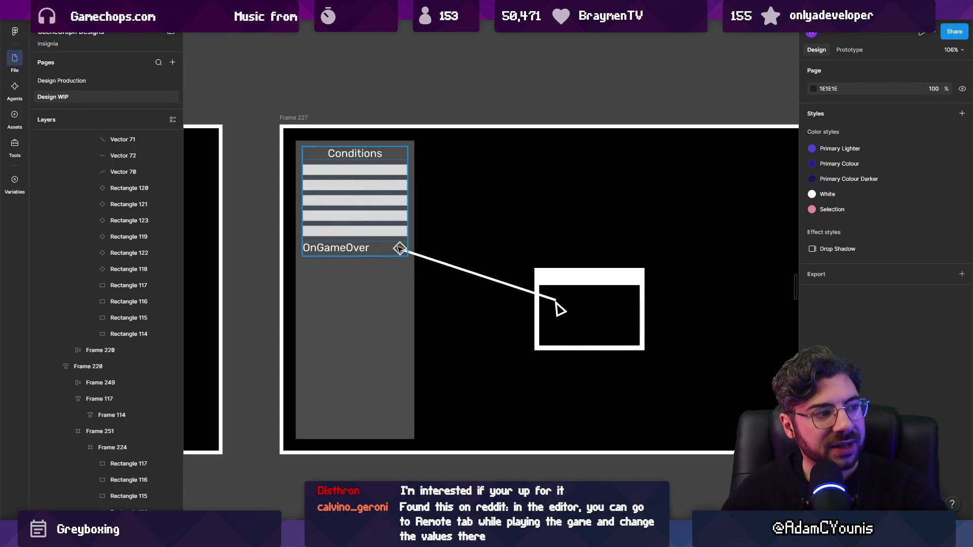
{"action": "scroll", "coordinate": [637, 309], "scroll_direction": "down", "scroll_amount": 10}
{"action": "scroll", "coordinate": [603, 271], "scroll_direction": "right", "scroll_amount": 5}
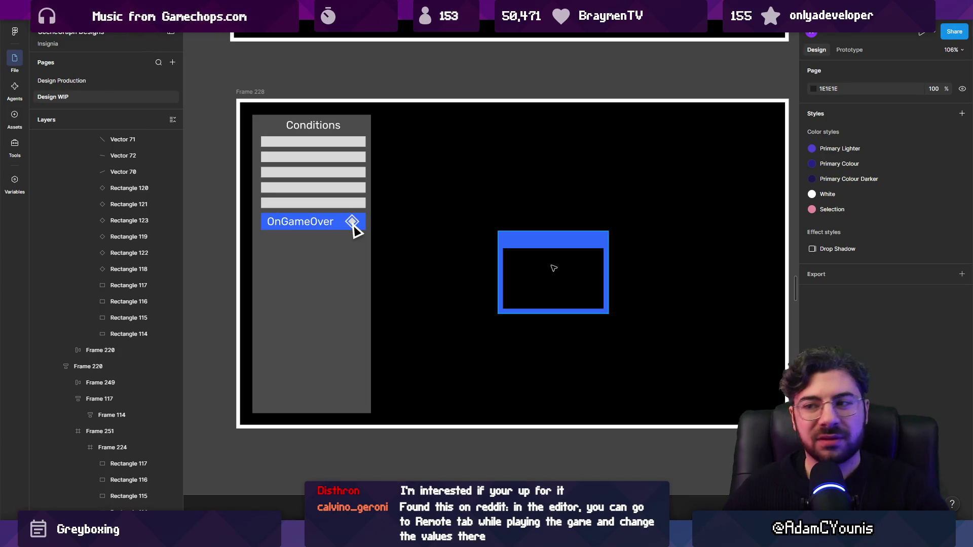
{"action": "scroll", "coordinate": [553, 268], "scroll_direction": "down", "scroll_amount": 10}
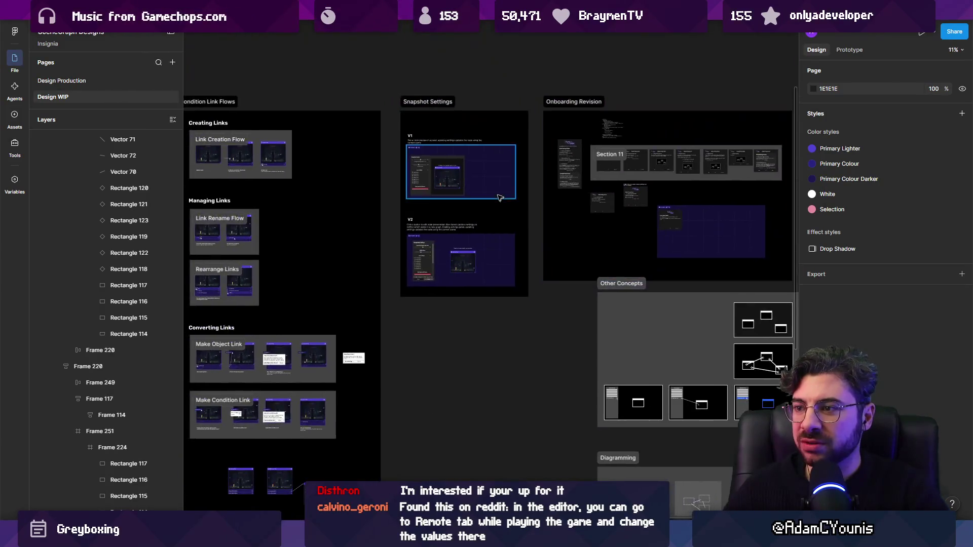
Step: Zoom out to the overview, then zoom into Frame 228's Conditions list ending in OnGameOver
{"action": "scroll", "coordinate": [504, 203], "scroll_direction": "up", "scroll_amount": 2}
{"action": "scroll", "coordinate": [415, 209], "scroll_direction": "up", "scroll_amount": 2}
{"action": "scroll", "coordinate": [330, 271], "scroll_direction": "up", "scroll_amount": 8}
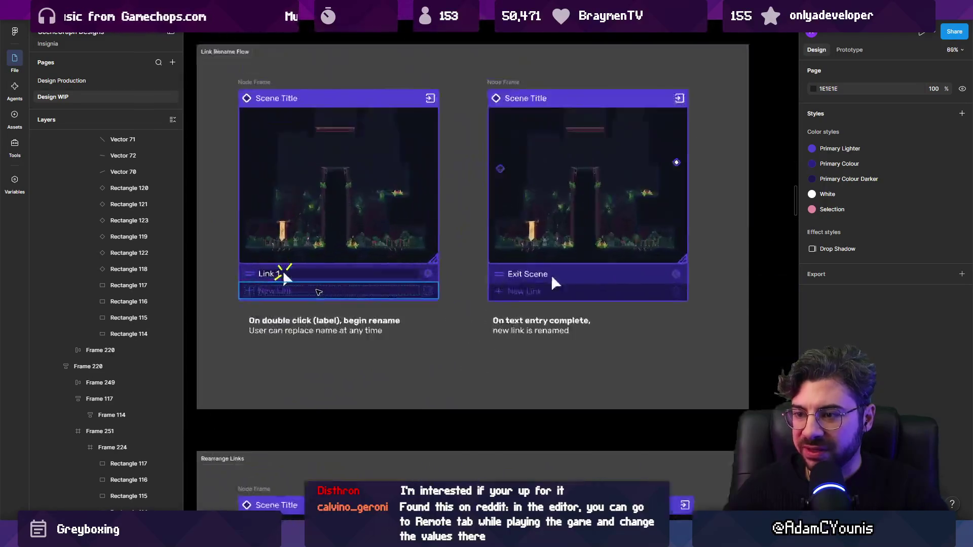
{"action": "scroll", "coordinate": [341, 274], "scroll_direction": "down", "scroll_amount": 5}
{"action": "scroll", "coordinate": [341, 274], "scroll_direction": "down", "scroll_amount": 3}
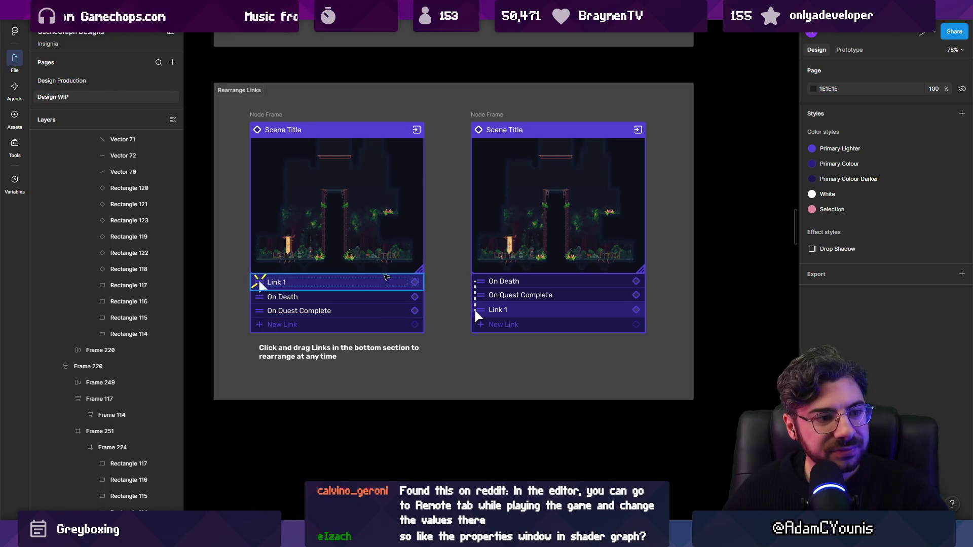
{"action": "scroll", "coordinate": [381, 269], "scroll_direction": "down", "scroll_amount": 2}
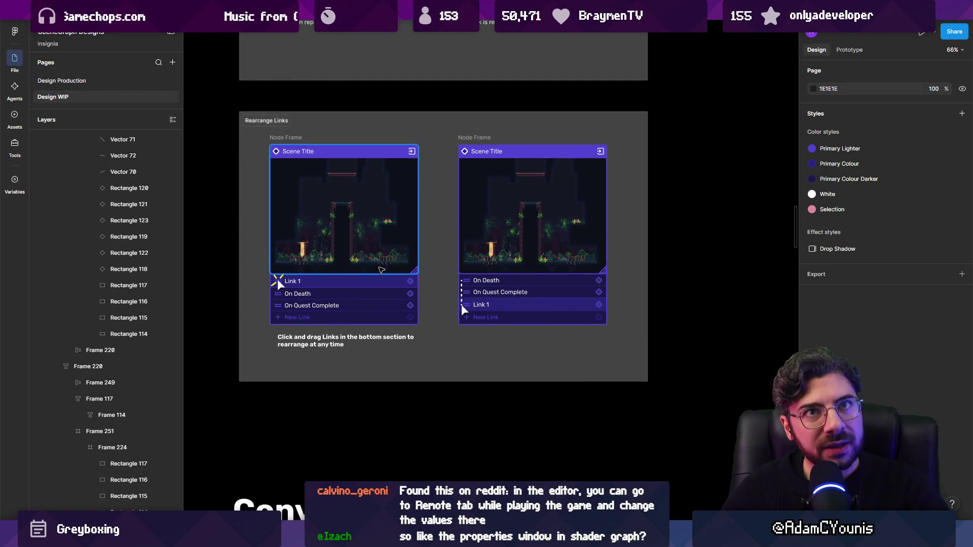
{"action": "scroll", "coordinate": [381, 269], "scroll_direction": "down", "scroll_amount": 5}
{"action": "scroll", "coordinate": [243, 269], "scroll_direction": "down", "scroll_amount": 3}
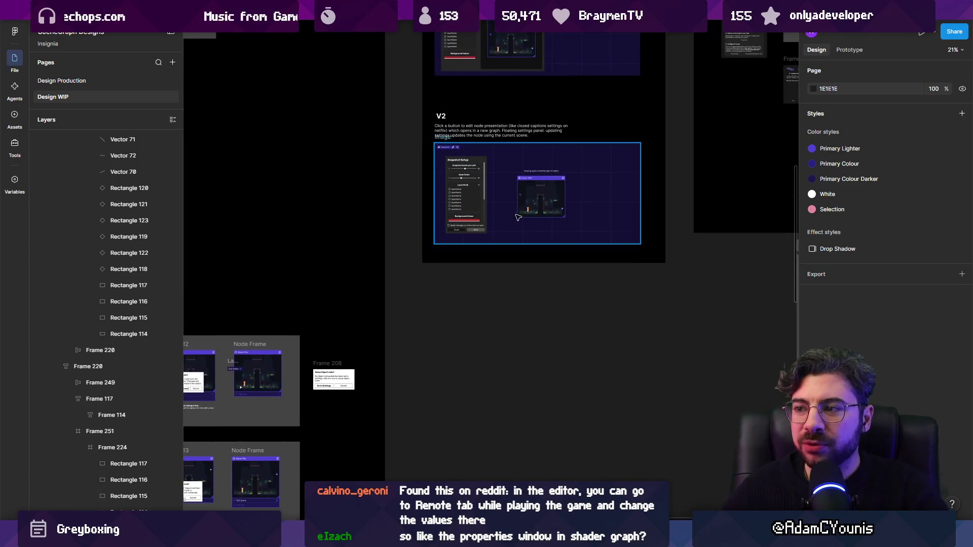
{"action": "scroll", "coordinate": [335, 248], "scroll_direction": "up", "scroll_amount": 10}
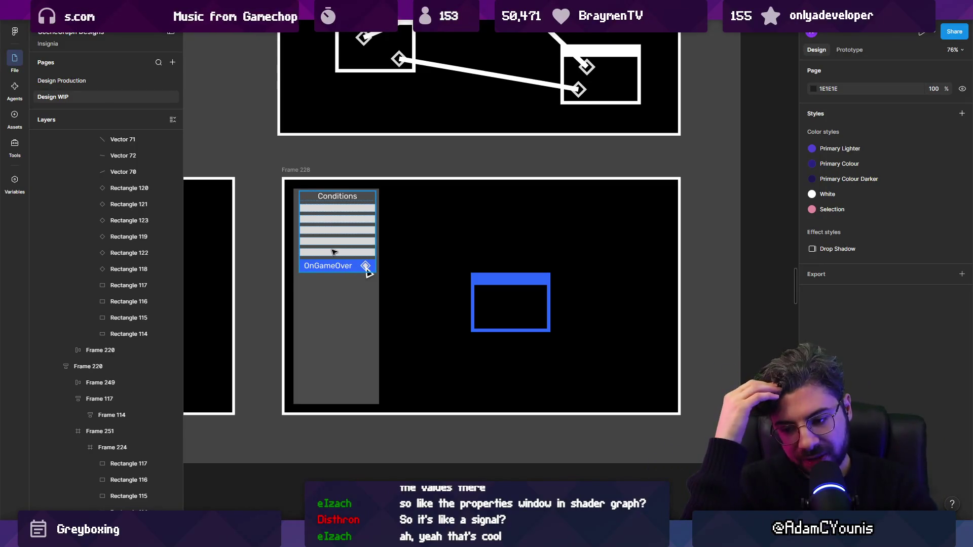
{"action": "scroll", "coordinate": [334, 252], "scroll_direction": "down", "scroll_amount": 8}
{"action": "scroll", "coordinate": [653, 295], "scroll_direction": "down", "scroll_amount": 2}
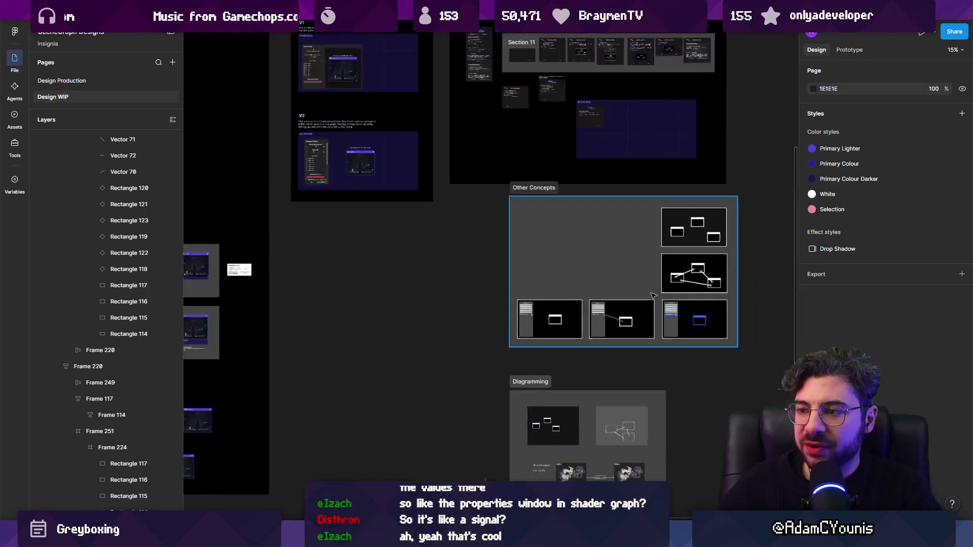
{"action": "scroll", "coordinate": [446, 259], "scroll_direction": "up", "scroll_amount": 5}
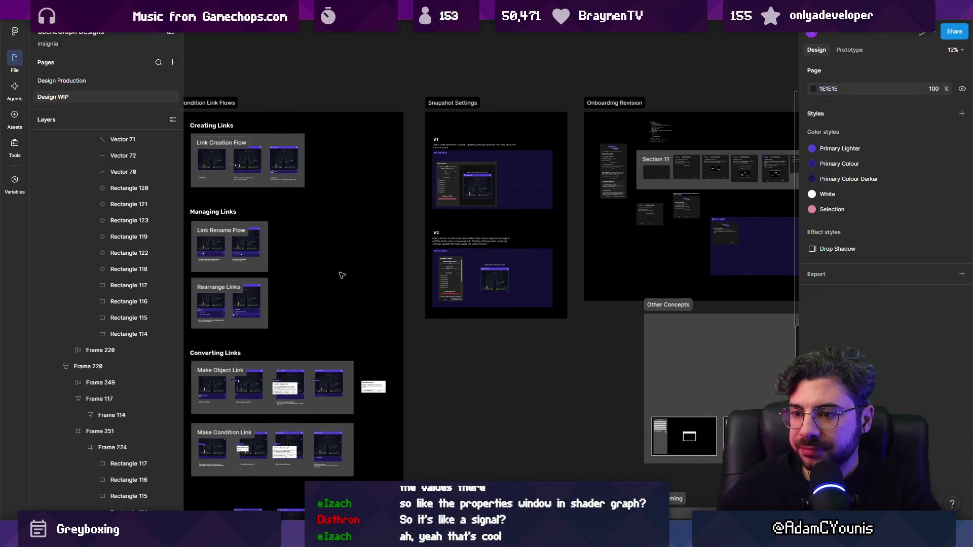
{"action": "scroll", "coordinate": [230, 304], "scroll_direction": "up", "scroll_amount": 10}
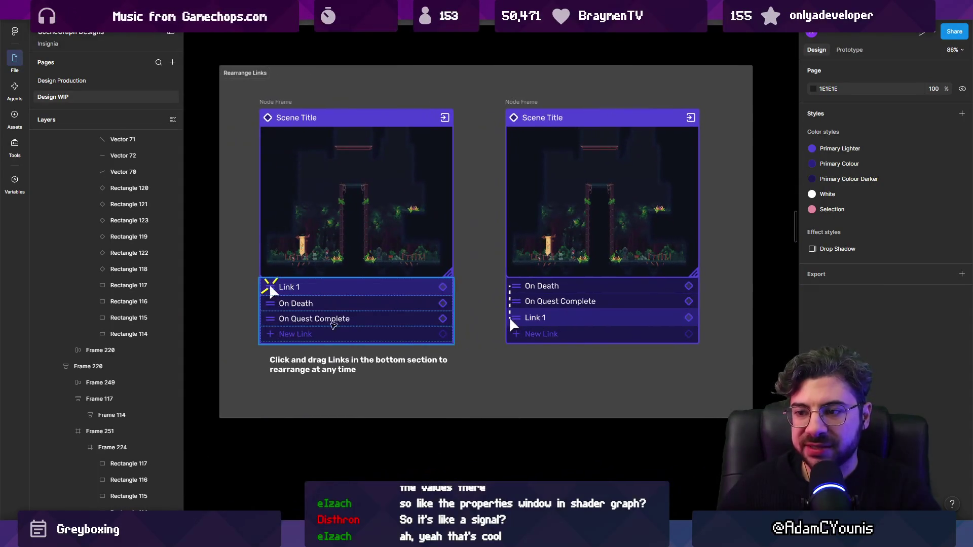
{"action": "scroll", "coordinate": [333, 316], "scroll_direction": "up", "scroll_amount": 3}
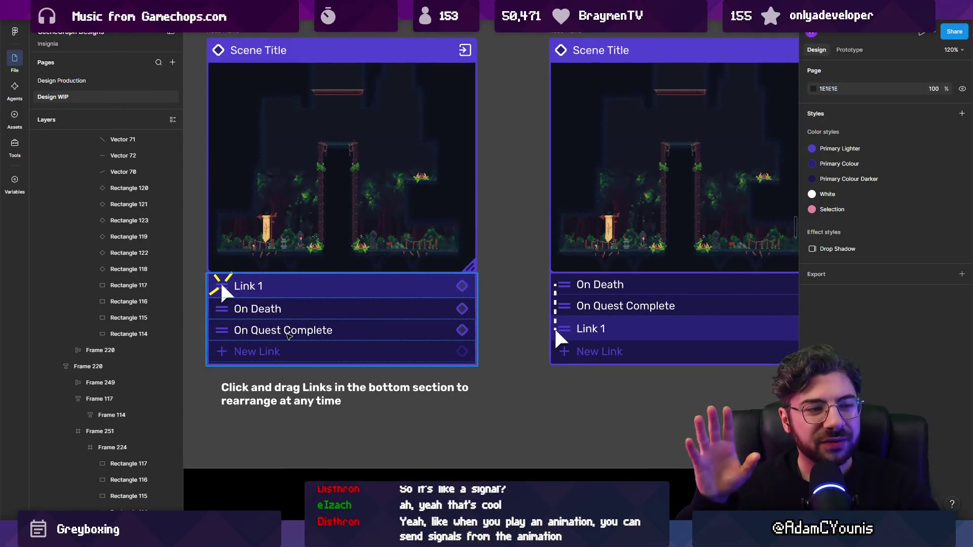
{"action": "scroll", "coordinate": [287, 335], "scroll_direction": "down", "scroll_amount": 5}
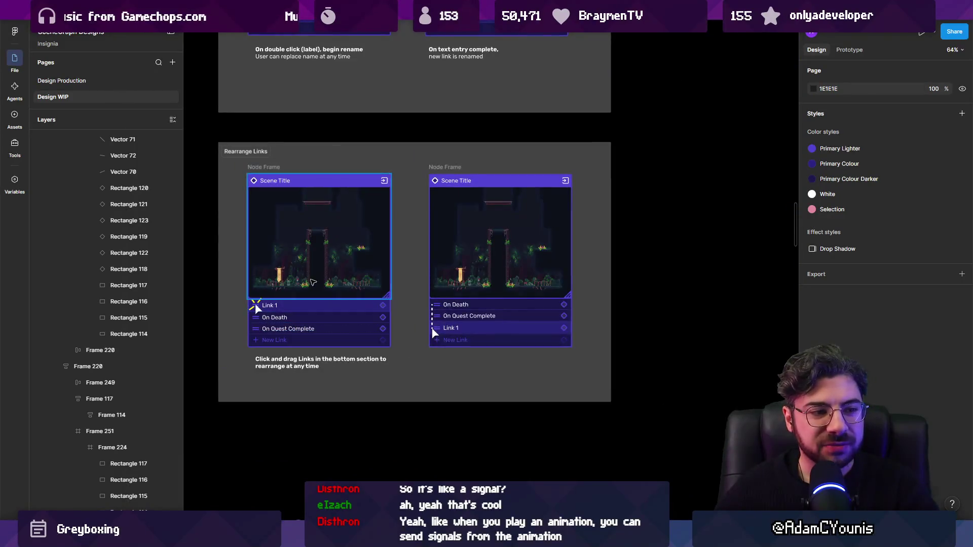
{"action": "scroll", "coordinate": [400, 315], "scroll_direction": "down", "scroll_amount": 8}
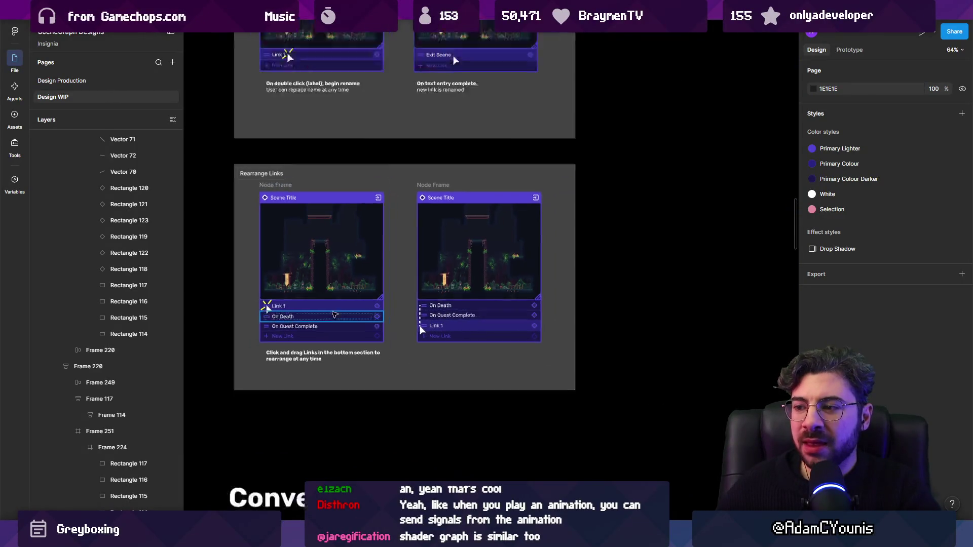
{"action": "scroll", "coordinate": [417, 313], "scroll_direction": "right", "scroll_amount": 10}
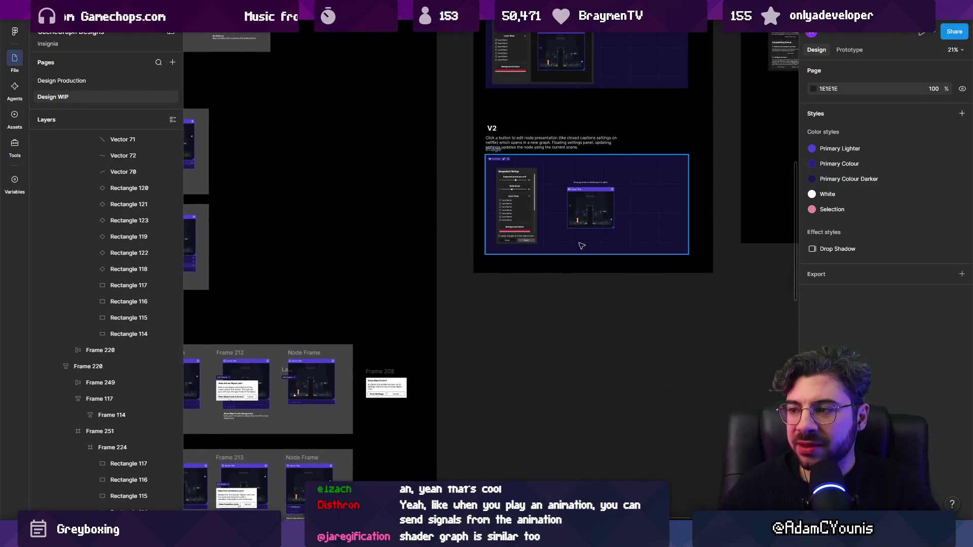
{"action": "scroll", "coordinate": [418, 278], "scroll_direction": "down", "scroll_amount": 10}
{"action": "scroll", "coordinate": [499, 354], "scroll_direction": "up", "scroll_amount": 3}
{"action": "left_click", "coordinate": [697, 302]}
{"action": "scroll", "coordinate": [701, 325], "scroll_direction": "up", "scroll_amount": 3}
{"action": "scroll", "coordinate": [573, 313], "scroll_direction": "down", "scroll_amount": 5}
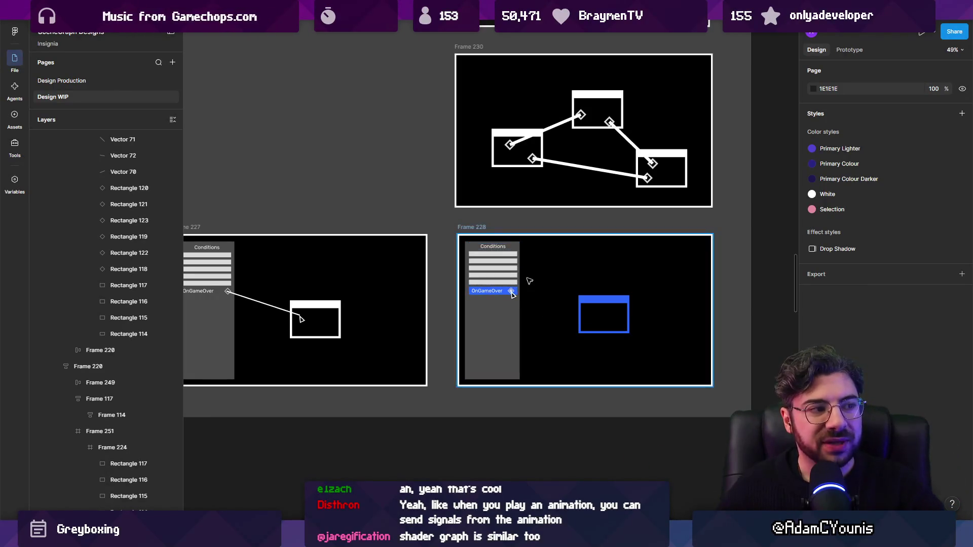
{"action": "scroll", "coordinate": [501, 257], "scroll_direction": "up", "scroll_amount": 5}
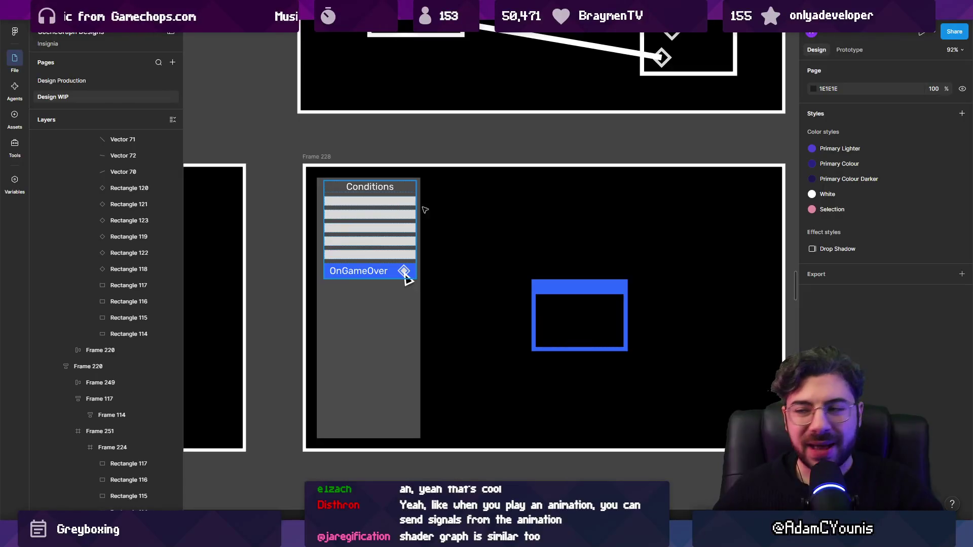
{"action": "scroll", "coordinate": [411, 208], "scroll_direction": "down", "scroll_amount": 5}
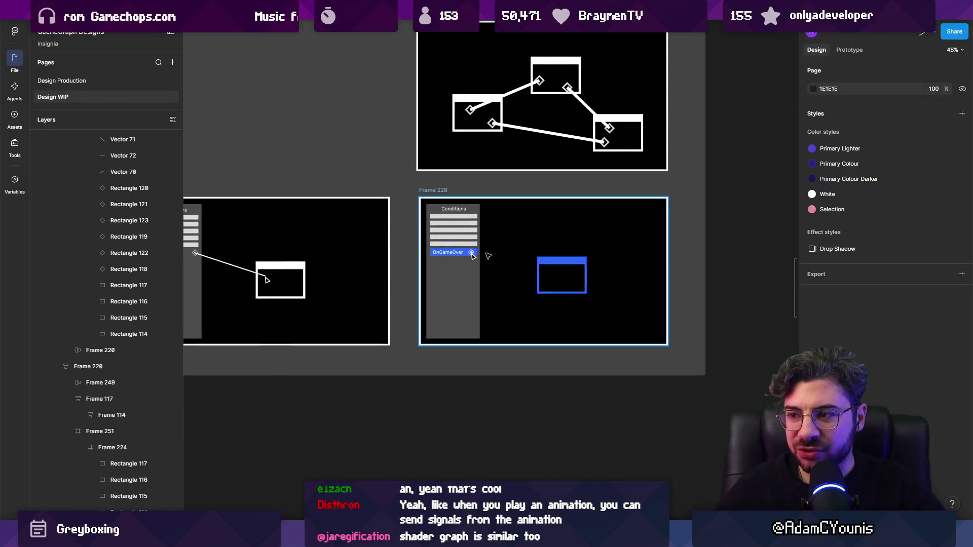
{"action": "scroll", "coordinate": [492, 255], "scroll_direction": "up", "scroll_amount": 3}
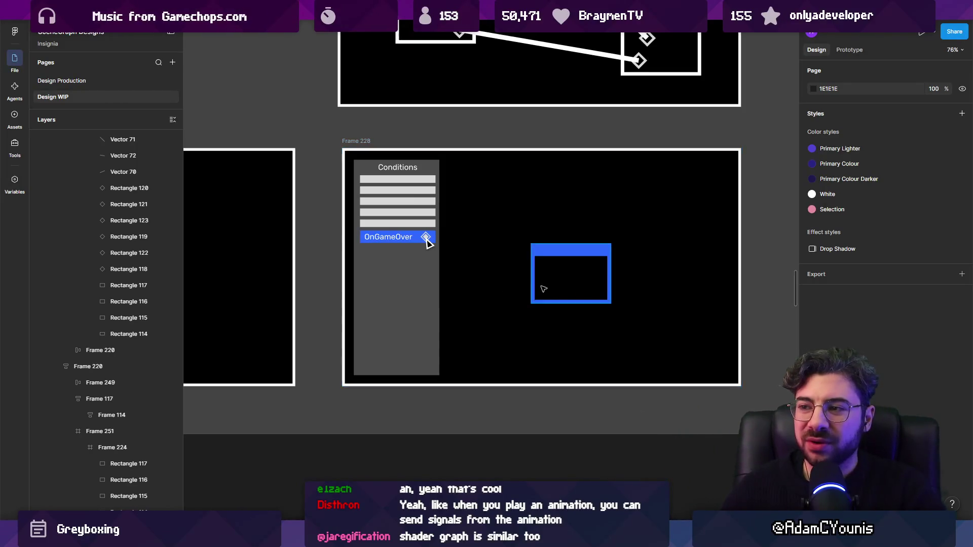
{"action": "scroll", "coordinate": [540, 288], "scroll_direction": "down", "scroll_amount": 5}
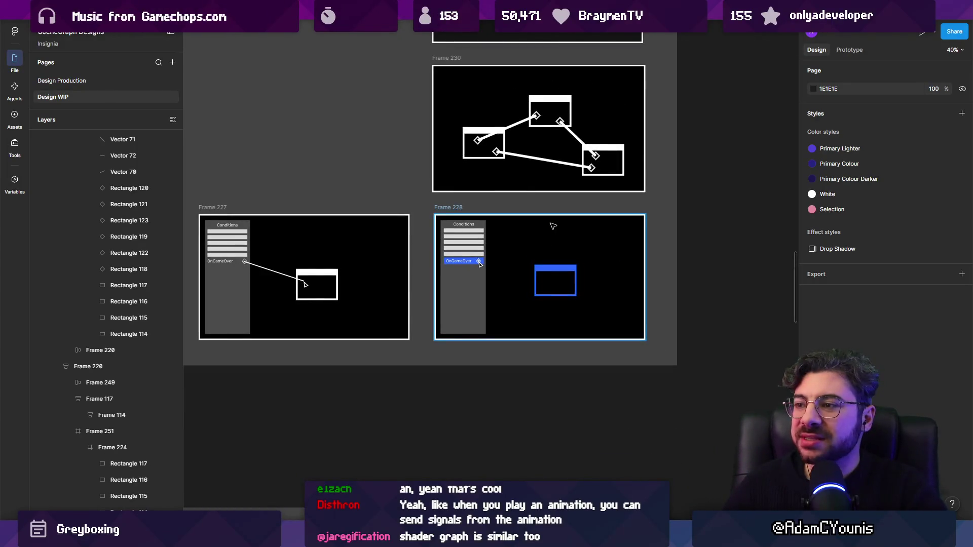
{"action": "scroll", "coordinate": [552, 229], "scroll_direction": "up", "scroll_amount": 3}
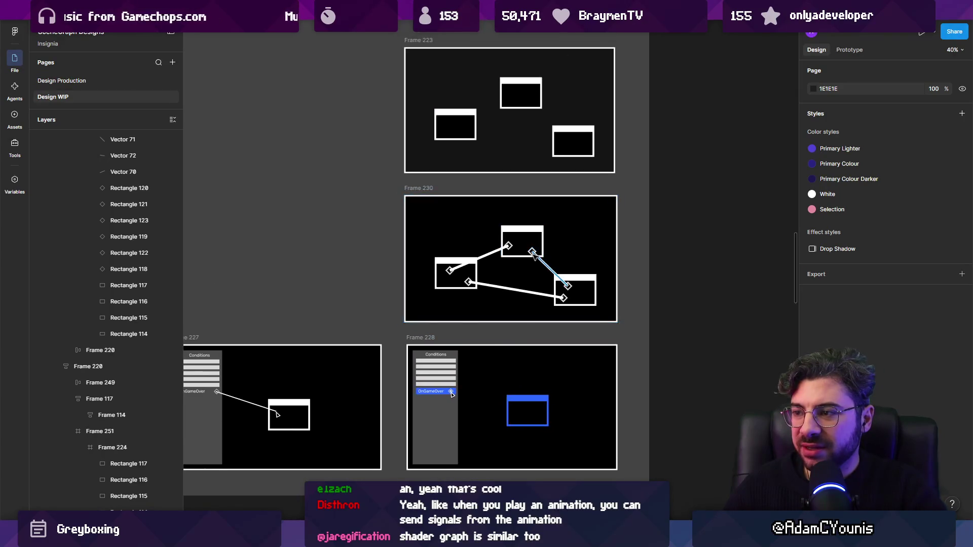
{"action": "scroll", "coordinate": [532, 253], "scroll_direction": "up", "scroll_amount": 5}
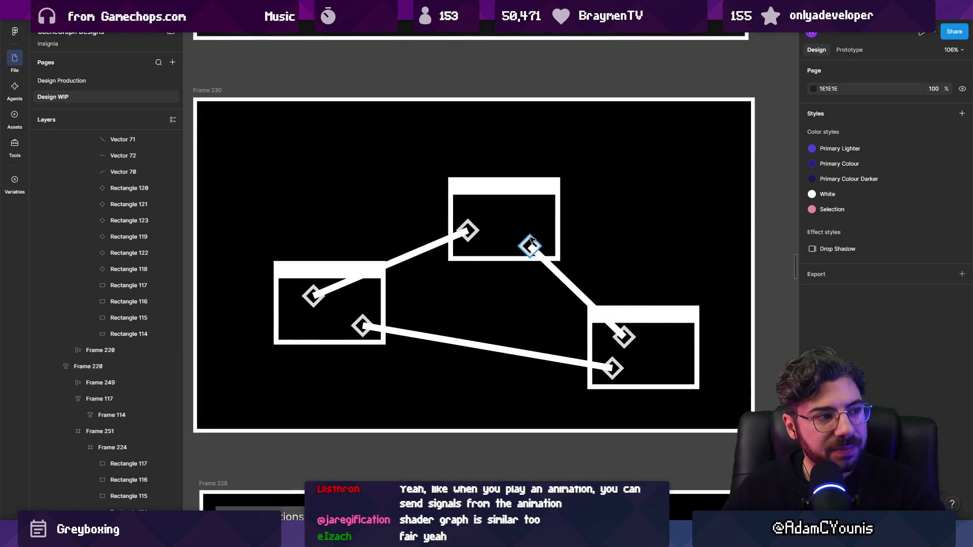
{"action": "left_click", "coordinate": [530, 242]}
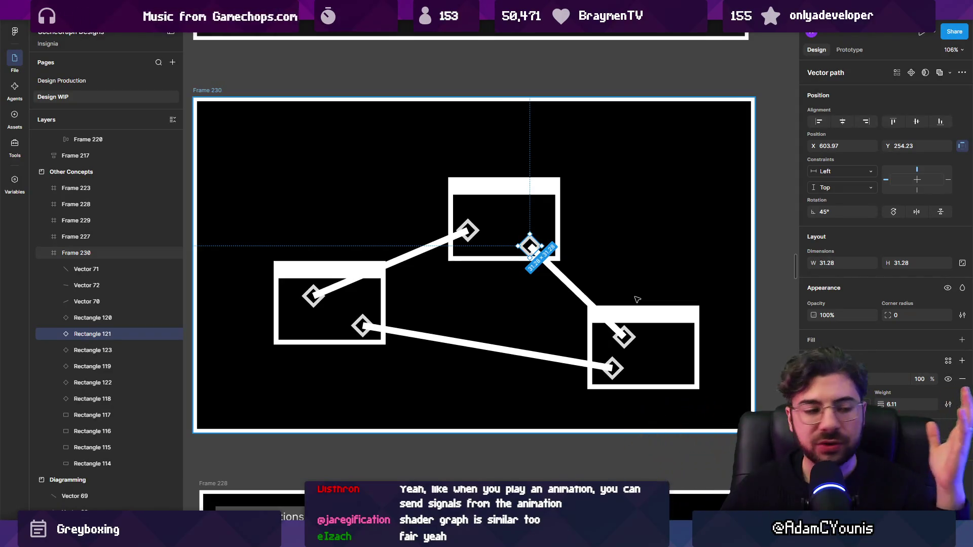
{"action": "key", "text": "Escape"}
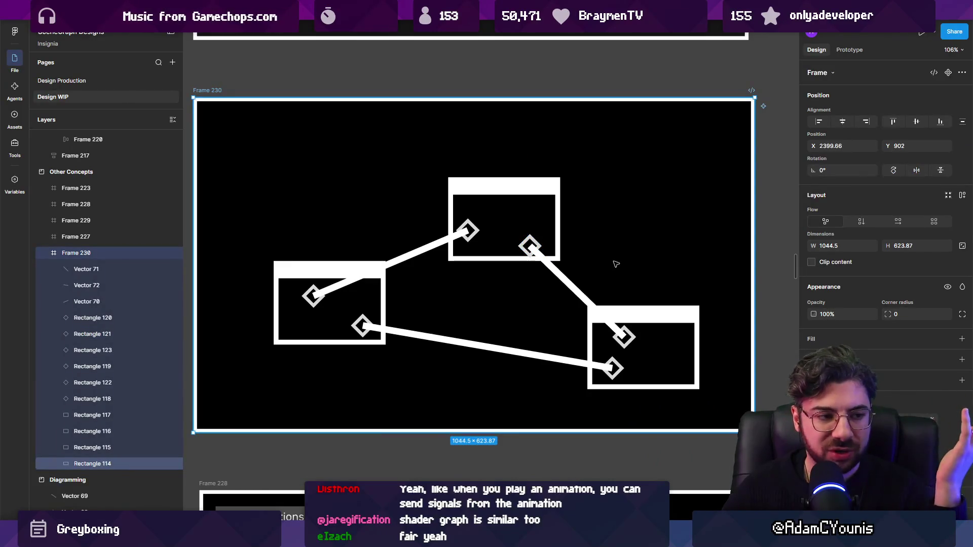
{"action": "scroll", "coordinate": [581, 237], "scroll_direction": "down", "scroll_amount": 10}
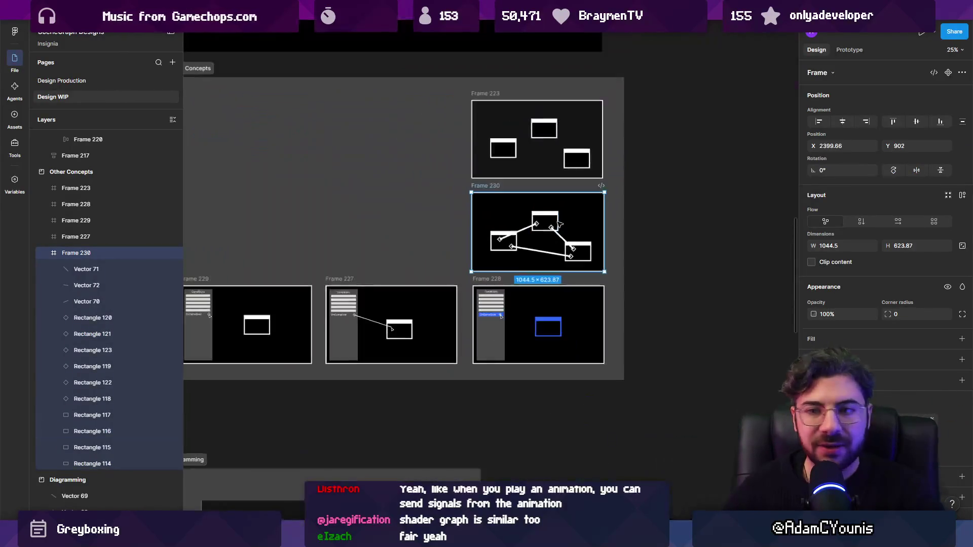
{"action": "scroll", "coordinate": [600, 226], "scroll_direction": "up", "scroll_amount": 3}
{"action": "scroll", "coordinate": [558, 284], "scroll_direction": "down", "scroll_amount": 2}
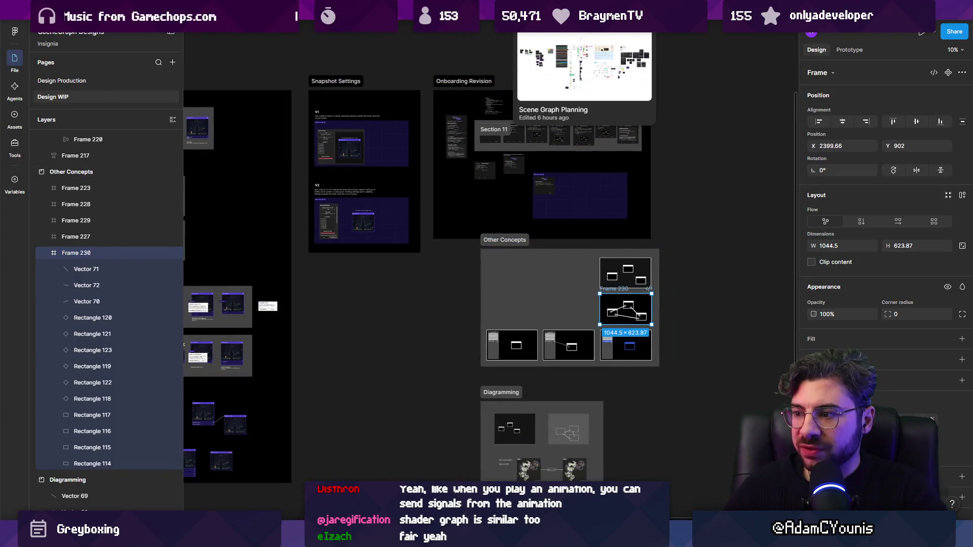
Step: Switch to the Scene Graph Planning board and go to its Test Protocol page
{"action": "left_click", "coordinate": [538, 20]}
{"action": "scroll", "coordinate": [547, 230], "scroll_direction": "down", "scroll_amount": 3}
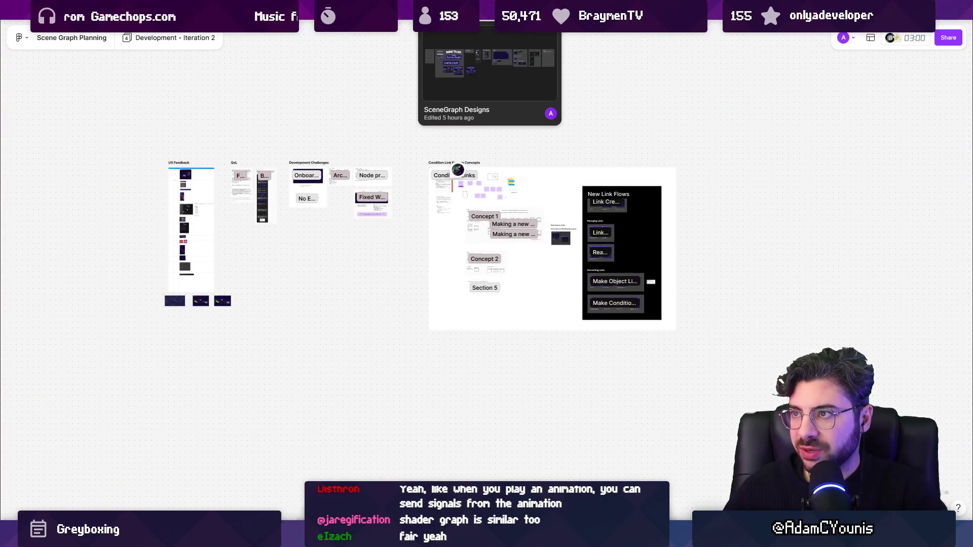
{"action": "left_click", "coordinate": [172, 38]}
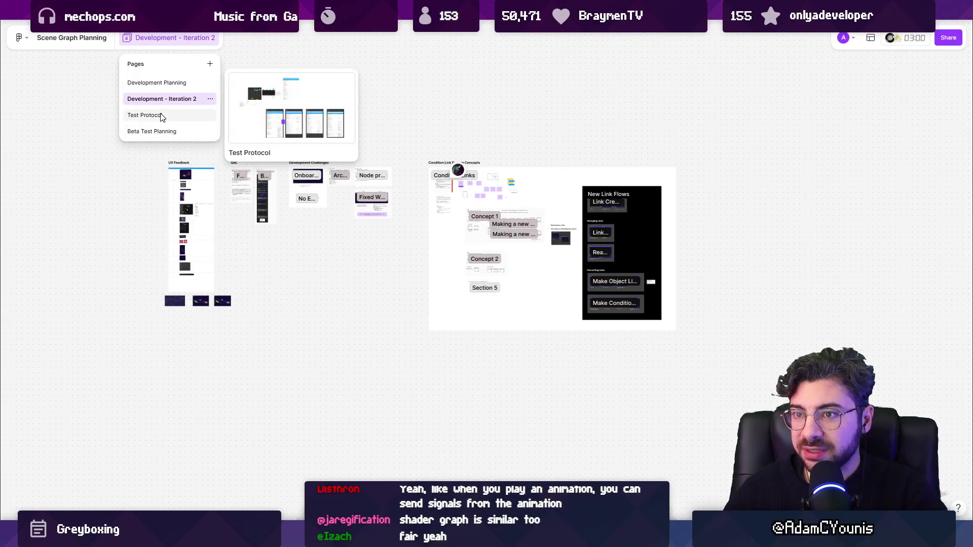
{"action": "left_click", "coordinate": [158, 115]}
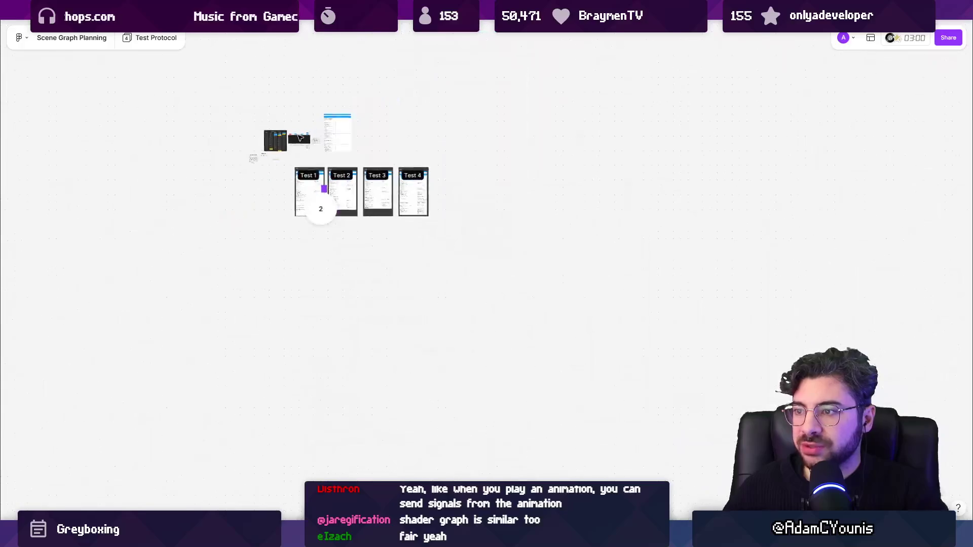
Step: Glance at the Aseprite sprite, return to the board and pan over the Test Protocol table
{"action": "key", "text": "alt+Tab"}
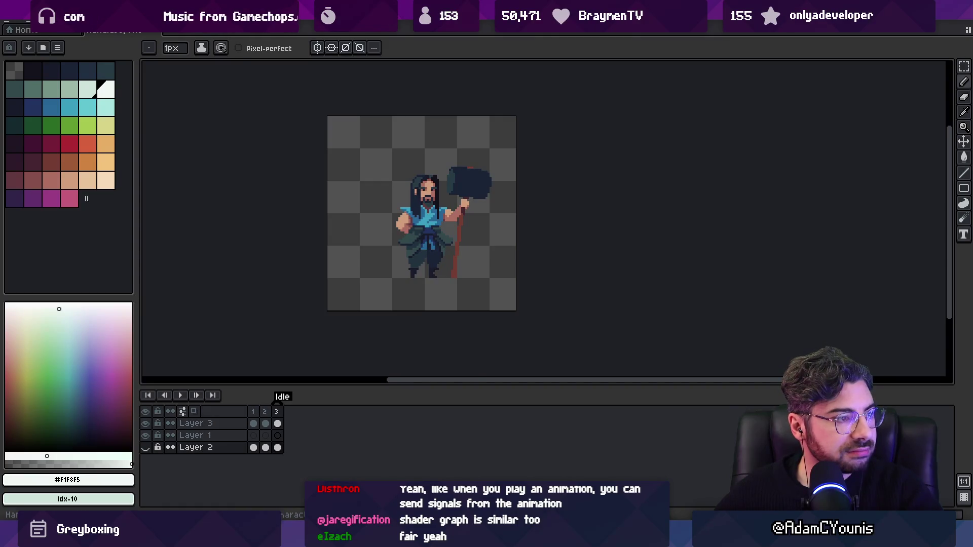
{"action": "key", "text": "alt+Tab"}
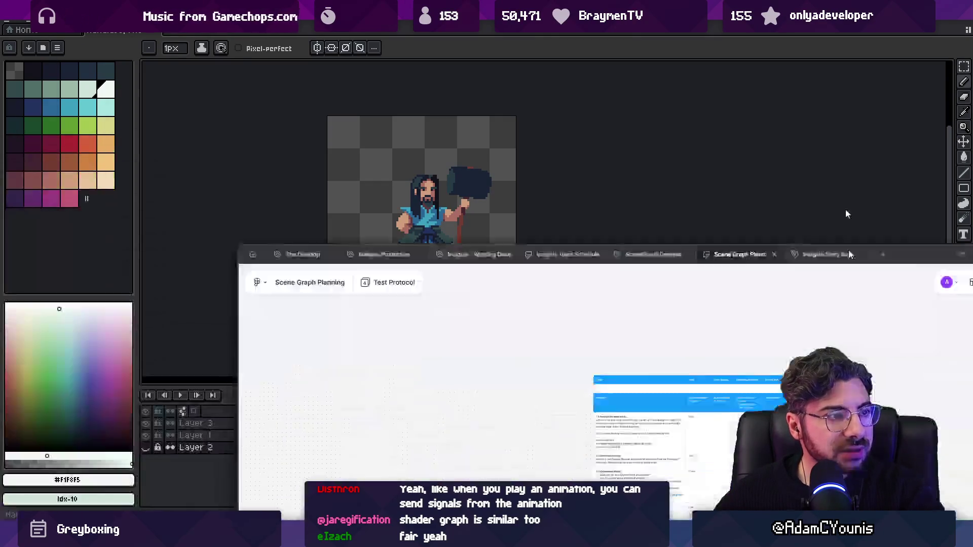
{"action": "scroll", "coordinate": [532, 224], "scroll_direction": "left", "scroll_amount": 3}
{"action": "scroll", "coordinate": [532, 224], "scroll_direction": "right", "scroll_amount": 3}
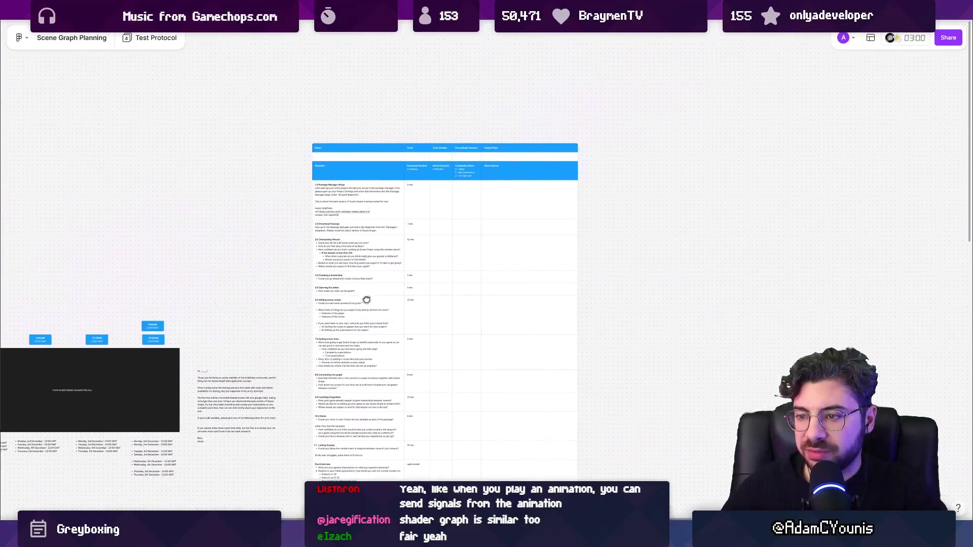
{"action": "scroll", "coordinate": [365, 297], "scroll_direction": "up", "scroll_amount": 10}
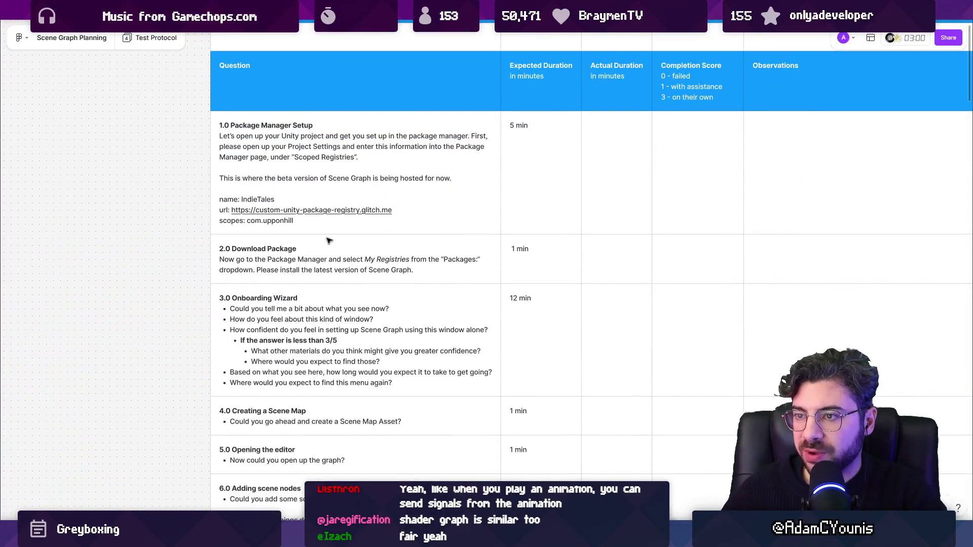
{"action": "scroll", "coordinate": [448, 261], "scroll_direction": "down", "scroll_amount": 3}
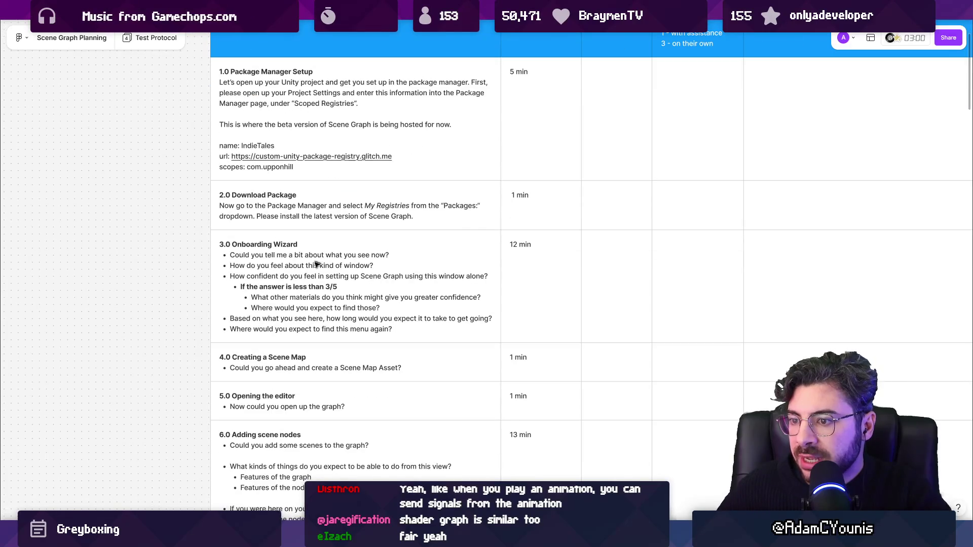
{"action": "scroll", "coordinate": [279, 285], "scroll_direction": "up", "scroll_amount": 5}
{"action": "scroll", "coordinate": [295, 245], "scroll_direction": "down", "scroll_amount": 1}
{"action": "scroll", "coordinate": [298, 228], "scroll_direction": "up", "scroll_amount": 5}
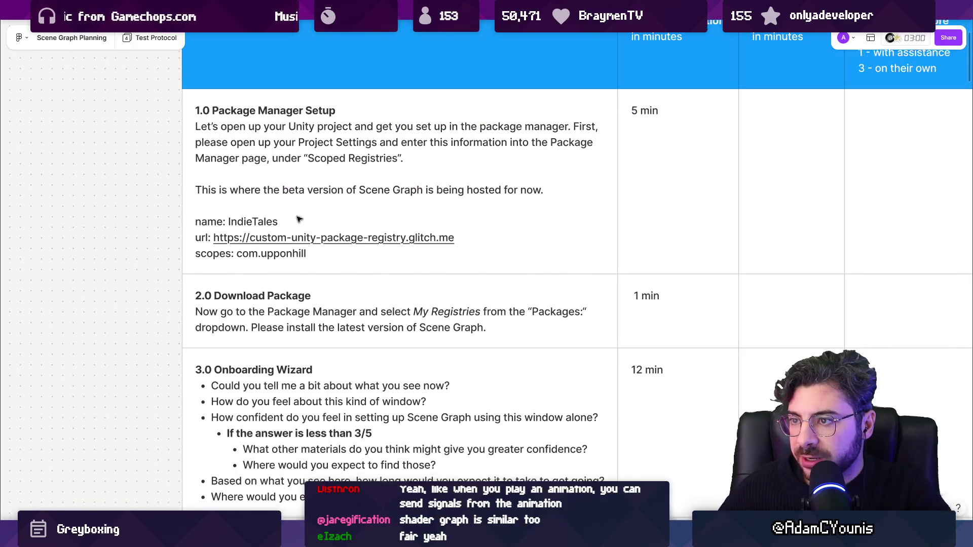
{"action": "scroll", "coordinate": [298, 219], "scroll_direction": "down", "scroll_amount": 10}
{"action": "scroll", "coordinate": [298, 219], "scroll_direction": "down", "scroll_amount": 3}
{"action": "scroll", "coordinate": [298, 219], "scroll_direction": "down", "scroll_amount": 6}
{"action": "scroll", "coordinate": [299, 217], "scroll_direction": "up", "scroll_amount": 15}
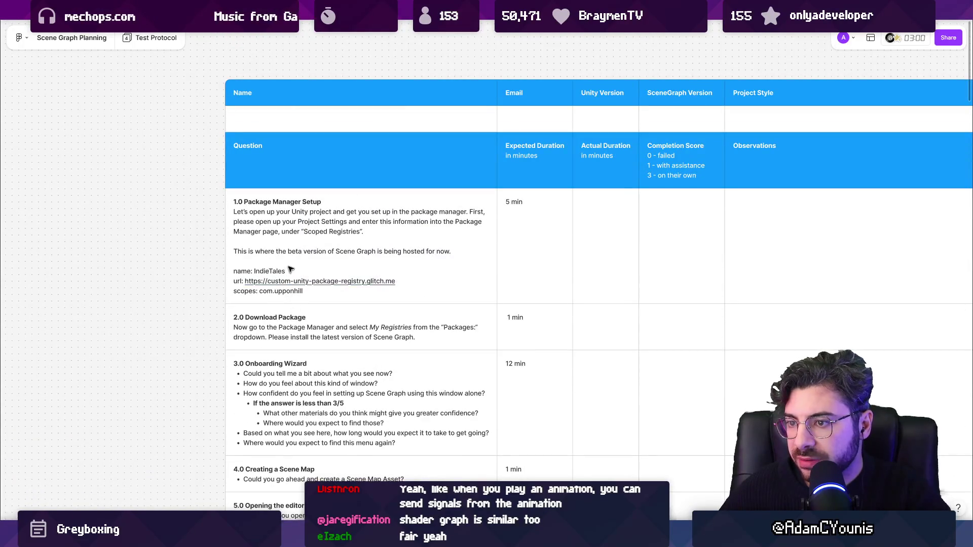
{"action": "scroll", "coordinate": [294, 253], "scroll_direction": "down", "scroll_amount": 6}
{"action": "mouse_move", "coordinate": [293, 256]}
{"action": "left_mouse_down"}
{"action": "mouse_move", "coordinate": [597, 209]}
{"action": "mouse_move", "coordinate": [575, 181]}
{"action": "left_mouse_up"}
{"action": "scroll", "coordinate": [586, 362], "scroll_direction": "up", "scroll_amount": 5}
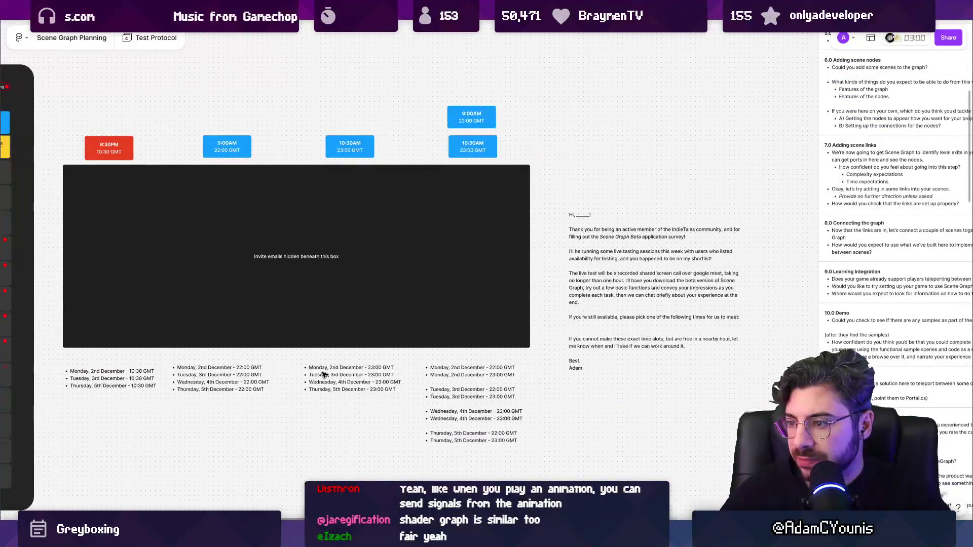
{"action": "scroll", "coordinate": [291, 374], "scroll_direction": "left", "scroll_amount": 10}
{"action": "scroll", "coordinate": [292, 374], "scroll_direction": "down", "scroll_amount": 5}
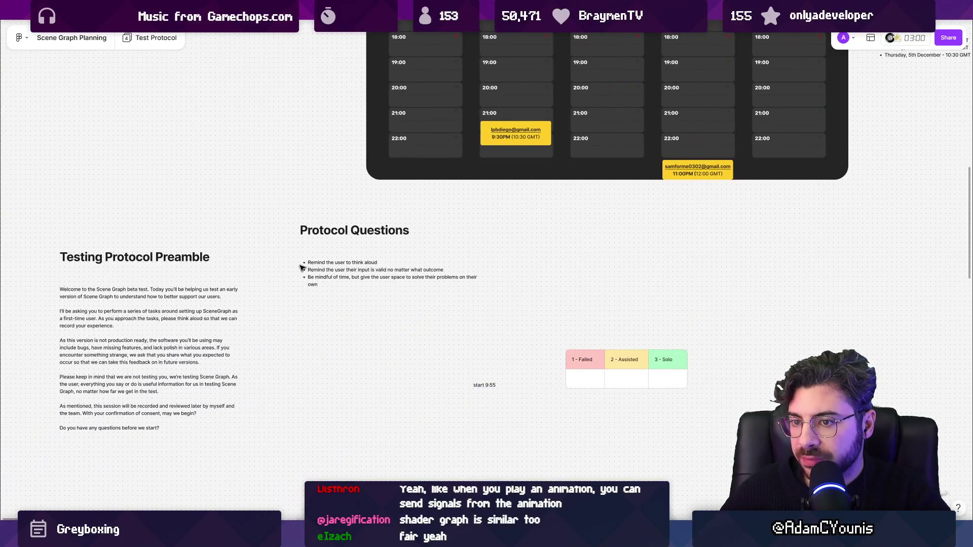
{"action": "left_click_drag", "start_coordinate": [302, 267], "coordinate": [411, 247]}
{"action": "scroll", "coordinate": [410, 247], "scroll_direction": "down", "scroll_amount": 5}
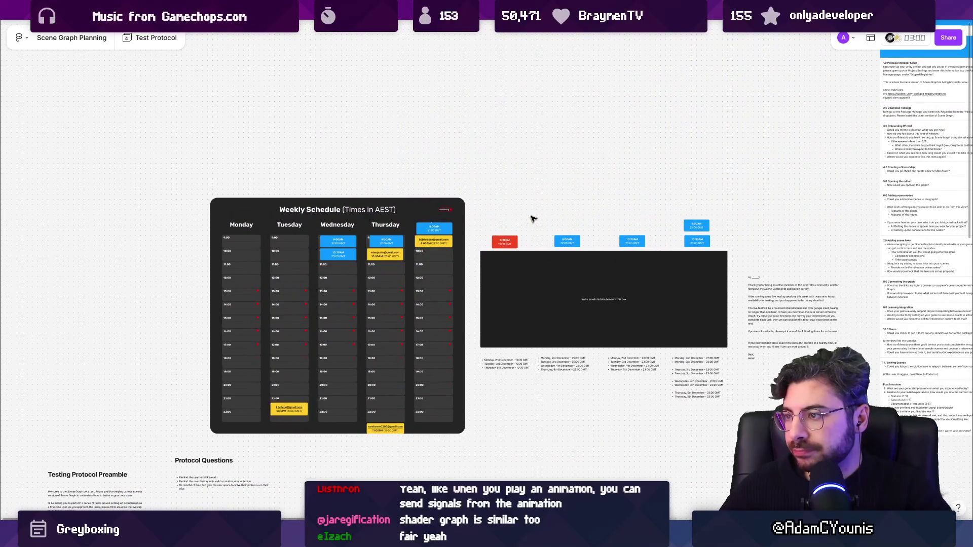
{"action": "scroll", "coordinate": [504, 244], "scroll_direction": "down", "scroll_amount": 10}
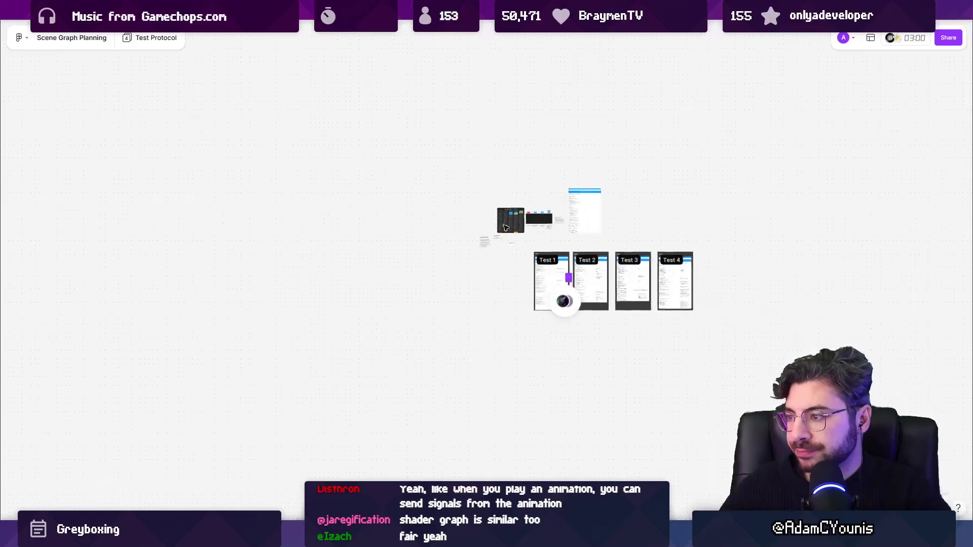
Step: Pan toward the Test frames, then glance at the Insignia Story Map and SceneGraph Designs files
{"action": "left_click_drag", "start_coordinate": [642, 339], "coordinate": [437, 283]}
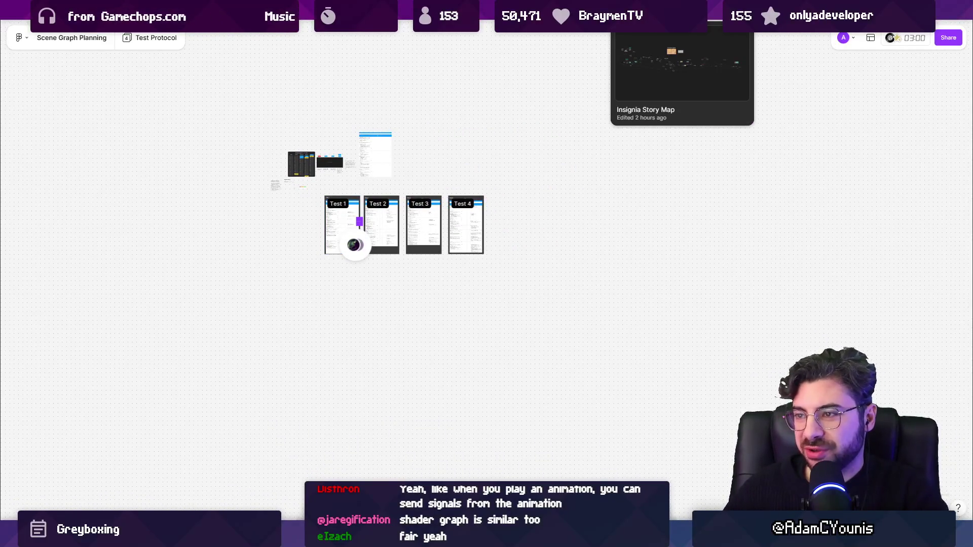
{"action": "left_click", "coordinate": [682, 10]}
{"action": "key", "text": "ctrl+Tab"}
{"action": "key", "text": "ctrl+Tab"}
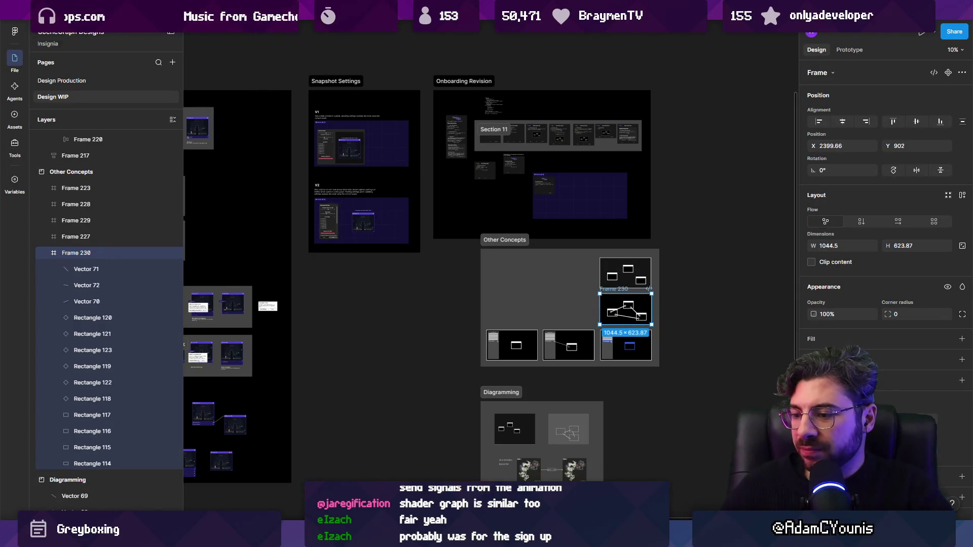
{"action": "key", "text": "alt+Tab"}
{"action": "key", "text": "alt+Tab"}
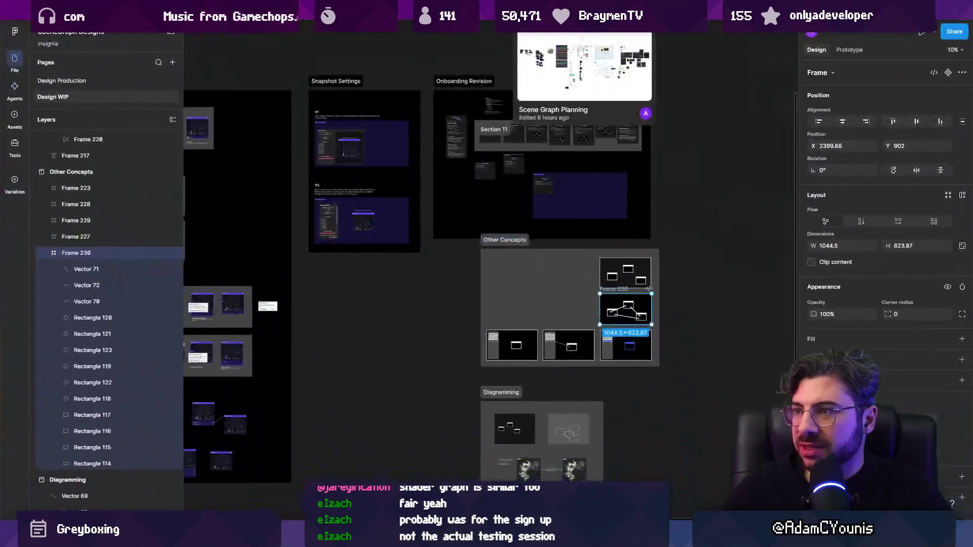
Step: Return to Scene Graph Planning and open its Beta Test Planning page
{"action": "left_click", "coordinate": [583, 20]}
{"action": "left_click", "coordinate": [148, 40]}
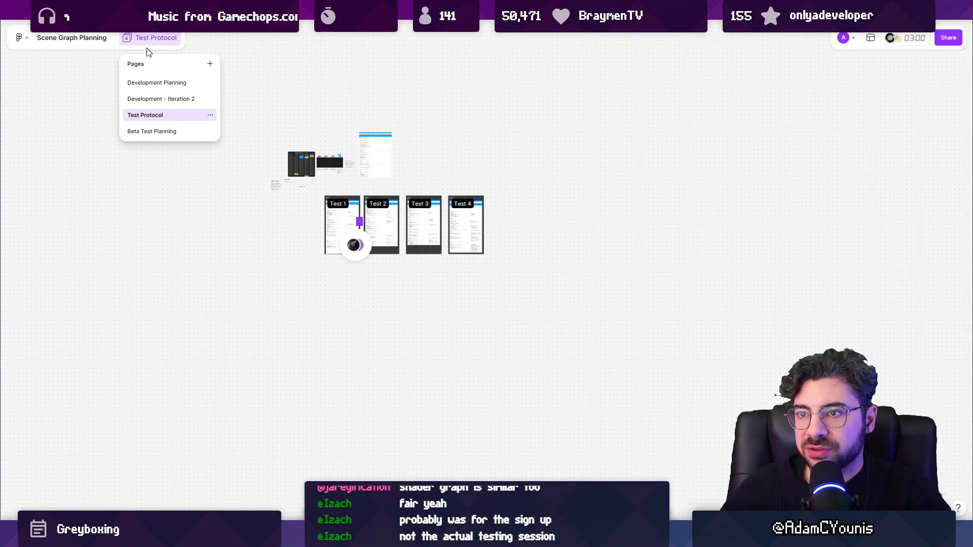
{"action": "left_click", "coordinate": [158, 132]}
Step: Zoom in on the Entry/Exit Survey tables, zoom back out, then switch to Aseprite
{"action": "scroll", "coordinate": [602, 208], "scroll_direction": "up", "scroll_amount": 5, "text": "ctrl"}
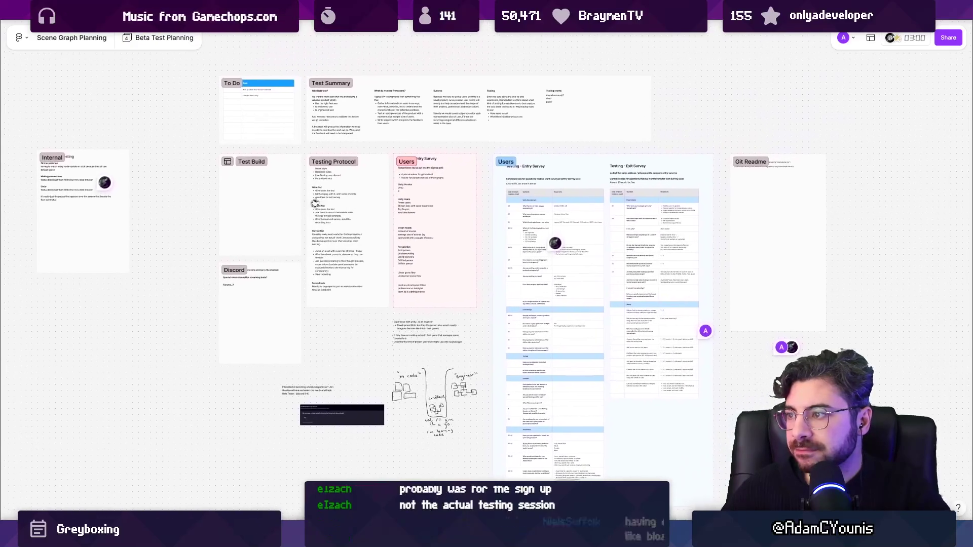
{"action": "scroll", "coordinate": [603, 207], "scroll_direction": "up", "scroll_amount": 2, "text": "ctrl"}
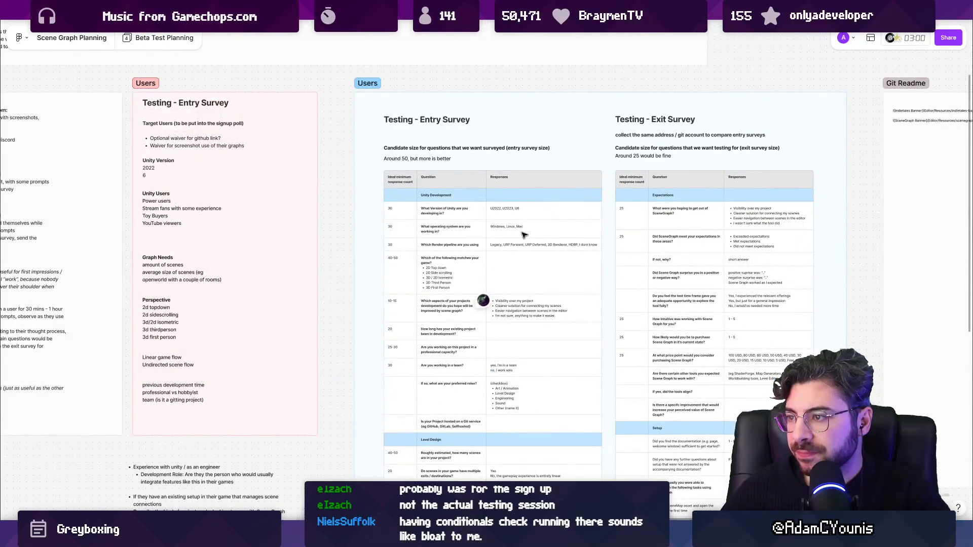
{"action": "scroll", "coordinate": [506, 237], "scroll_direction": "down", "scroll_amount": 6}
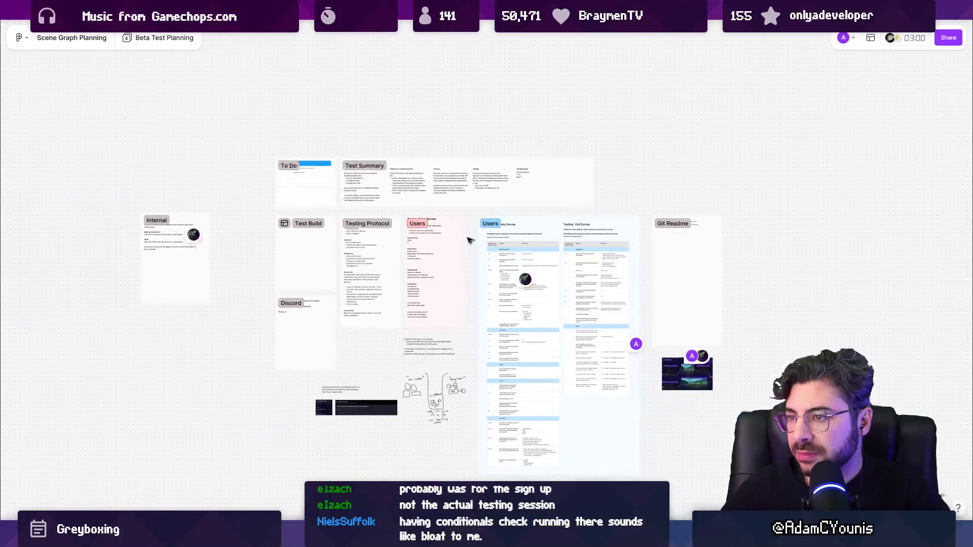
{"action": "key", "text": "alt+Tab"}
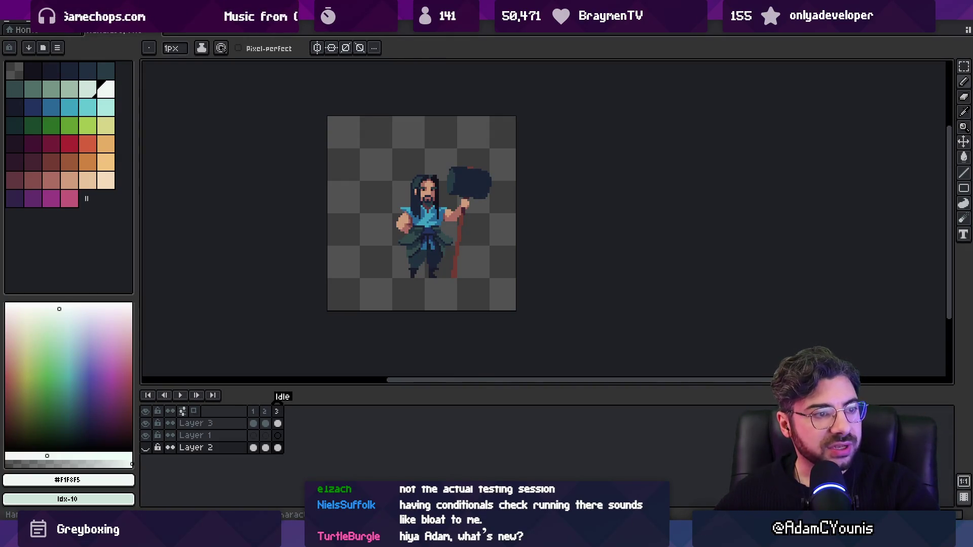
Step: Switch from Aseprite to Figma's Insignia Story Map, showing the Chapter 4 - Ustawicke page
{"action": "key", "text": "alt+Tab"}
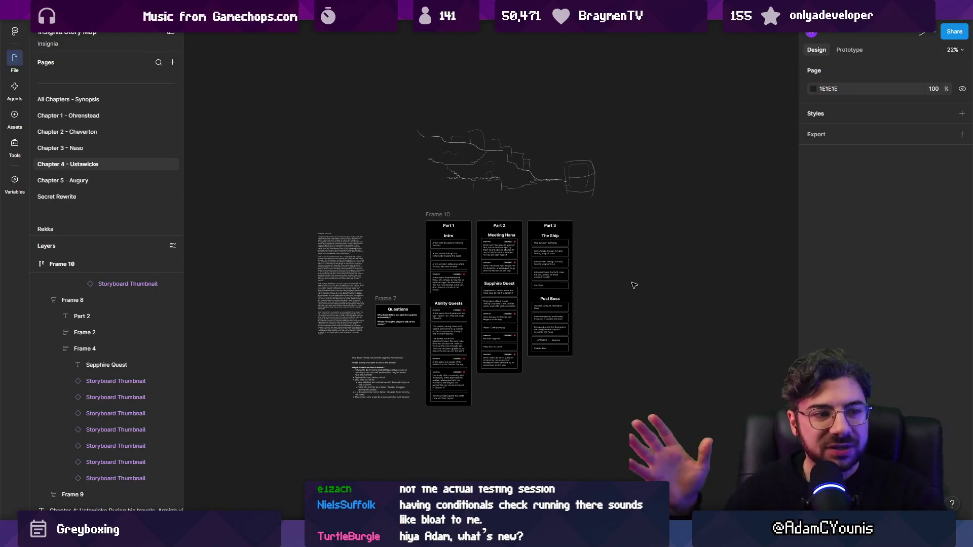
Step: Pan across the Chapter 4 storyboard parts, then switch to the SceneGraph Designs Design WIP page
{"action": "scroll", "coordinate": [619, 292], "scroll_direction": "up", "scroll_amount": 3}
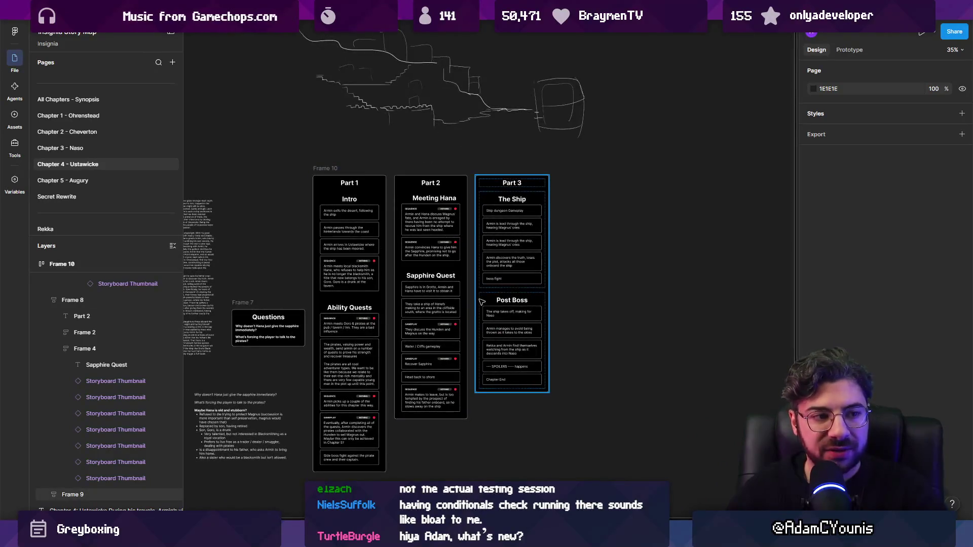
{"action": "left_click_drag", "start_coordinate": [342, 295], "coordinate": [395, 283]}
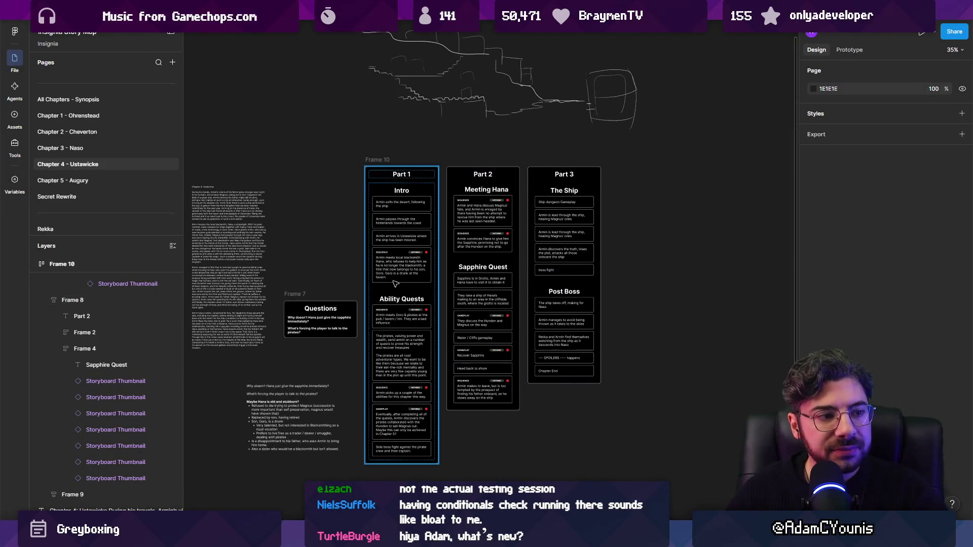
{"action": "mouse_move", "coordinate": [316, 202]}
{"action": "left_mouse_down"}
{"action": "mouse_move", "coordinate": [379, 238]}
{"action": "mouse_move", "coordinate": [395, 195]}
{"action": "left_mouse_up"}
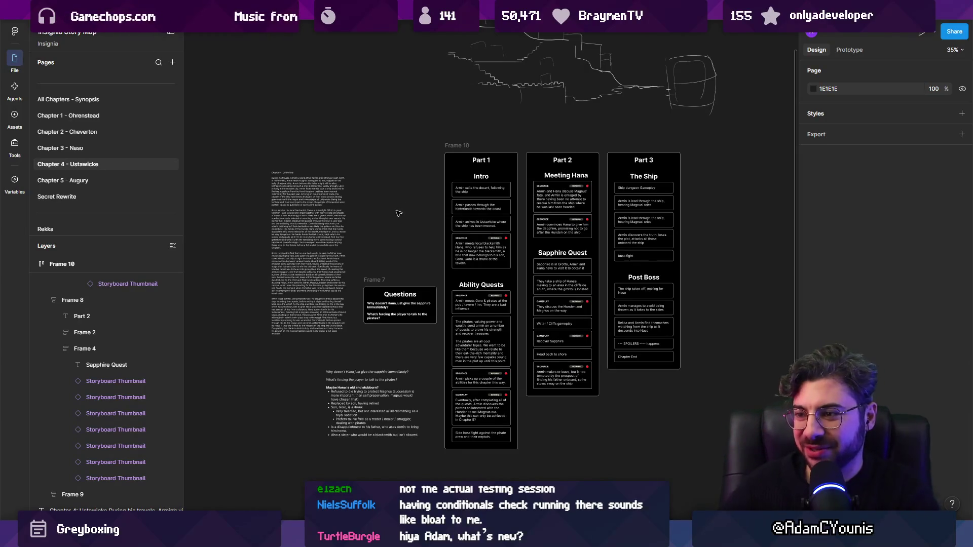
{"action": "key", "text": "ctrl+Tab"}
{"action": "scroll", "coordinate": [413, 264], "scroll_direction": "down", "scroll_amount": 3}
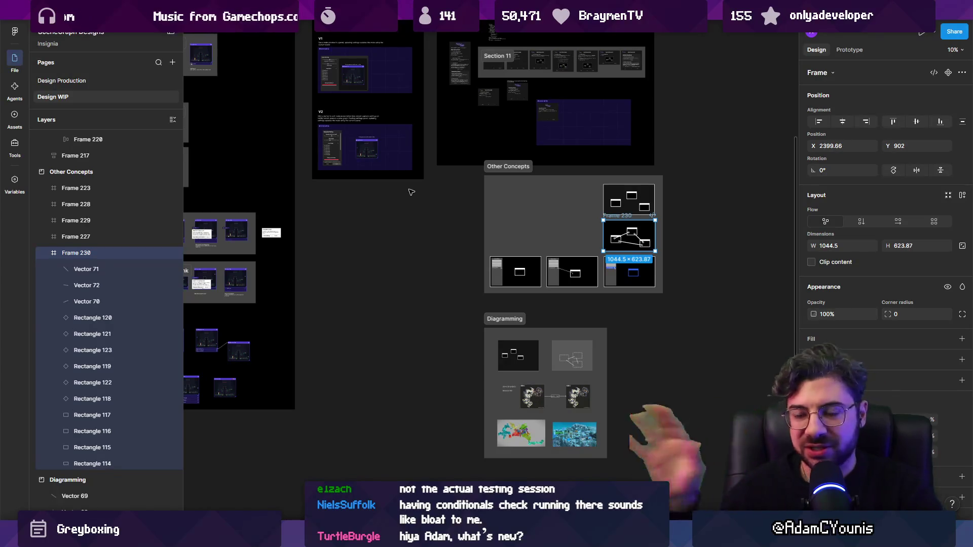
Step: Pan past Condition Link Flows and Snapshot Settings, then zoom in on Settings Frames 102 and 108
{"action": "mouse_move", "coordinate": [457, 272]}
{"action": "left_mouse_down"}
{"action": "mouse_move", "coordinate": [489, 348]}
{"action": "mouse_move", "coordinate": [805, 347]}
{"action": "left_mouse_up"}
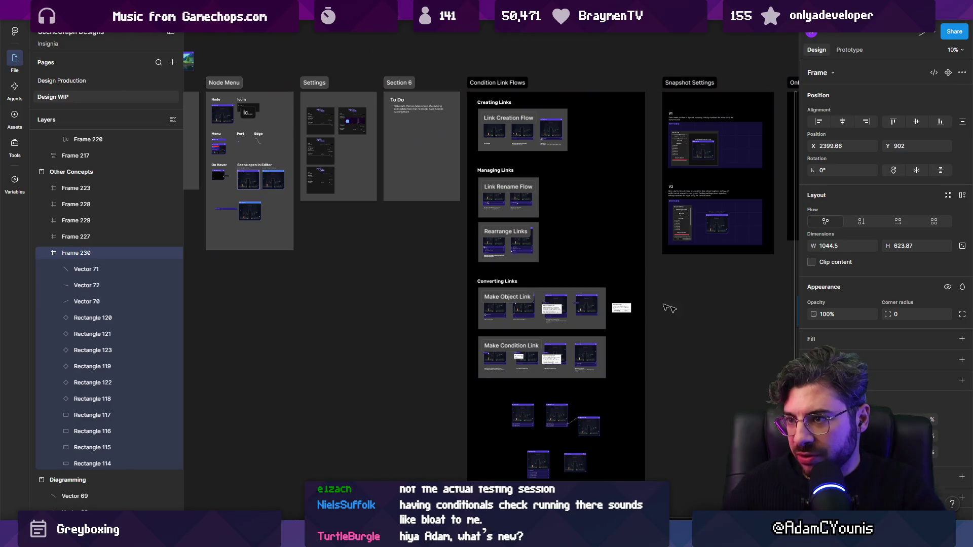
{"action": "scroll", "coordinate": [566, 274], "scroll_direction": "down", "scroll_amount": 5}
{"action": "left_click_drag", "start_coordinate": [567, 273], "coordinate": [428, 275]}
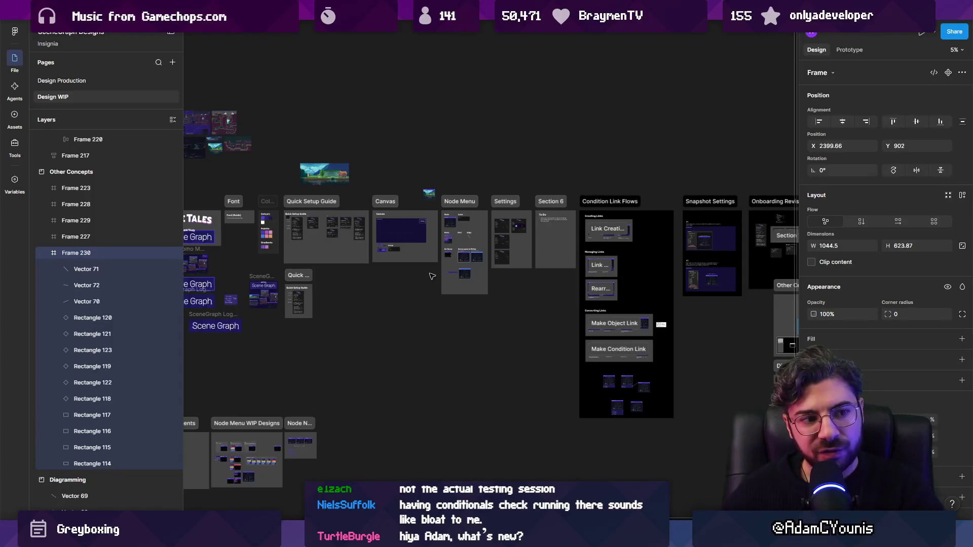
{"action": "scroll", "coordinate": [416, 291], "scroll_direction": "right", "scroll_amount": 5}
{"action": "scroll", "coordinate": [399, 307], "scroll_direction": "up", "scroll_amount": 5}
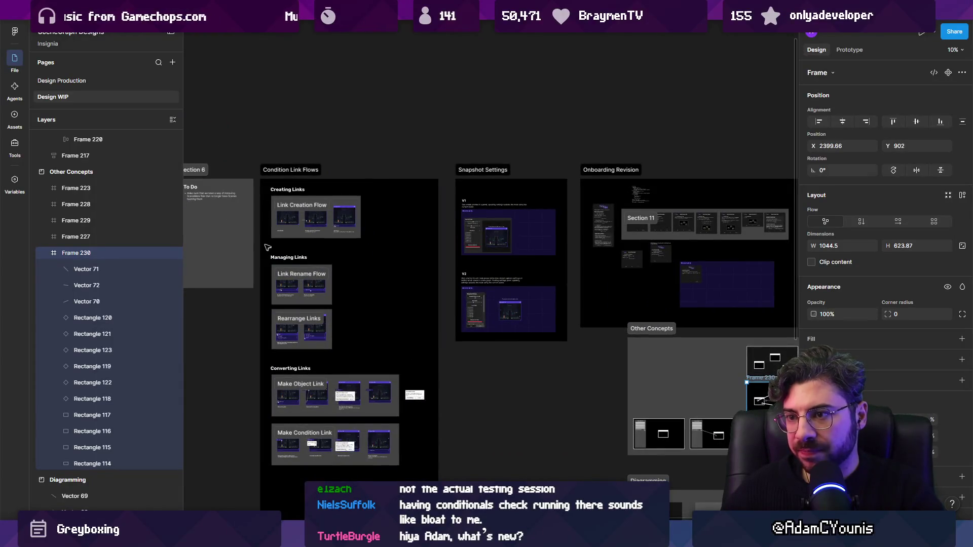
{"action": "scroll", "coordinate": [314, 247], "scroll_direction": "left", "scroll_amount": 5}
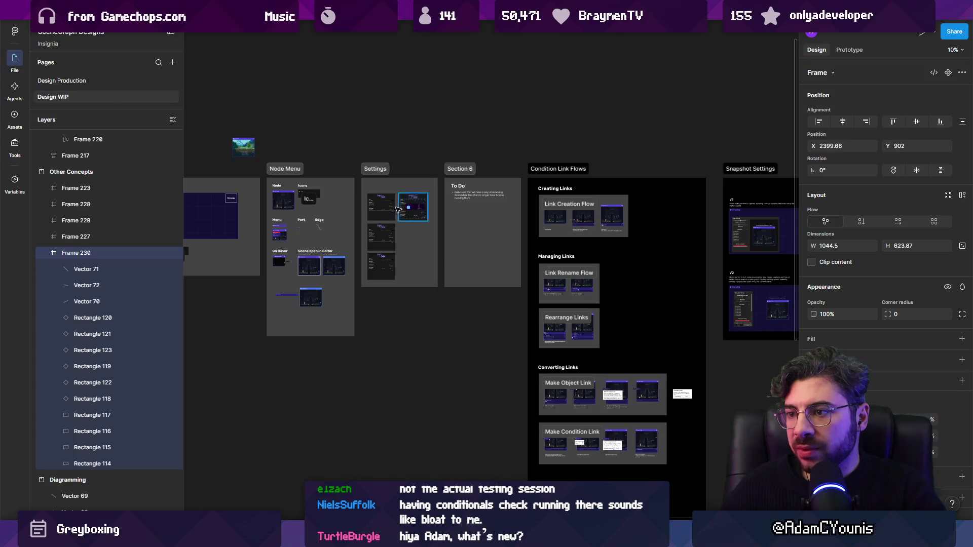
{"action": "scroll", "coordinate": [400, 210], "scroll_direction": "up", "scroll_amount": 2}
{"action": "scroll", "coordinate": [382, 217], "scroll_direction": "up", "scroll_amount": 10}
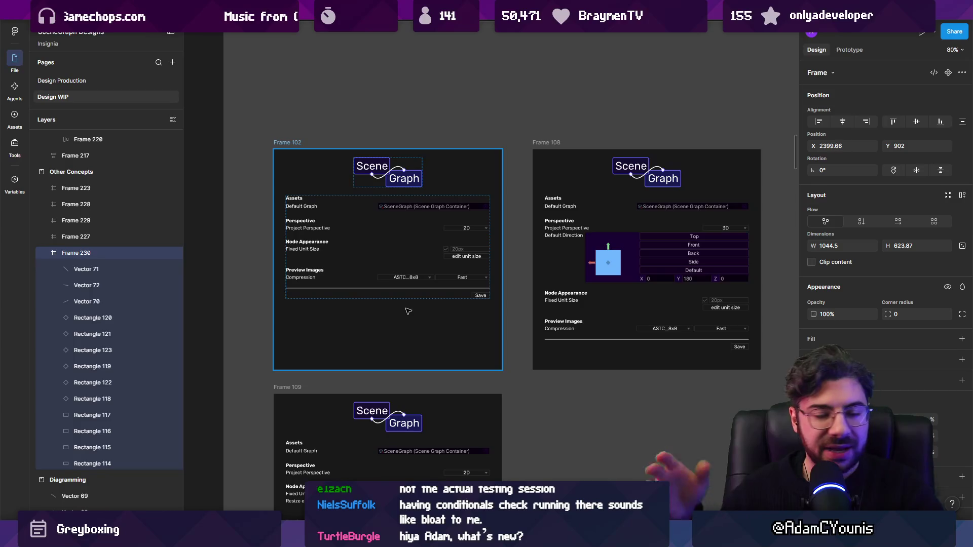
Step: Center the Frame 102 settings mockup, zoom out, then zoom into the Snapshot Settings V2 panel
{"action": "scroll", "coordinate": [409, 311], "scroll_direction": "down", "scroll_amount": 5}
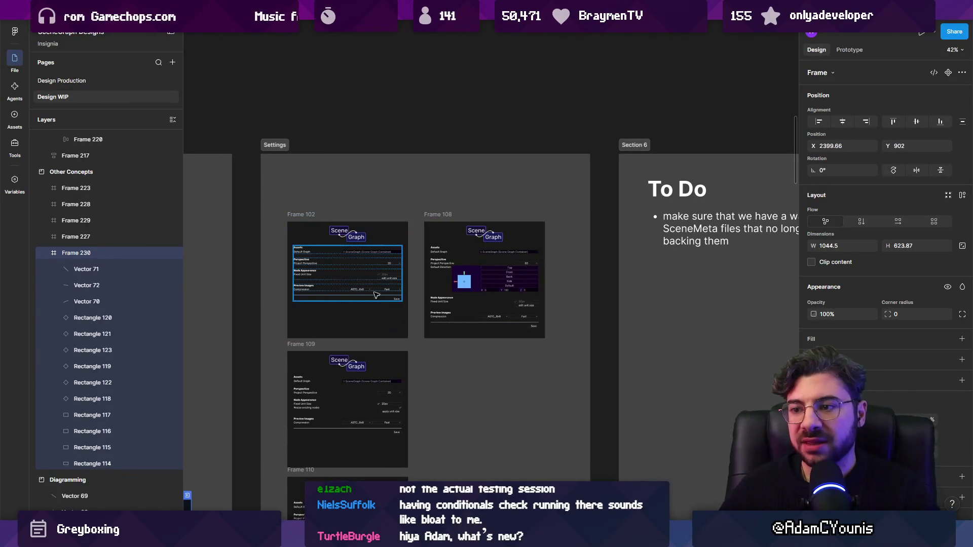
{"action": "scroll", "coordinate": [399, 308], "scroll_direction": "up", "scroll_amount": 5}
{"action": "mouse_move", "coordinate": [349, 285]}
{"action": "left_mouse_down"}
{"action": "mouse_move", "coordinate": [389, 248]}
{"action": "mouse_move", "coordinate": [486, 237]}
{"action": "left_mouse_up"}
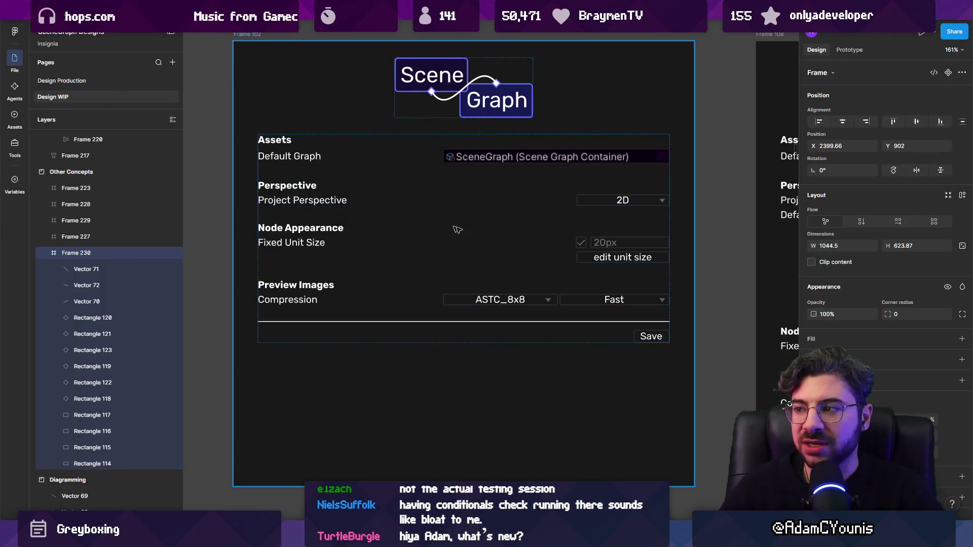
{"action": "scroll", "coordinate": [586, 280], "scroll_direction": "down", "scroll_amount": 5}
{"action": "scroll", "coordinate": [341, 279], "scroll_direction": "up", "scroll_amount": 5}
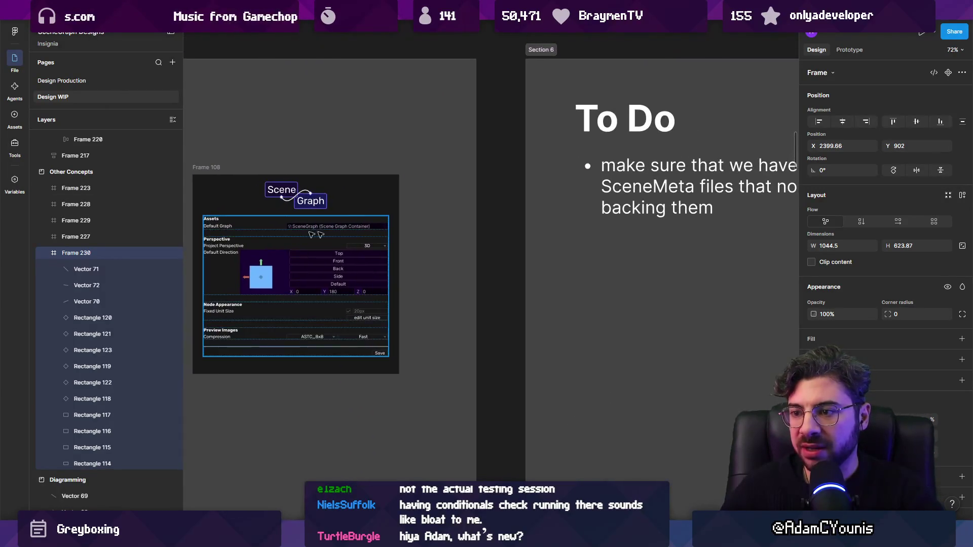
{"action": "scroll", "coordinate": [341, 278], "scroll_direction": "down", "scroll_amount": 5}
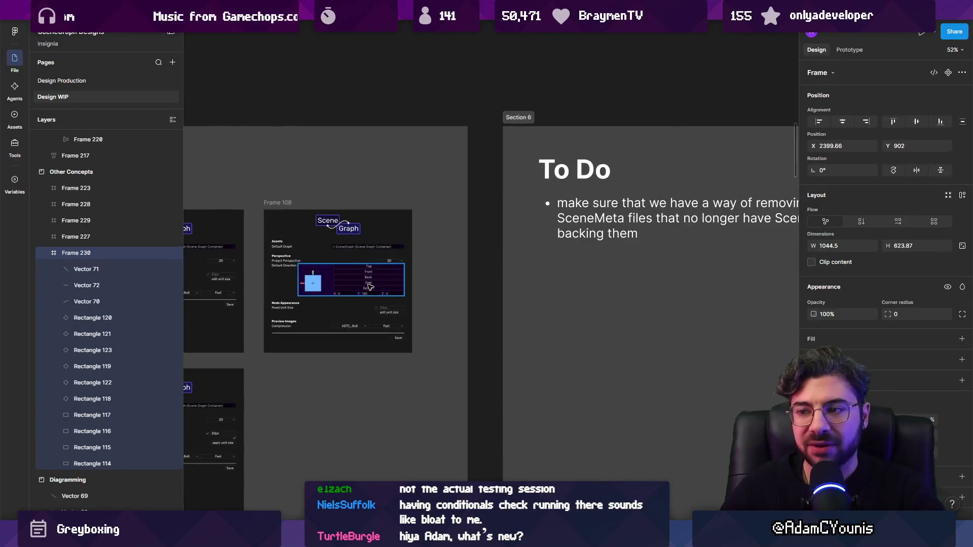
{"action": "scroll", "coordinate": [311, 306], "scroll_direction": "up", "scroll_amount": 2}
{"action": "scroll", "coordinate": [352, 296], "scroll_direction": "down", "scroll_amount": 10}
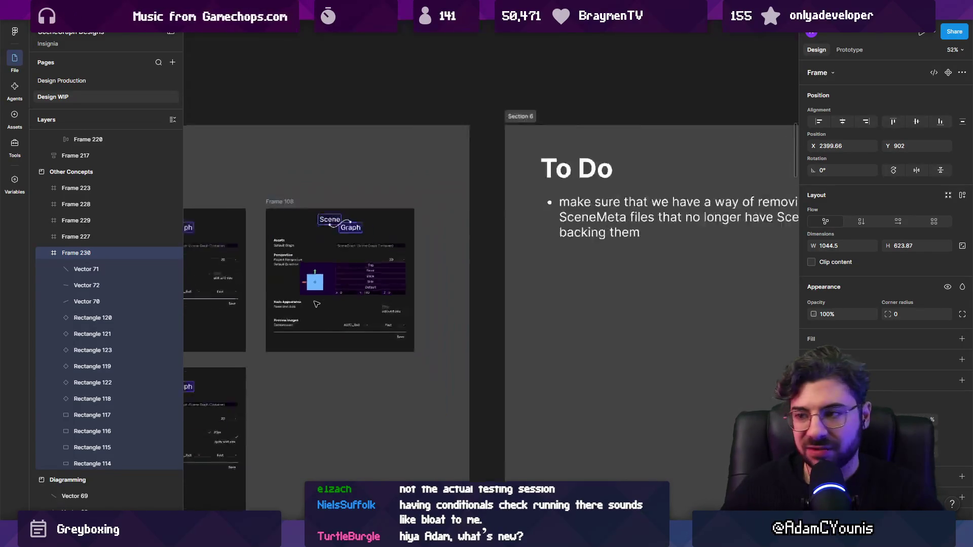
{"action": "scroll", "coordinate": [509, 301], "scroll_direction": "right", "scroll_amount": 3}
{"action": "scroll", "coordinate": [389, 233], "scroll_direction": "down", "scroll_amount": 5}
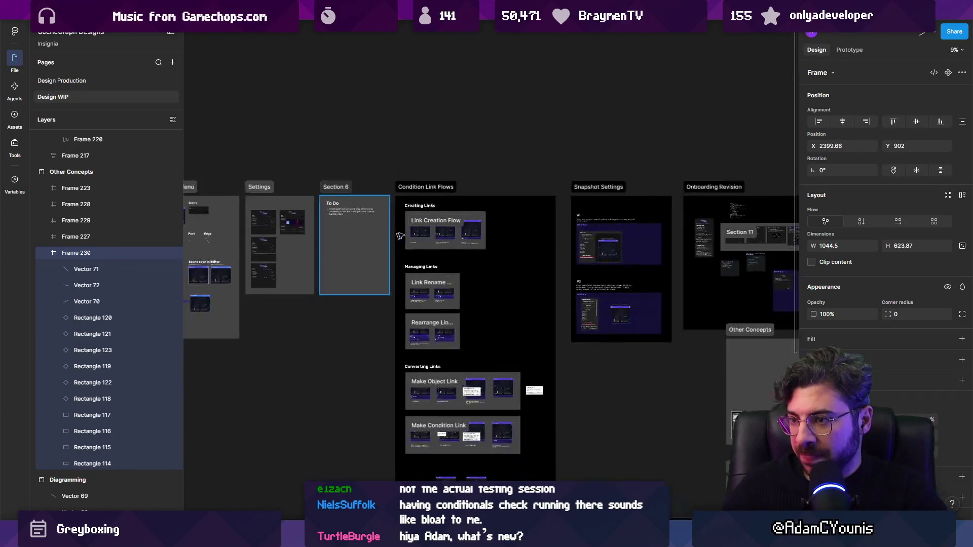
{"action": "scroll", "coordinate": [304, 254], "scroll_direction": "down", "scroll_amount": 4}
{"action": "scroll", "coordinate": [260, 280], "scroll_direction": "up", "scroll_amount": 8}
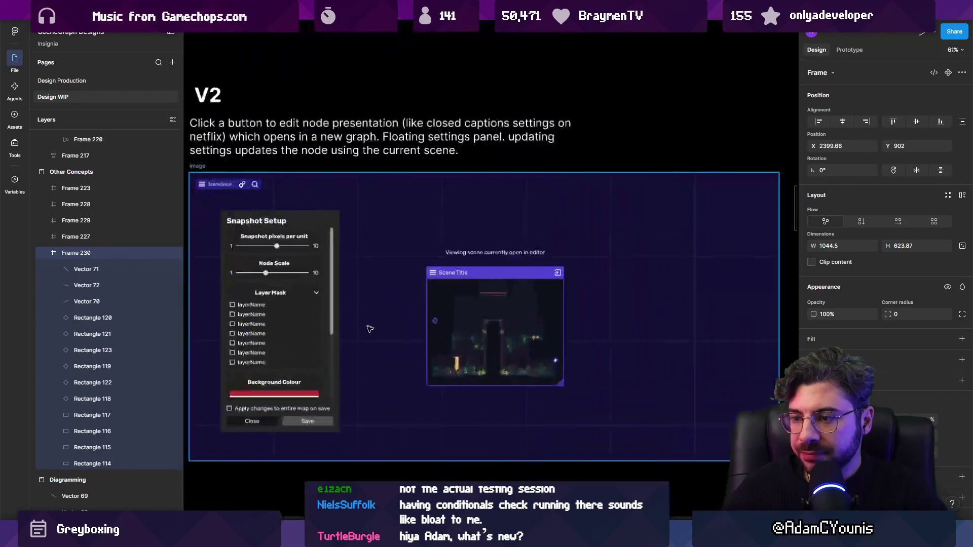
{"action": "scroll", "coordinate": [393, 276], "scroll_direction": "down", "scroll_amount": 2}
{"action": "scroll", "coordinate": [394, 288], "scroll_direction": "up", "scroll_amount": 1}
{"action": "scroll", "coordinate": [394, 287], "scroll_direction": "down", "scroll_amount": 1}
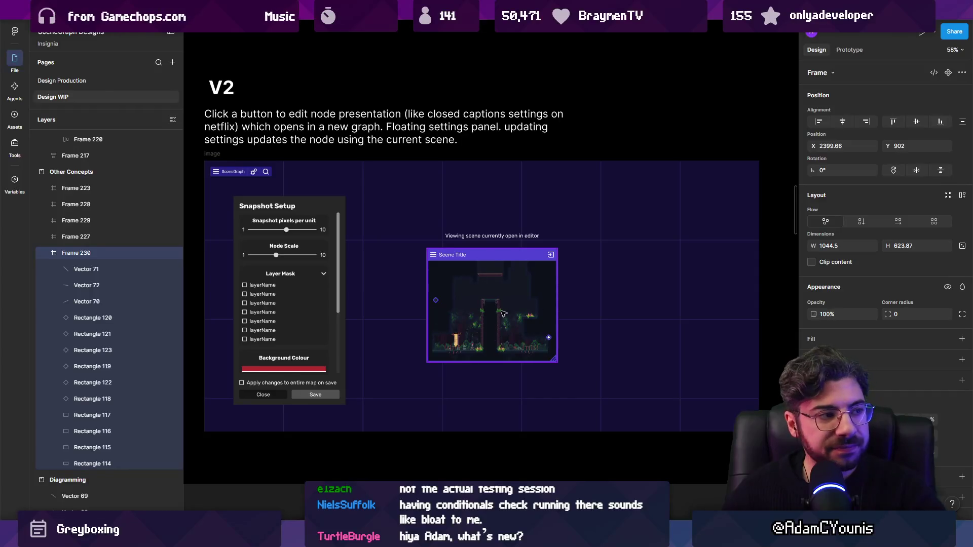
{"action": "scroll", "coordinate": [472, 303], "scroll_direction": "up", "scroll_amount": 2}
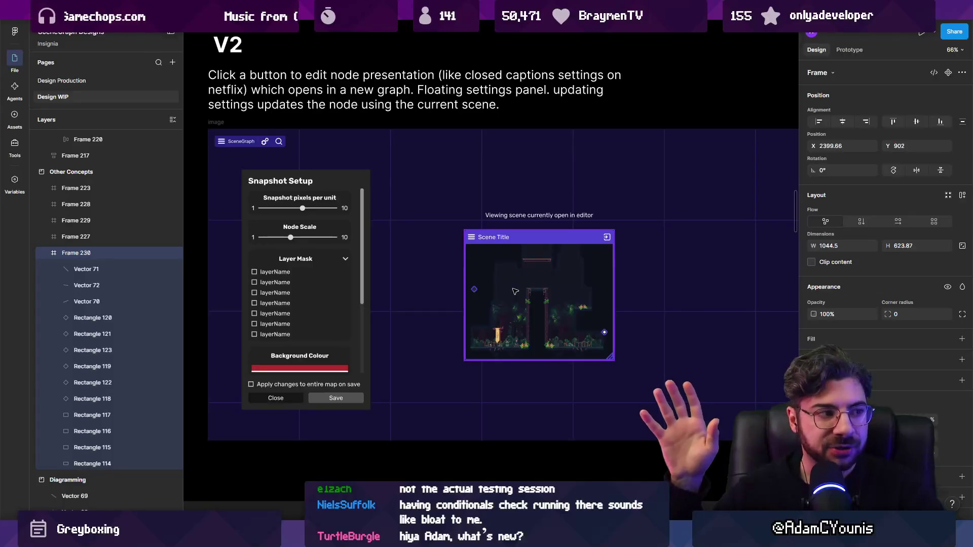
{"action": "scroll", "coordinate": [456, 284], "scroll_direction": "up", "scroll_amount": 1}
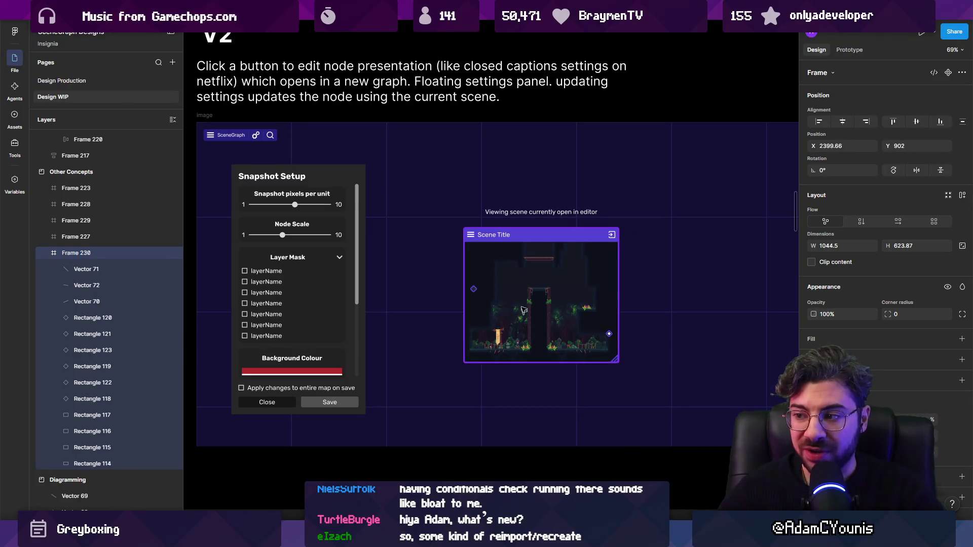
{"action": "scroll", "coordinate": [550, 311], "scroll_direction": "up", "scroll_amount": 5}
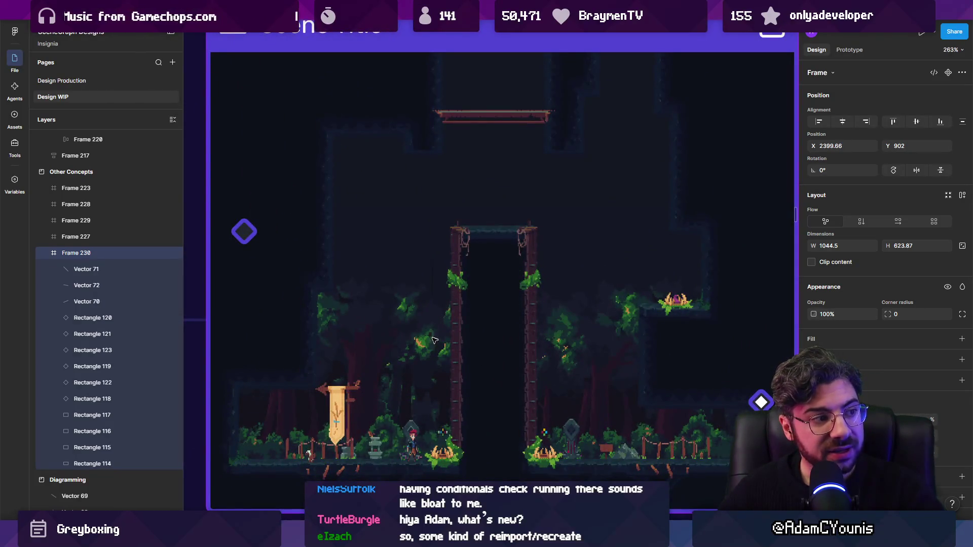
{"action": "scroll", "coordinate": [433, 339], "scroll_direction": "up", "scroll_amount": 4}
{"action": "scroll", "coordinate": [462, 340], "scroll_direction": "down", "scroll_amount": 8}
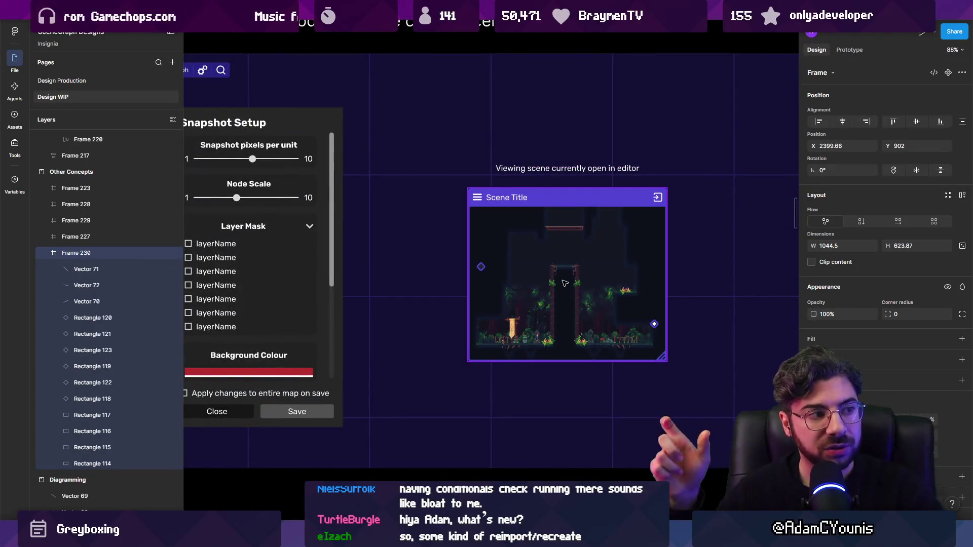
{"action": "scroll", "coordinate": [515, 261], "scroll_direction": "down", "scroll_amount": 2}
{"action": "scroll", "coordinate": [378, 233], "scroll_direction": "up", "scroll_amount": 1}
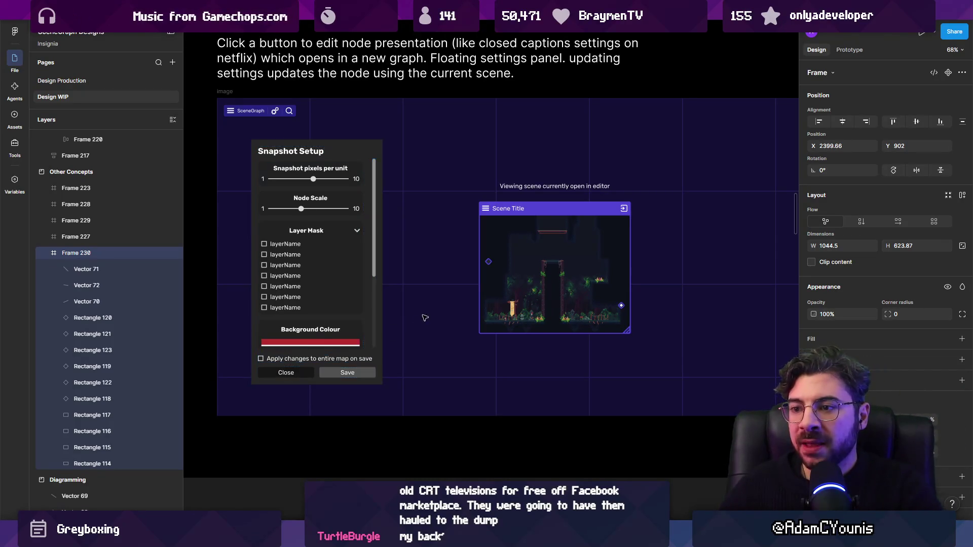
{"action": "scroll", "coordinate": [367, 348], "scroll_direction": "down", "scroll_amount": 2}
{"action": "scroll", "coordinate": [252, 300], "scroll_direction": "up", "scroll_amount": 5}
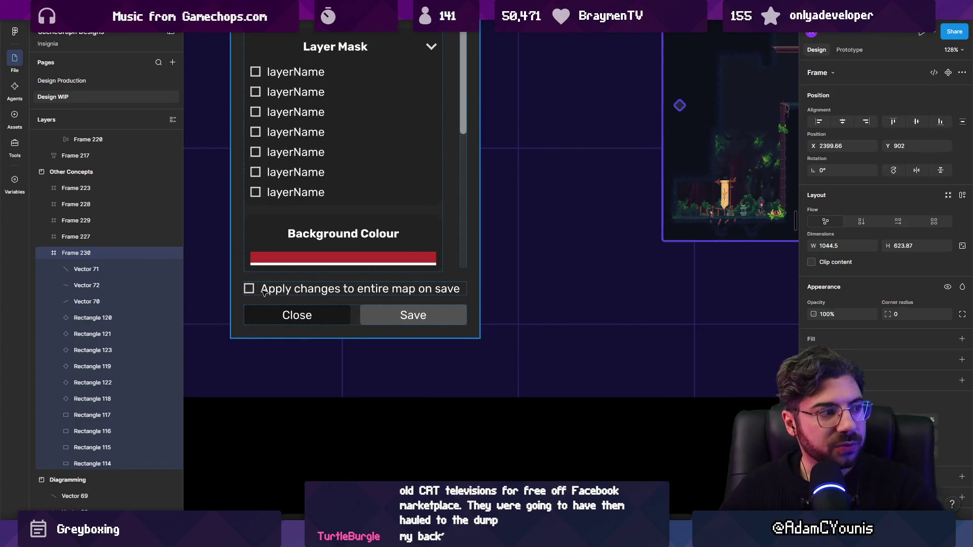
{"action": "left_click", "coordinate": [263, 293]}
{"action": "scroll", "coordinate": [267, 289], "scroll_direction": "down", "scroll_amount": 5}
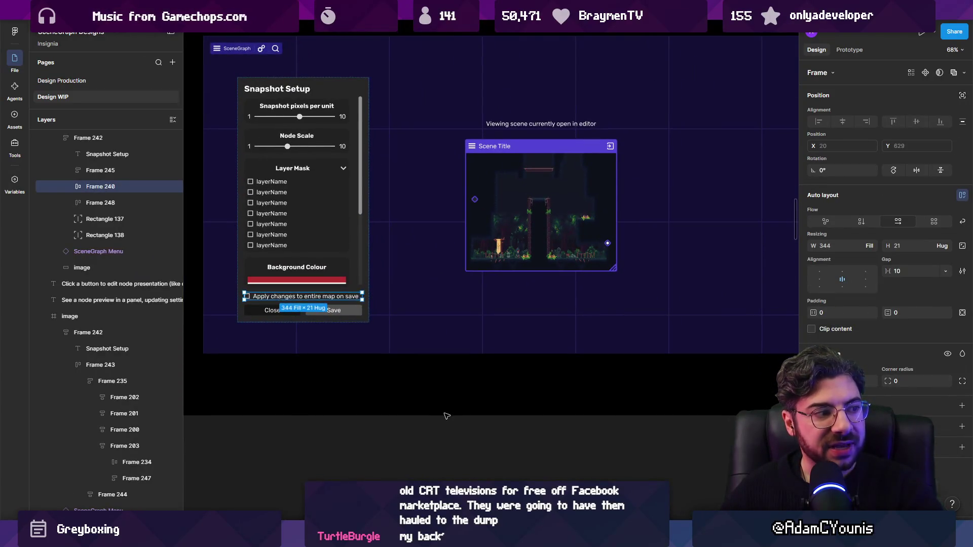
{"action": "left_click", "coordinate": [448, 419]}
{"action": "scroll", "coordinate": [307, 300], "scroll_direction": "up", "scroll_amount": 4}
{"action": "scroll", "coordinate": [355, 304], "scroll_direction": "down", "scroll_amount": 3}
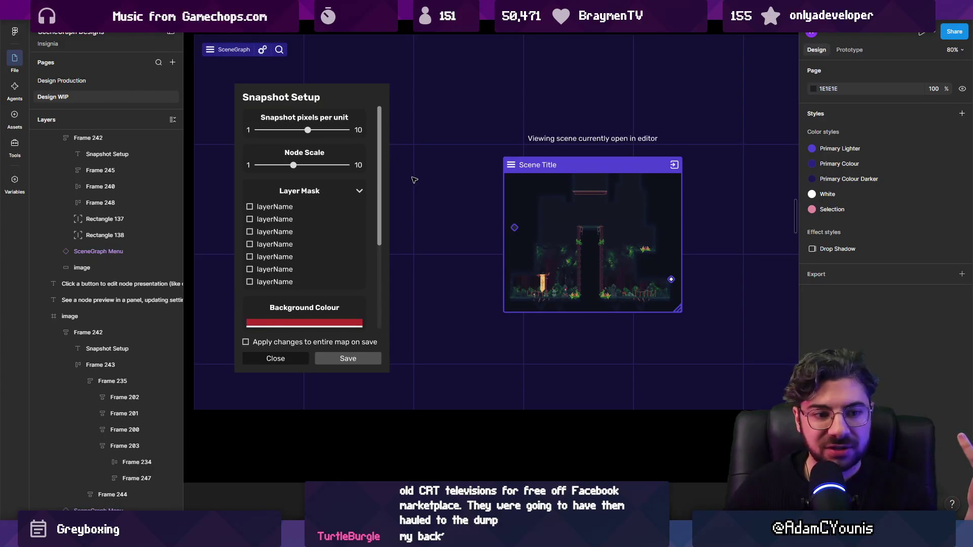
{"action": "scroll", "coordinate": [410, 180], "scroll_direction": "down", "scroll_amount": 5}
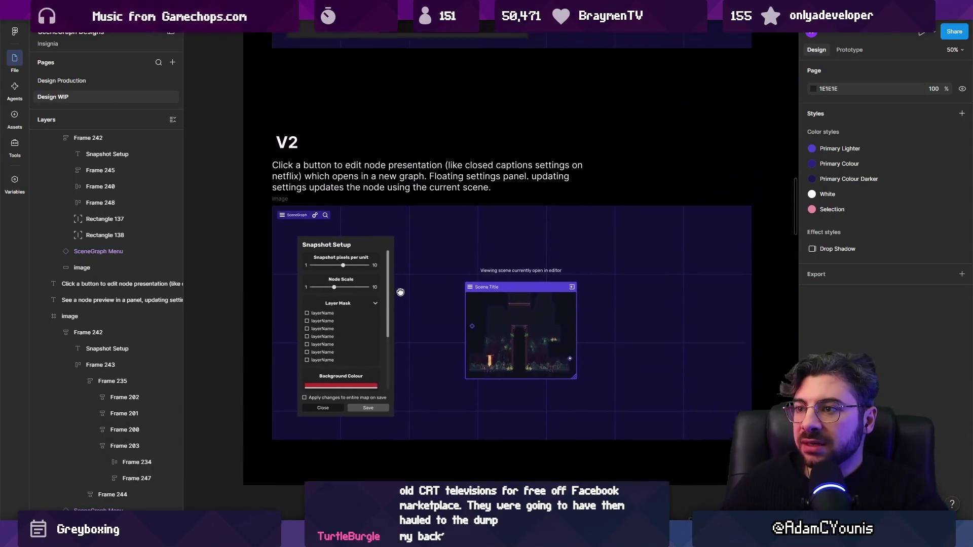
{"action": "scroll", "coordinate": [423, 263], "scroll_direction": "up", "scroll_amount": 3}
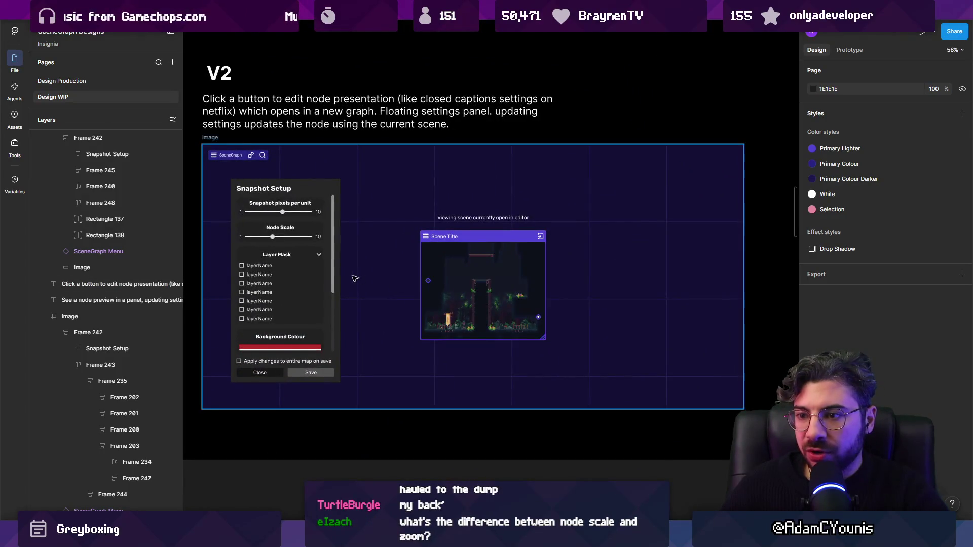
{"action": "scroll", "coordinate": [446, 289], "scroll_direction": "up", "scroll_amount": 2}
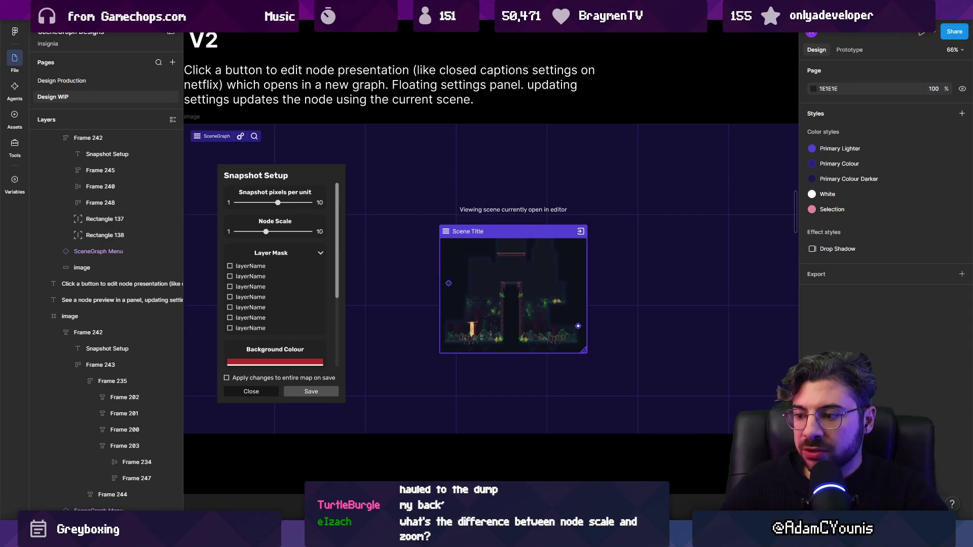
{"action": "mouse_move", "coordinate": [476, 537]}
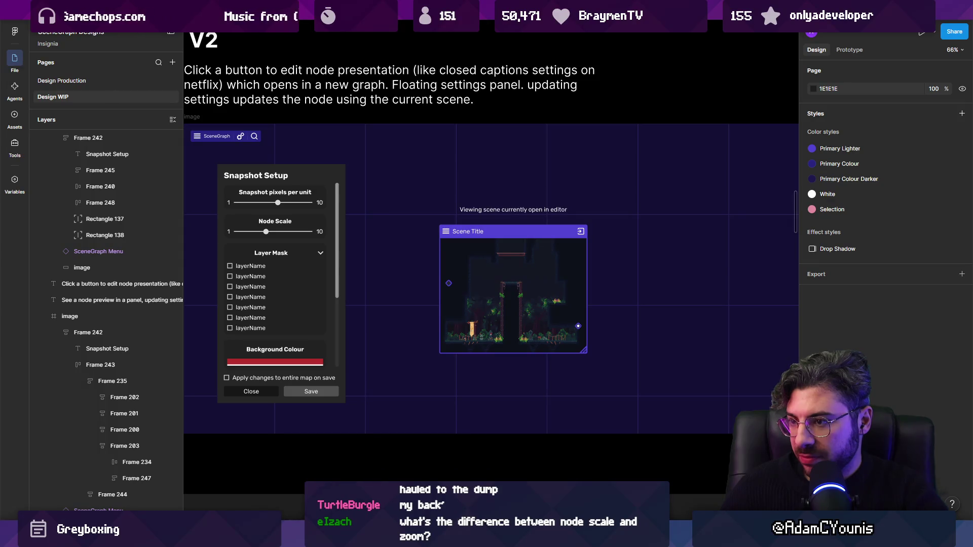
{"action": "key", "text": "alt+Tab"}
Step: Show the Insignia Graph in the main view, enlarged by widening and heightening its panel
{"action": "left_click", "coordinate": [326, 42]}
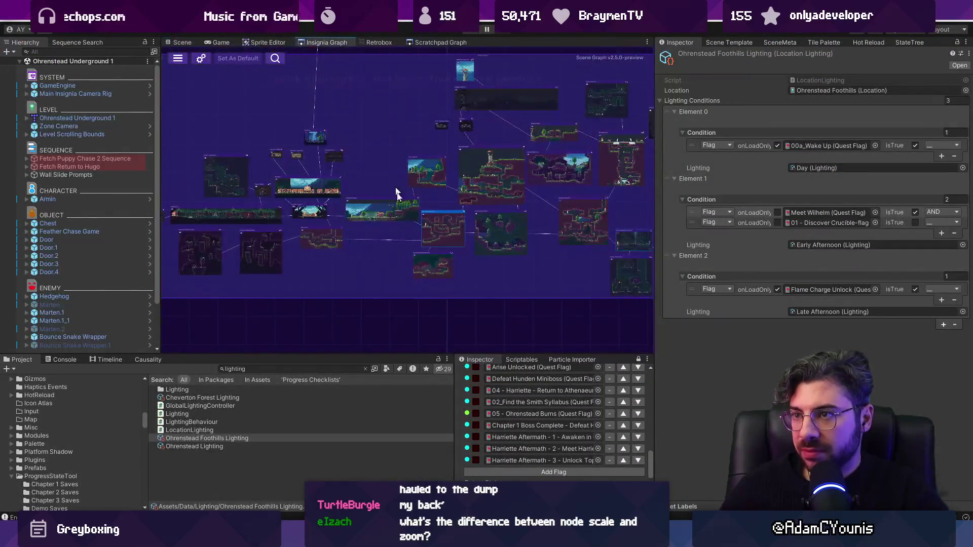
{"action": "left_click_drag", "start_coordinate": [654, 340], "coordinate": [782, 341]}
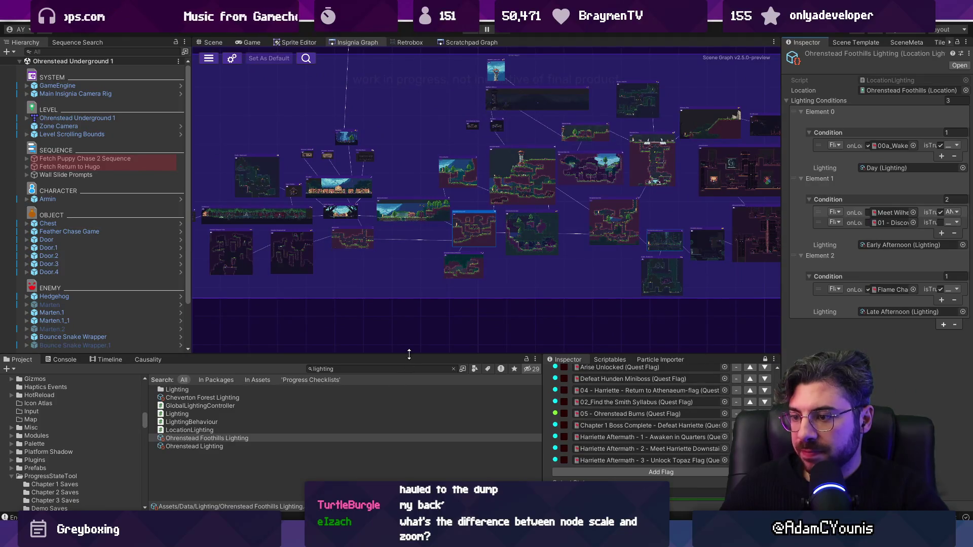
{"action": "left_click_drag", "start_coordinate": [409, 353], "coordinate": [355, 424]}
Step: Zoom in and out around the connected room snapshot nodes of the level map
{"action": "scroll", "coordinate": [357, 263], "scroll_direction": "up", "scroll_amount": 8}
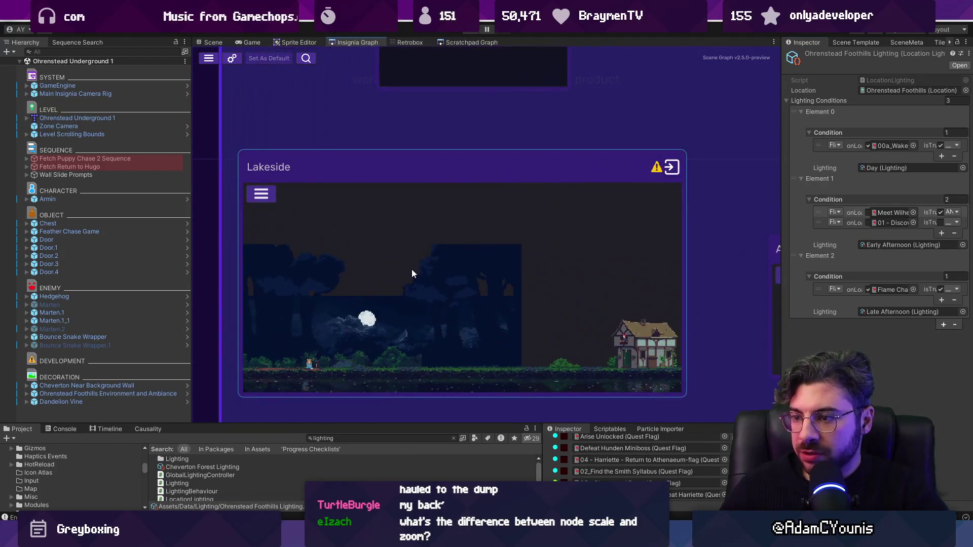
{"action": "scroll", "coordinate": [411, 274], "scroll_direction": "down", "scroll_amount": 5}
{"action": "scroll", "coordinate": [416, 240], "scroll_direction": "up", "scroll_amount": 4}
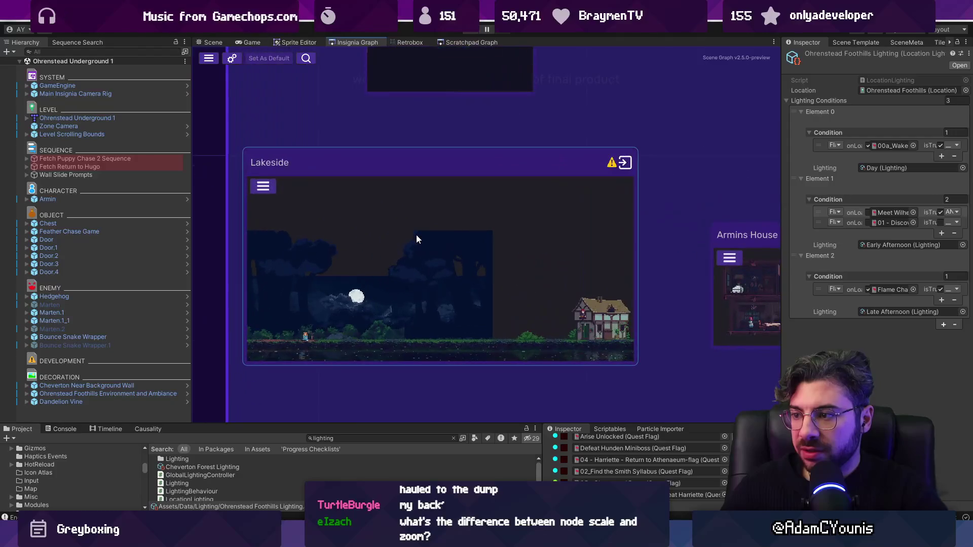
{"action": "scroll", "coordinate": [416, 239], "scroll_direction": "down", "scroll_amount": 3}
{"action": "scroll", "coordinate": [357, 253], "scroll_direction": "up", "scroll_amount": 5}
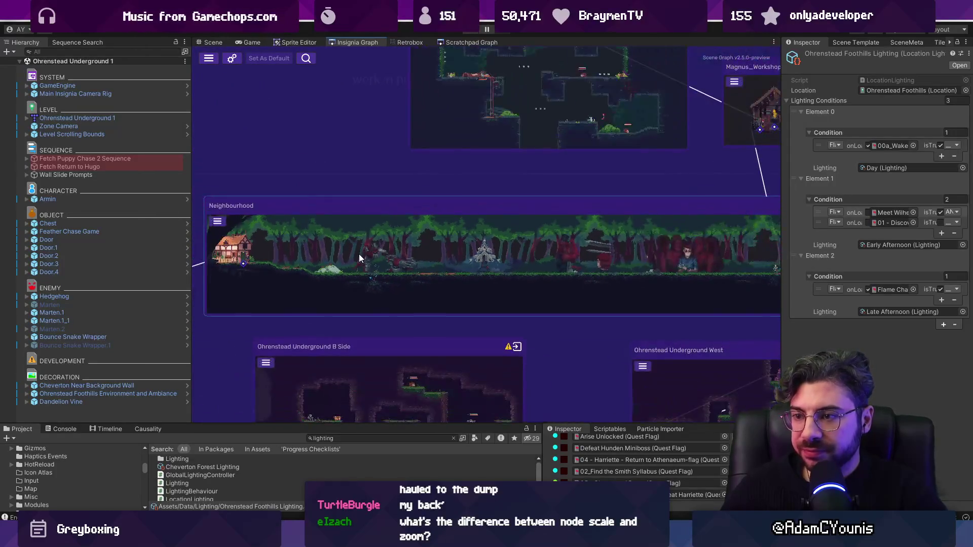
{"action": "scroll", "coordinate": [357, 253], "scroll_direction": "down", "scroll_amount": 4}
{"action": "scroll", "coordinate": [389, 226], "scroll_direction": "up", "scroll_amount": 5}
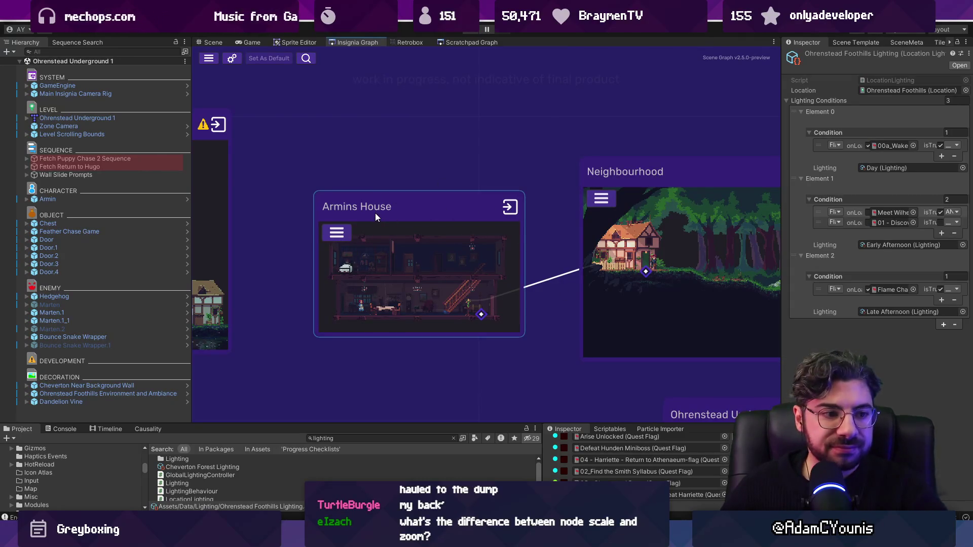
{"action": "scroll", "coordinate": [375, 212], "scroll_direction": "down", "scroll_amount": 5}
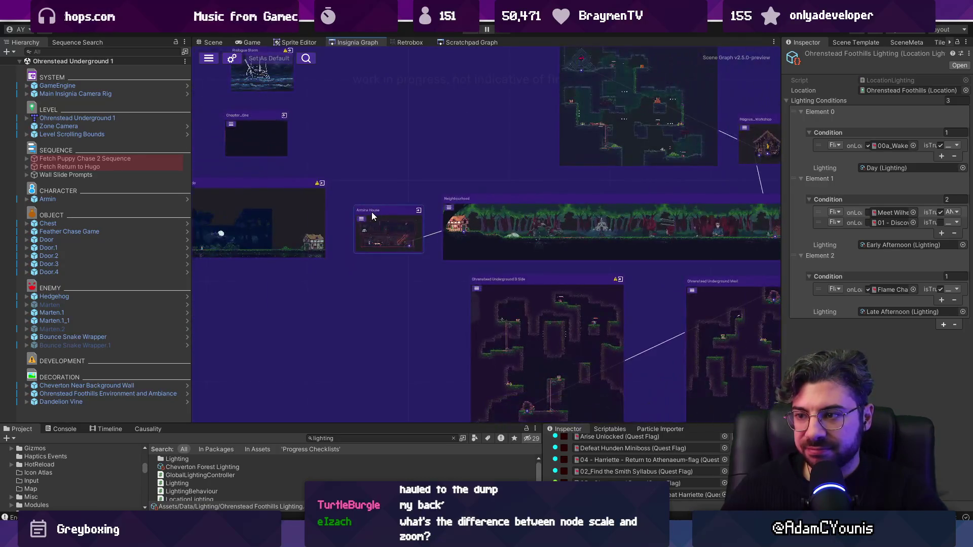
{"action": "scroll", "coordinate": [364, 211], "scroll_direction": "up", "scroll_amount": 3}
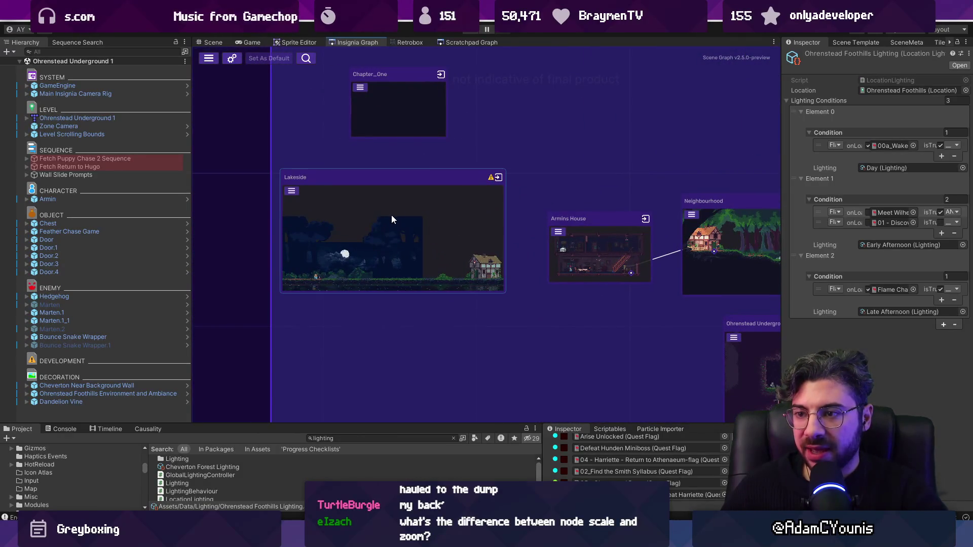
{"action": "scroll", "coordinate": [391, 215], "scroll_direction": "down", "scroll_amount": 3}
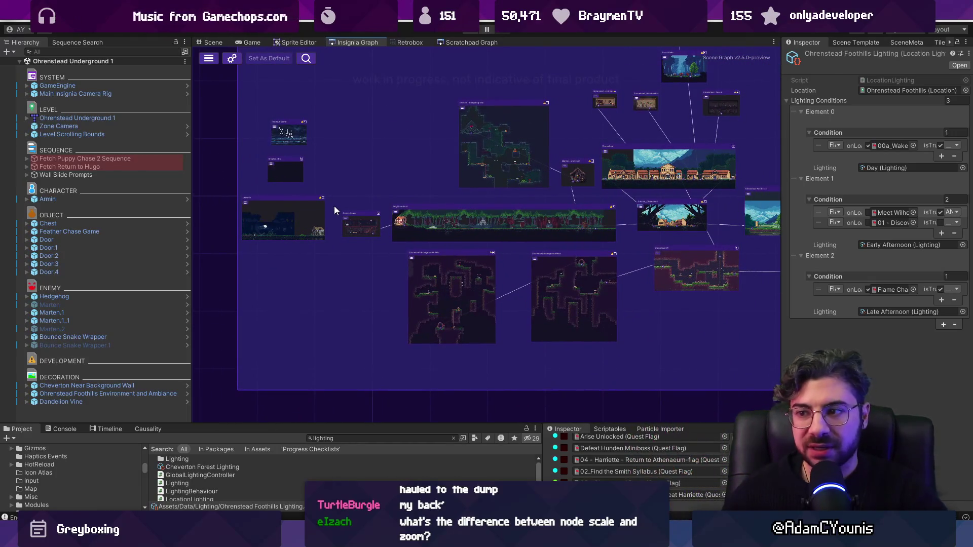
{"action": "scroll", "coordinate": [334, 209], "scroll_direction": "up", "scroll_amount": 3}
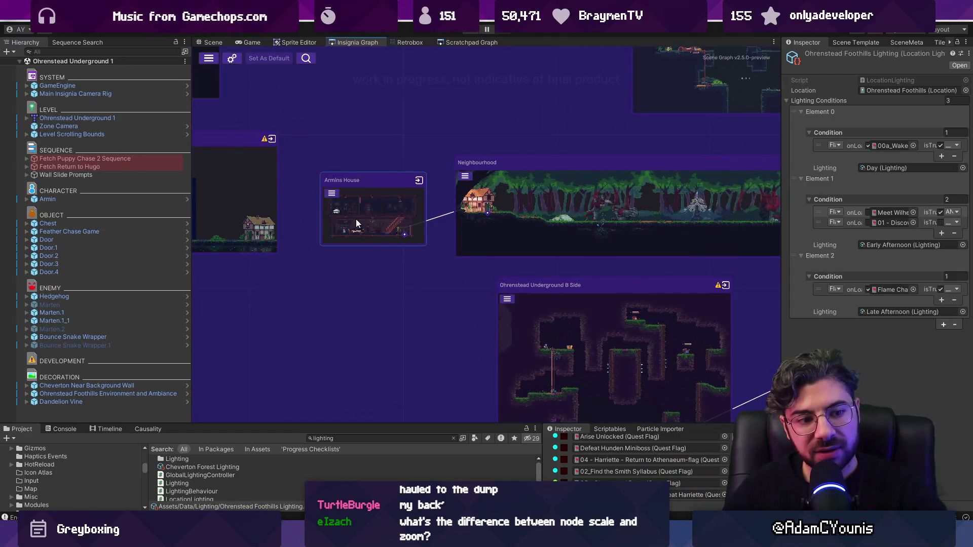
{"action": "scroll", "coordinate": [355, 219], "scroll_direction": "up", "scroll_amount": 3}
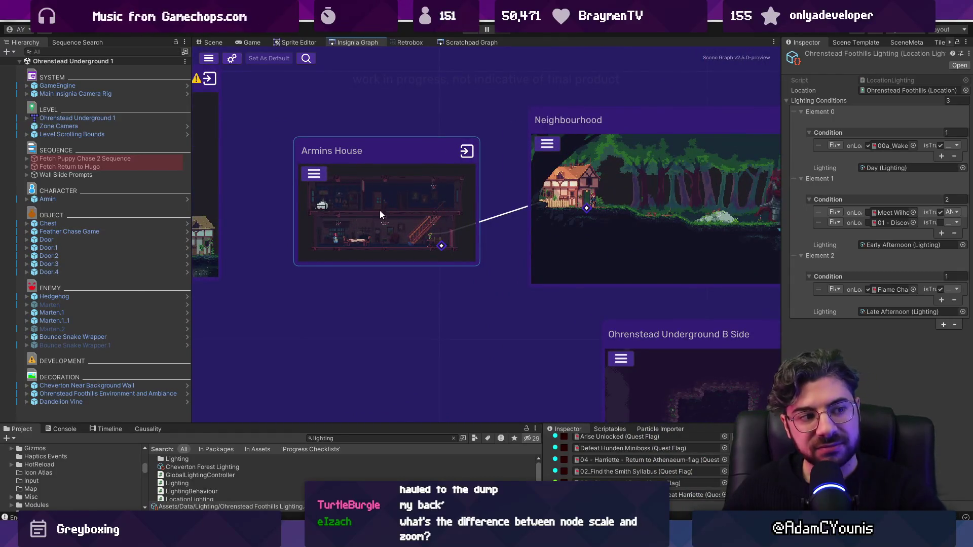
{"action": "scroll", "coordinate": [370, 200], "scroll_direction": "down", "scroll_amount": 2}
{"action": "scroll", "coordinate": [372, 199], "scroll_direction": "up", "scroll_amount": 3}
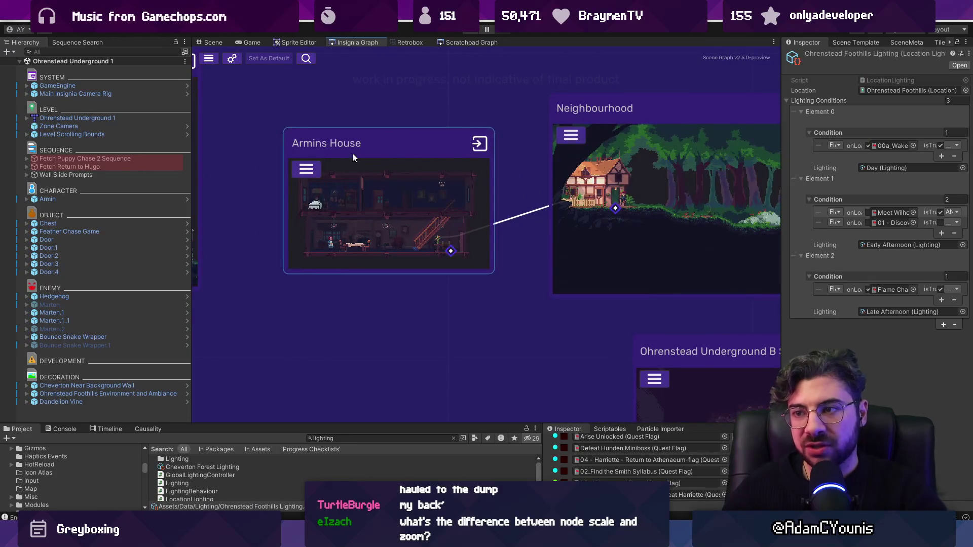
{"action": "scroll", "coordinate": [310, 152], "scroll_direction": "down", "scroll_amount": 3}
Step: Pan Armins House to the lower-left, then zoom in onto the Ohrenstead level node
{"action": "left_click_drag", "start_coordinate": [309, 154], "coordinate": [325, 216]}
{"action": "scroll", "coordinate": [307, 186], "scroll_direction": "up", "scroll_amount": 3}
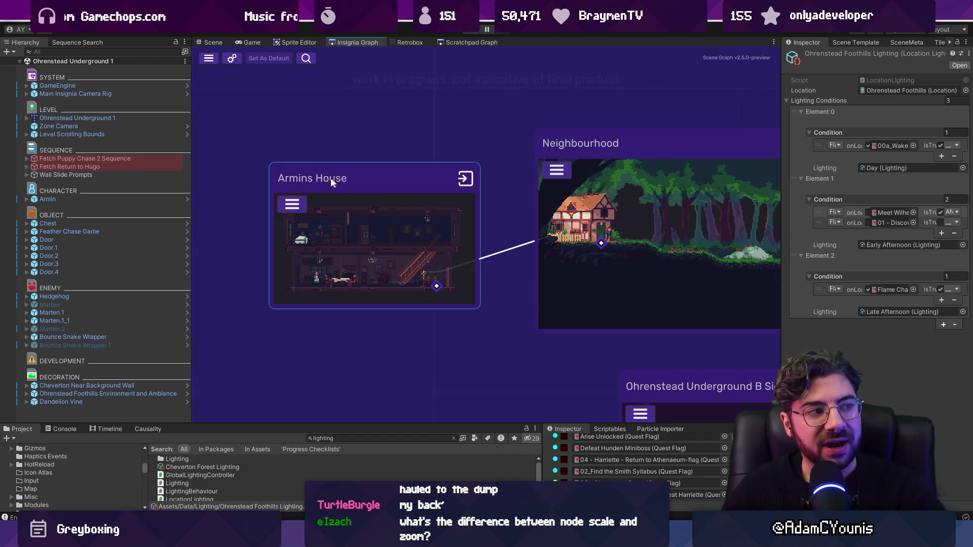
{"action": "scroll", "coordinate": [358, 202], "scroll_direction": "down", "scroll_amount": 3}
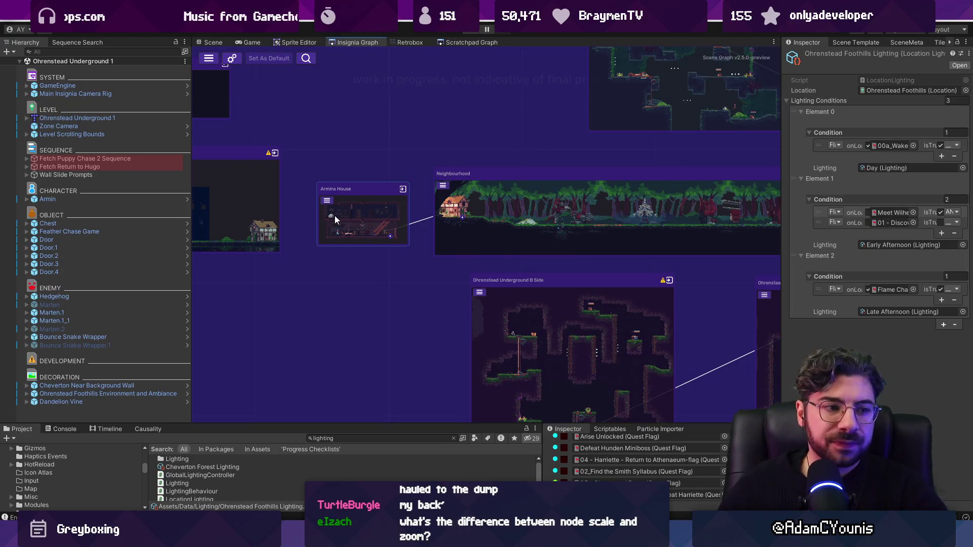
{"action": "scroll", "coordinate": [362, 220], "scroll_direction": "up", "scroll_amount": 3}
{"action": "scroll", "coordinate": [363, 220], "scroll_direction": "down", "scroll_amount": 5}
{"action": "scroll", "coordinate": [360, 226], "scroll_direction": "up", "scroll_amount": 3}
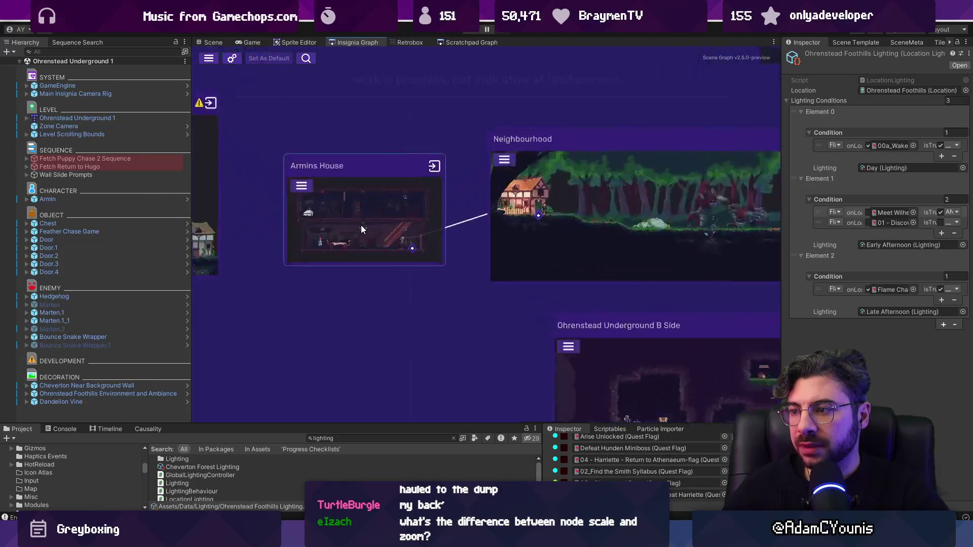
{"action": "scroll", "coordinate": [361, 225], "scroll_direction": "down", "scroll_amount": 5}
{"action": "scroll", "coordinate": [365, 226], "scroll_direction": "up", "scroll_amount": 5}
{"action": "scroll", "coordinate": [330, 162], "scroll_direction": "down", "scroll_amount": 5}
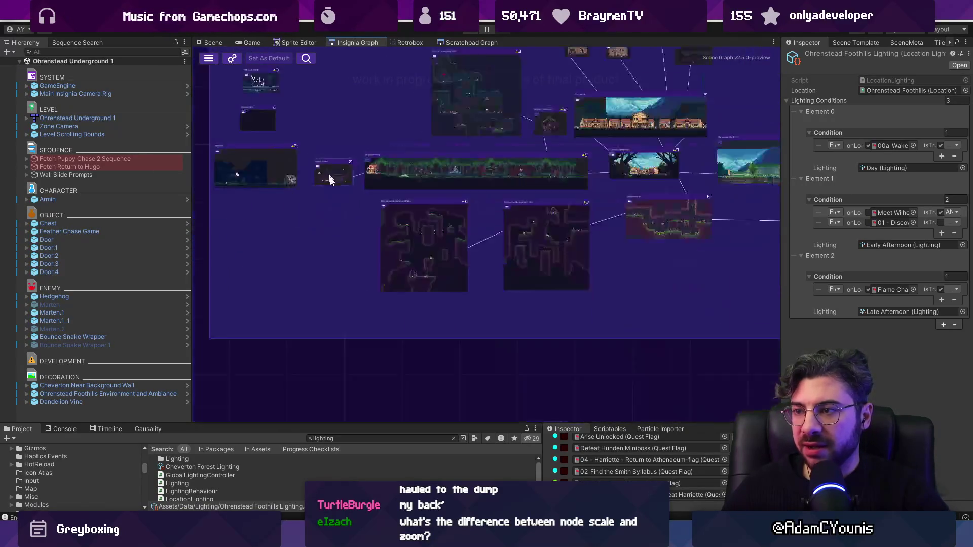
{"action": "scroll", "coordinate": [345, 189], "scroll_direction": "up", "scroll_amount": 5}
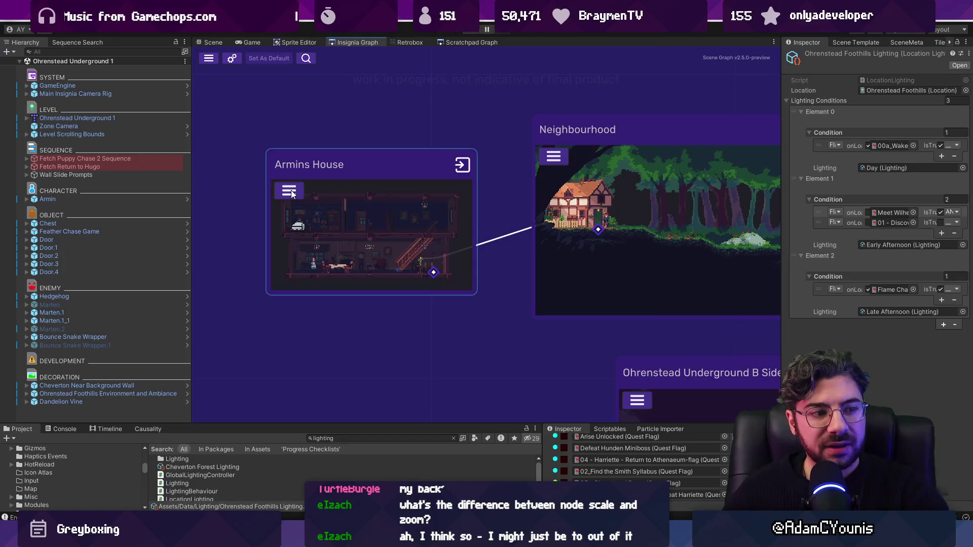
{"action": "scroll", "coordinate": [292, 194], "scroll_direction": "down", "scroll_amount": 5}
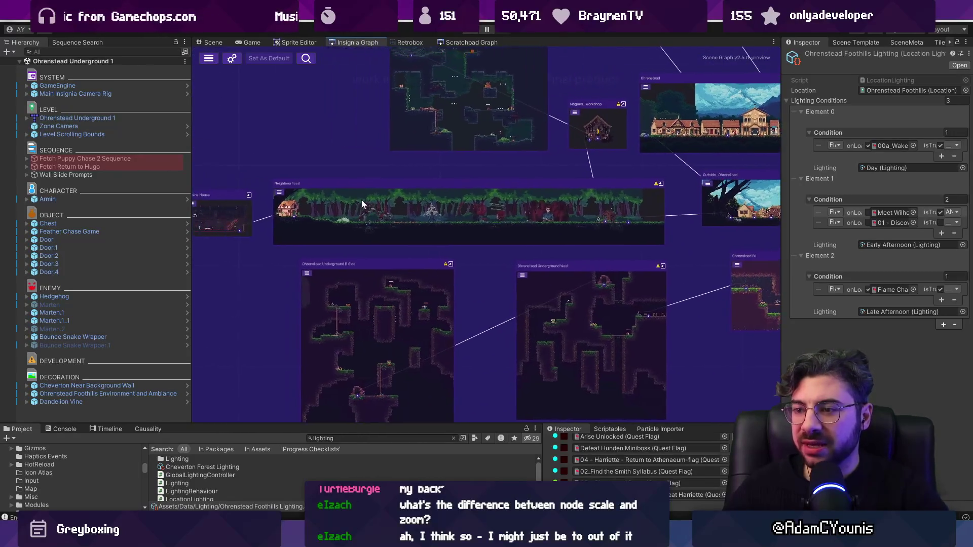
{"action": "scroll", "coordinate": [360, 227], "scroll_direction": "down", "scroll_amount": 2}
{"action": "scroll", "coordinate": [359, 227], "scroll_direction": "down", "scroll_amount": 5}
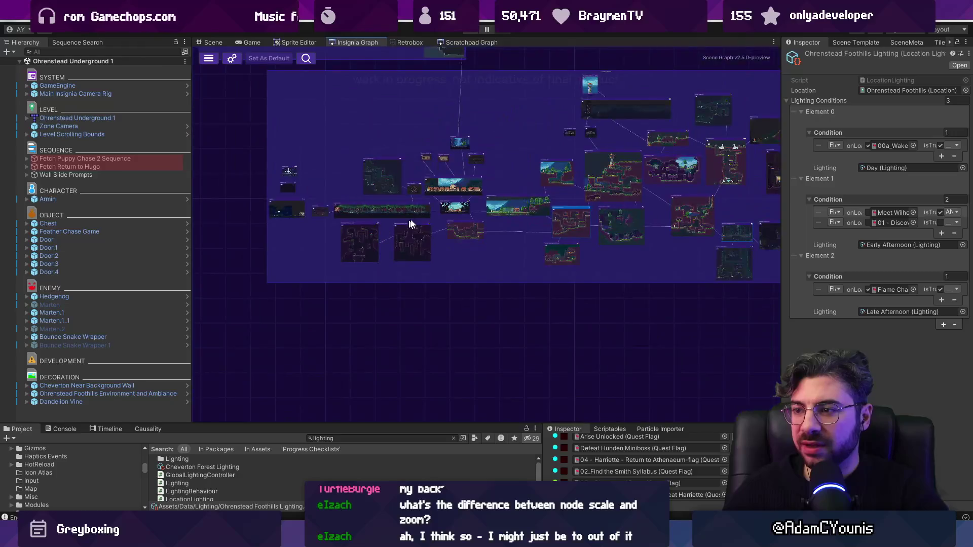
{"action": "double_click", "coordinate": [458, 187]}
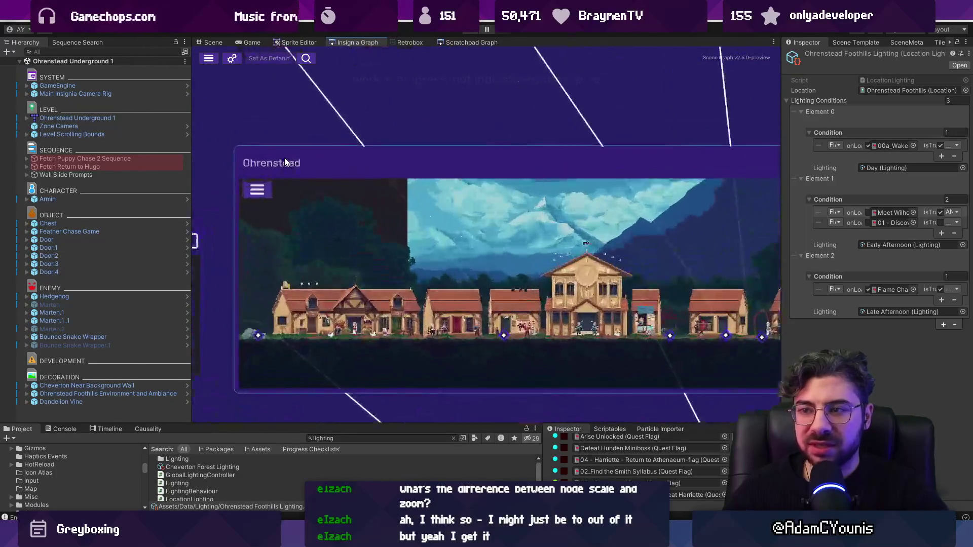
{"action": "scroll", "coordinate": [280, 173], "scroll_direction": "down", "scroll_amount": 3}
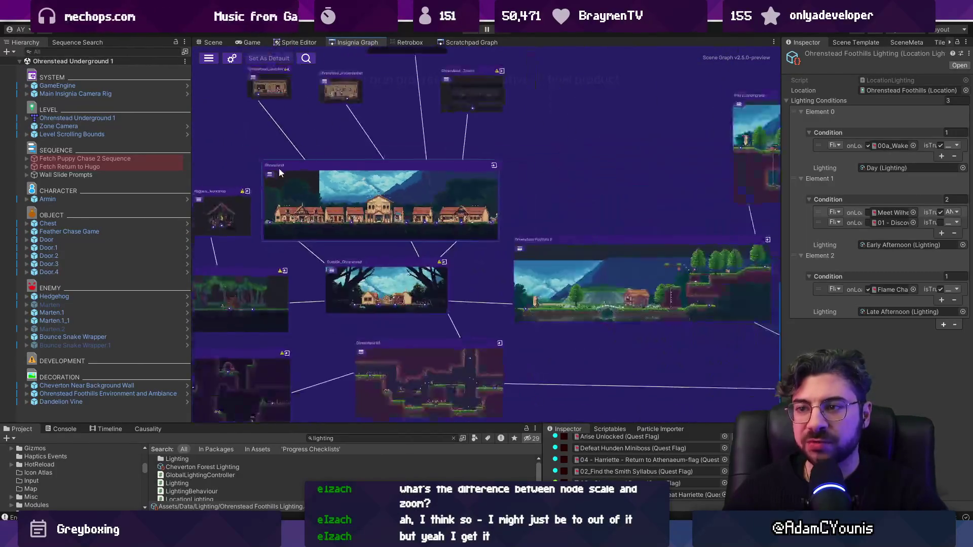
{"action": "scroll", "coordinate": [281, 172], "scroll_direction": "up", "scroll_amount": 2}
{"action": "scroll", "coordinate": [281, 172], "scroll_direction": "down", "scroll_amount": 2}
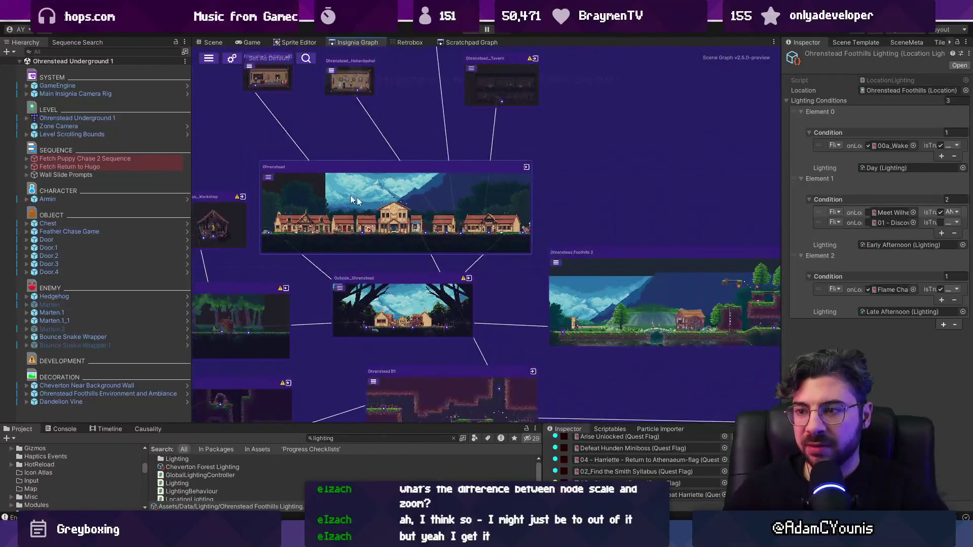
{"action": "scroll", "coordinate": [470, 223], "scroll_direction": "down", "scroll_amount": 3}
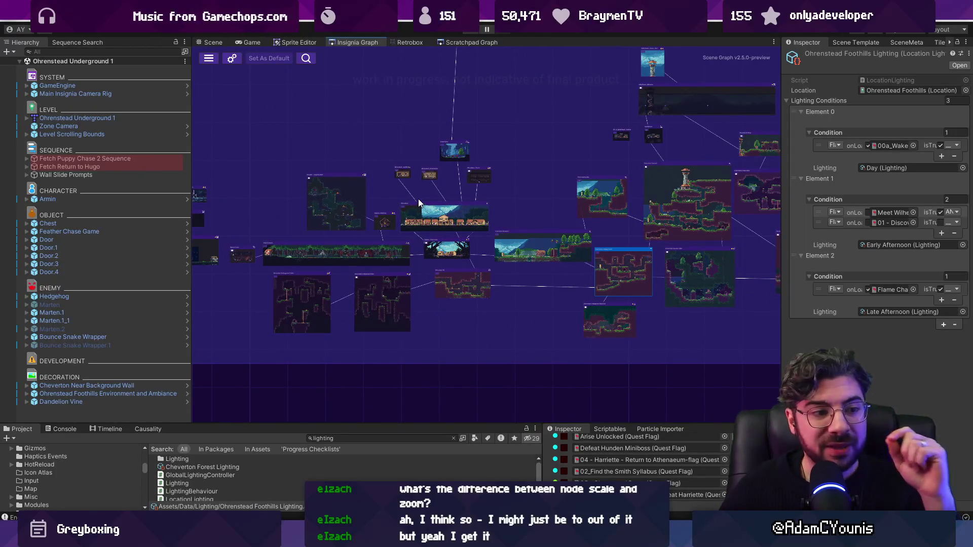
{"action": "scroll", "coordinate": [412, 201], "scroll_direction": "up", "scroll_amount": 5}
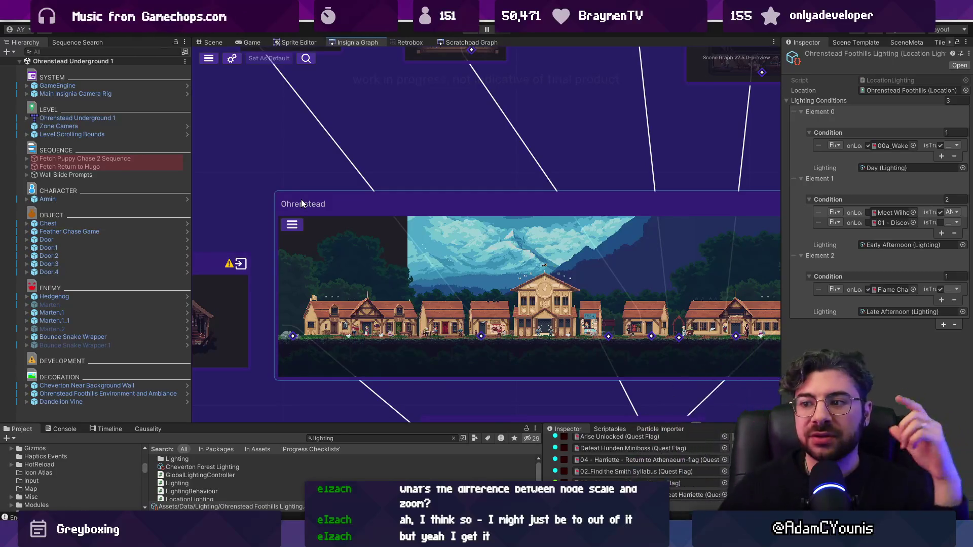
{"action": "scroll", "coordinate": [486, 275], "scroll_direction": "down", "scroll_amount": 1}
{"action": "scroll", "coordinate": [485, 274], "scroll_direction": "down", "scroll_amount": 3}
{"action": "scroll", "coordinate": [465, 249], "scroll_direction": "up", "scroll_amount": 3}
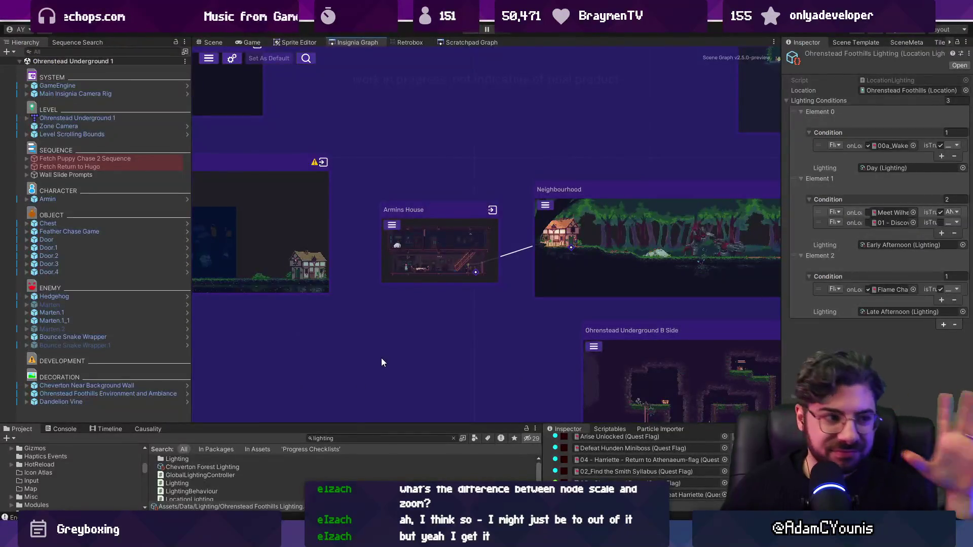
Step: Play-test the game to check the in-game world map, then stop Play mode
{"action": "left_click", "coordinate": [470, 30]}
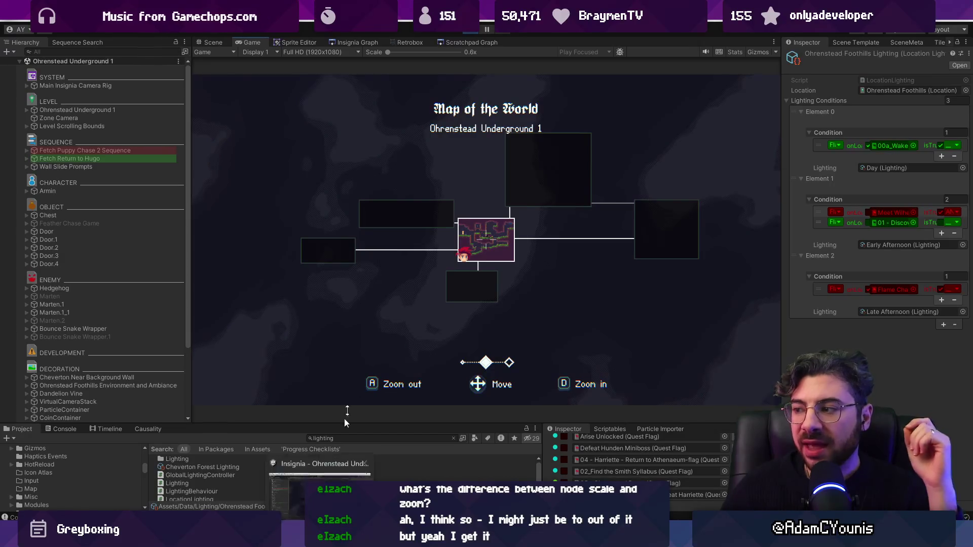
{"action": "key", "text": "Escape"}
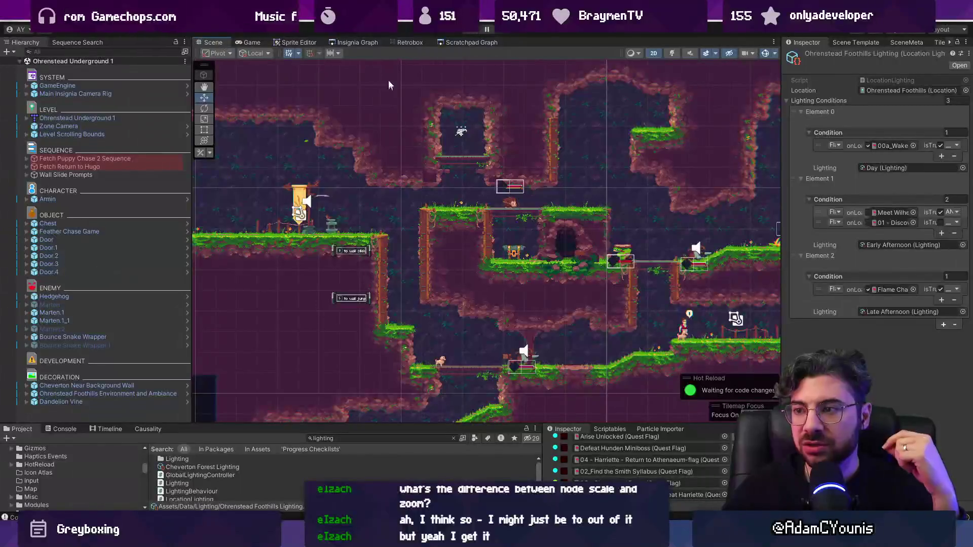
{"action": "key", "text": "ctrl+p"}
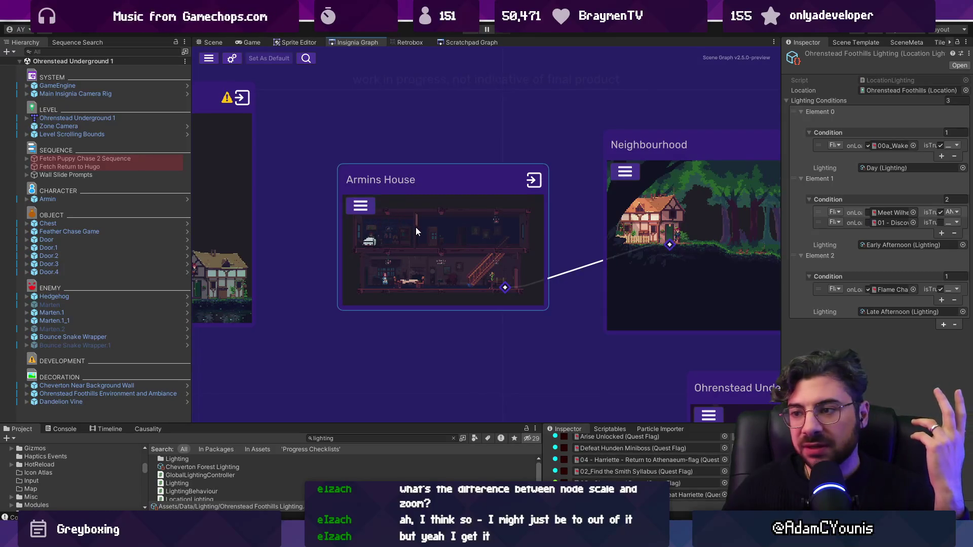
Step: Shift the Insignia Graph toward Armins House, then show the Ohrenstead Underground 1 Scene view
{"action": "mouse_move", "coordinate": [420, 273]}
{"action": "left_mouse_down"}
{"action": "mouse_move", "coordinate": [559, 258]}
{"action": "mouse_move", "coordinate": [341, 259]}
{"action": "left_mouse_up"}
{"action": "scroll", "coordinate": [559, 258], "scroll_direction": "down", "scroll_amount": 4}
{"action": "scroll", "coordinate": [340, 259], "scroll_direction": "up", "scroll_amount": 4}
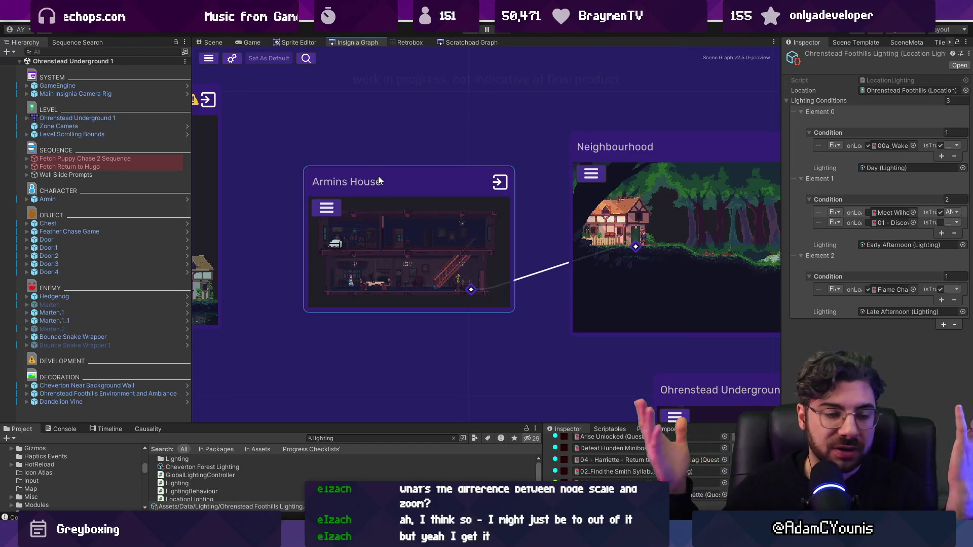
{"action": "left_click", "coordinate": [207, 43]}
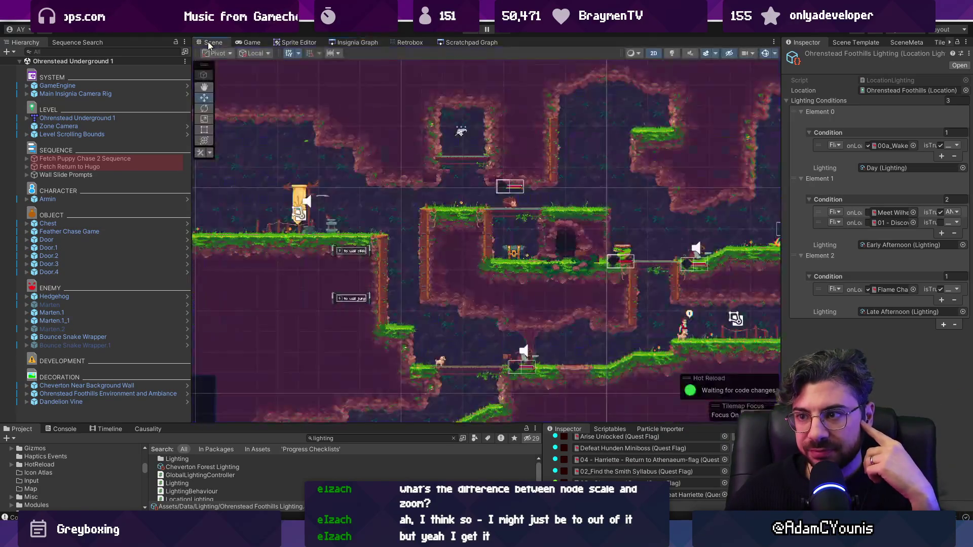
Step: Back in Figma, look around the V2 Snapshot Setup mockup and zoom out
{"action": "left_click", "coordinate": [347, 39]}
{"action": "scroll", "coordinate": [369, 242], "scroll_direction": "down", "scroll_amount": 4}
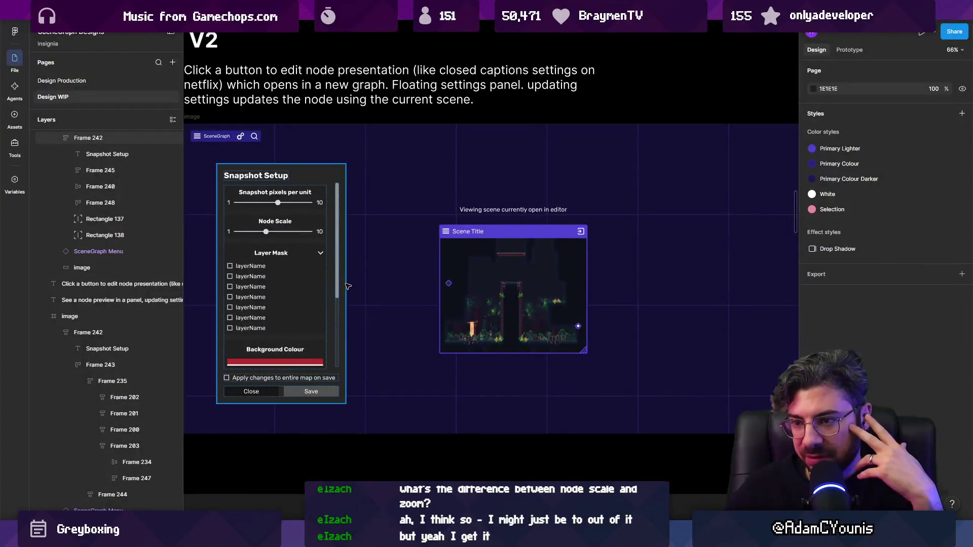
{"action": "scroll", "coordinate": [329, 246], "scroll_direction": "left", "scroll_amount": 3}
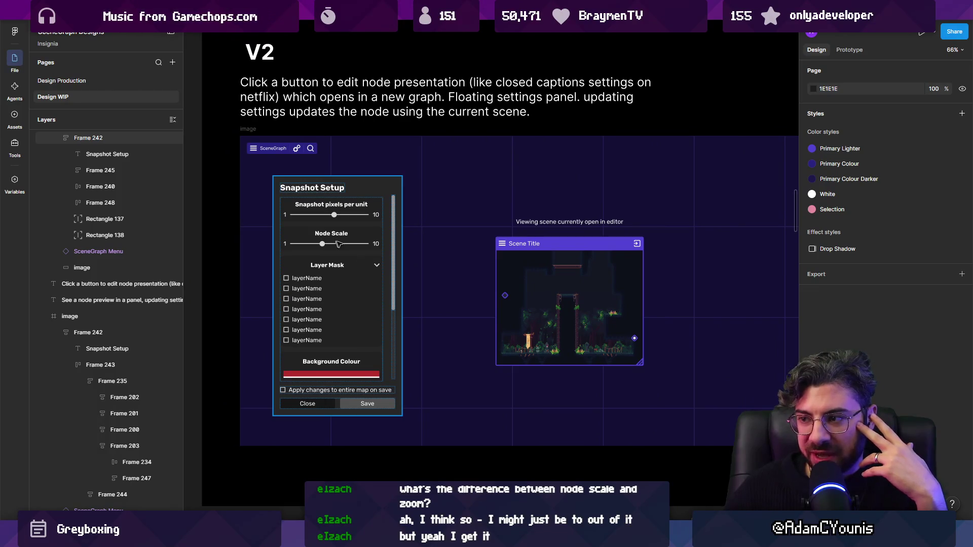
{"action": "scroll", "coordinate": [396, 260], "scroll_direction": "right", "scroll_amount": 2}
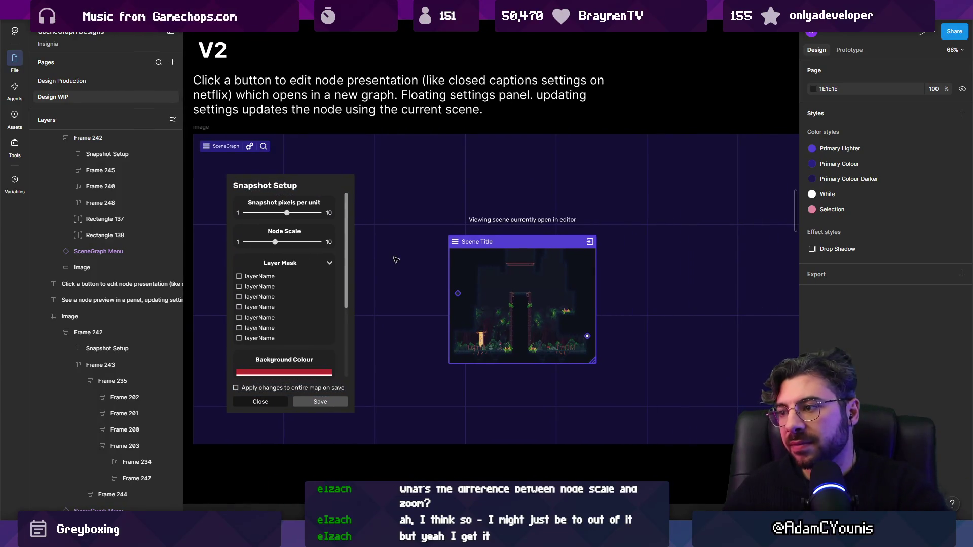
{"action": "scroll", "coordinate": [396, 260], "scroll_direction": "down", "scroll_amount": 10}
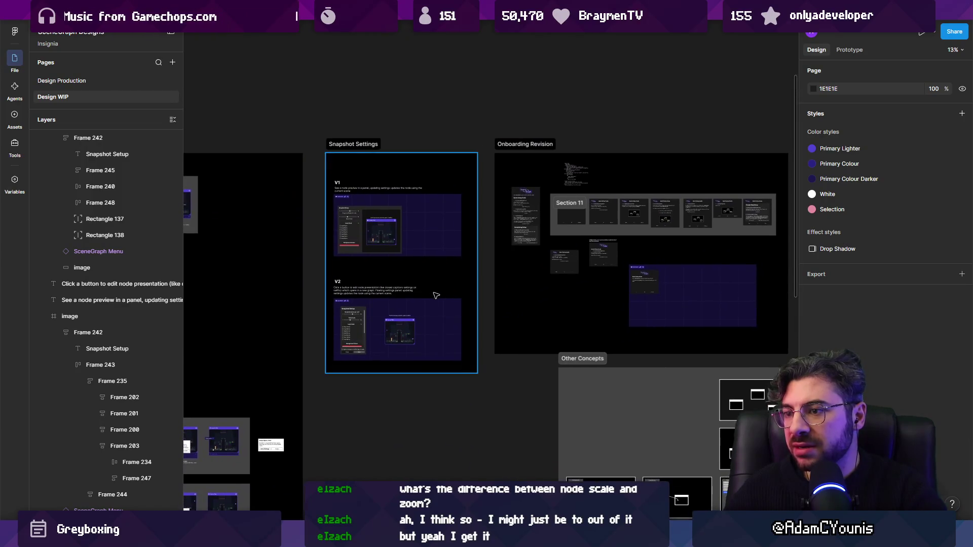
Step: Bring the Onboarding Revision frames into view and zoom into Frame 217, the Quick Setup Guide
{"action": "left_click_drag", "start_coordinate": [507, 289], "coordinate": [318, 268]}
{"action": "scroll", "coordinate": [621, 239], "scroll_direction": "up", "scroll_amount": 1}
{"action": "scroll", "coordinate": [613, 253], "scroll_direction": "up", "scroll_amount": 10}
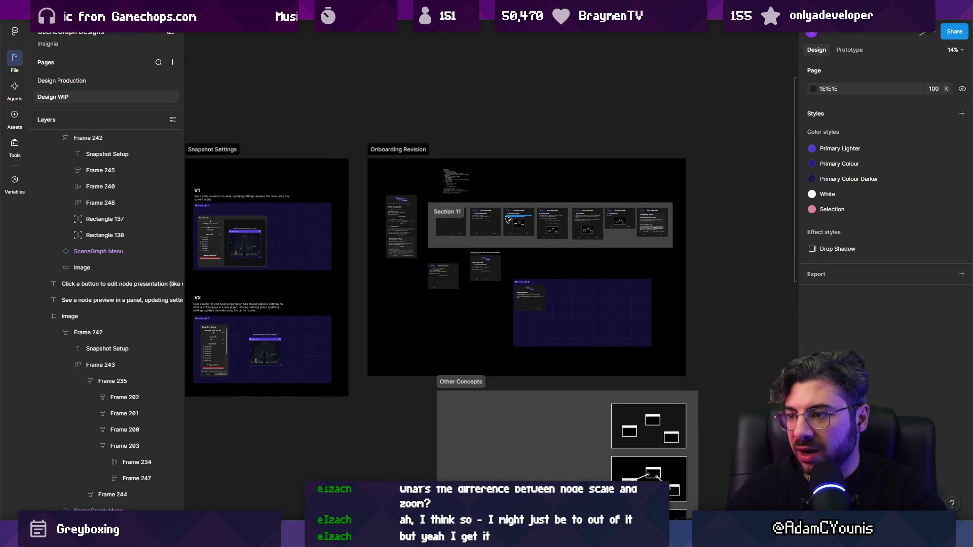
{"action": "scroll", "coordinate": [608, 268], "scroll_direction": "up", "scroll_amount": 2}
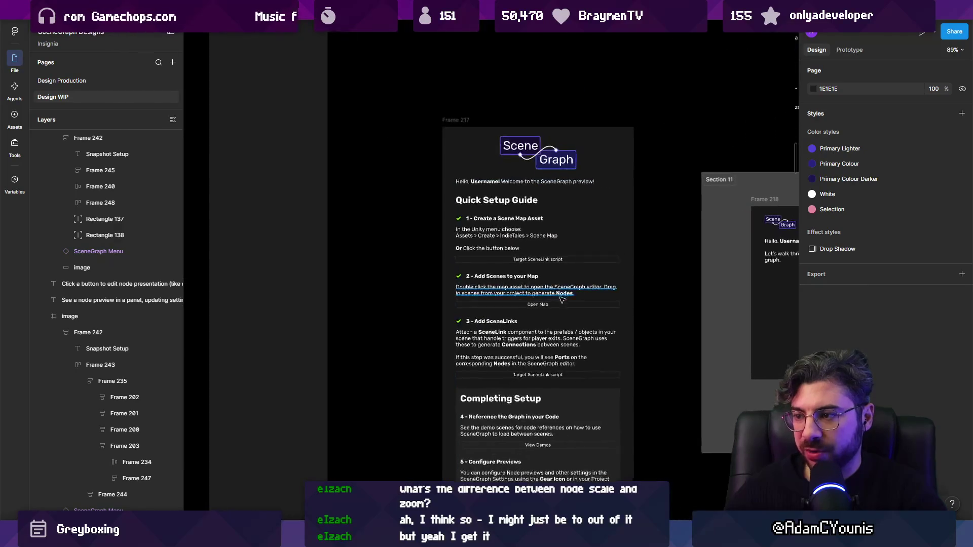
Step: Select the Quick Setup Guide frame and zoom around its onboarding step frames
{"action": "scroll", "coordinate": [421, 191], "scroll_direction": "down", "scroll_amount": 3}
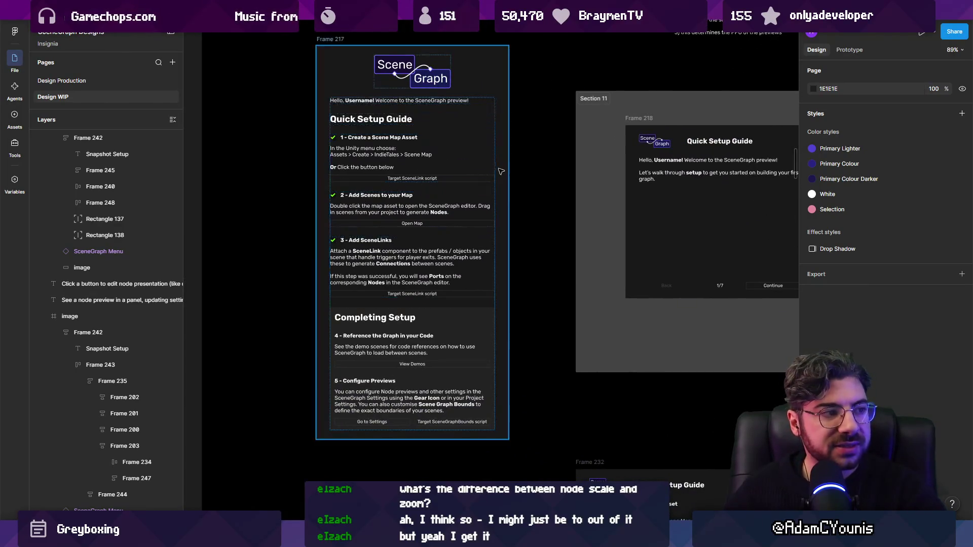
{"action": "left_click", "coordinate": [502, 172]}
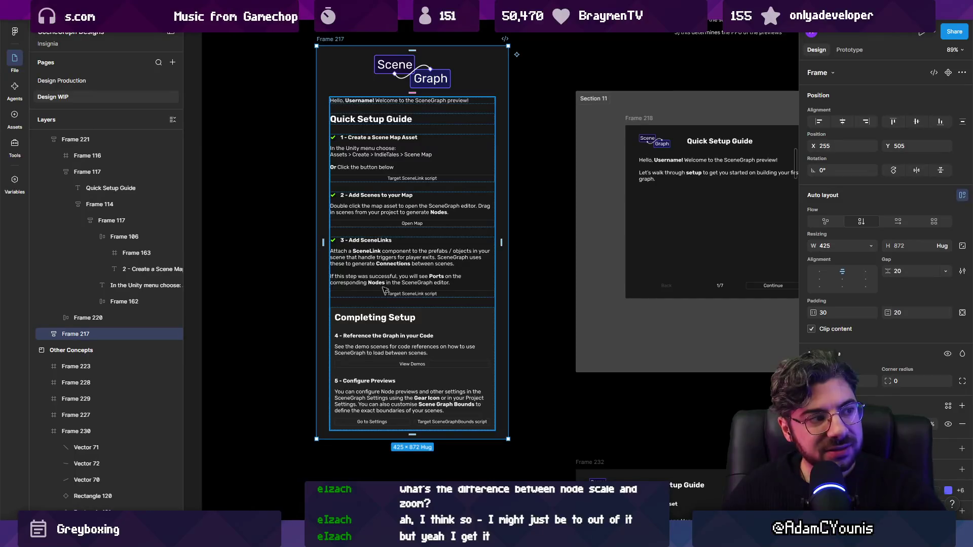
{"action": "scroll", "coordinate": [347, 185], "scroll_direction": "up", "scroll_amount": 5}
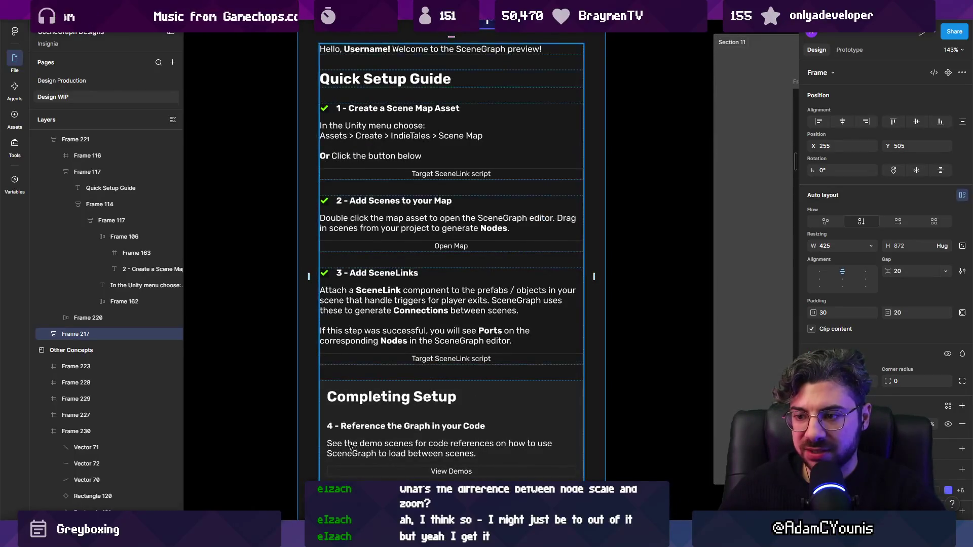
{"action": "scroll", "coordinate": [351, 448], "scroll_direction": "down", "scroll_amount": 3}
{"action": "scroll", "coordinate": [338, 189], "scroll_direction": "down", "scroll_amount": 5}
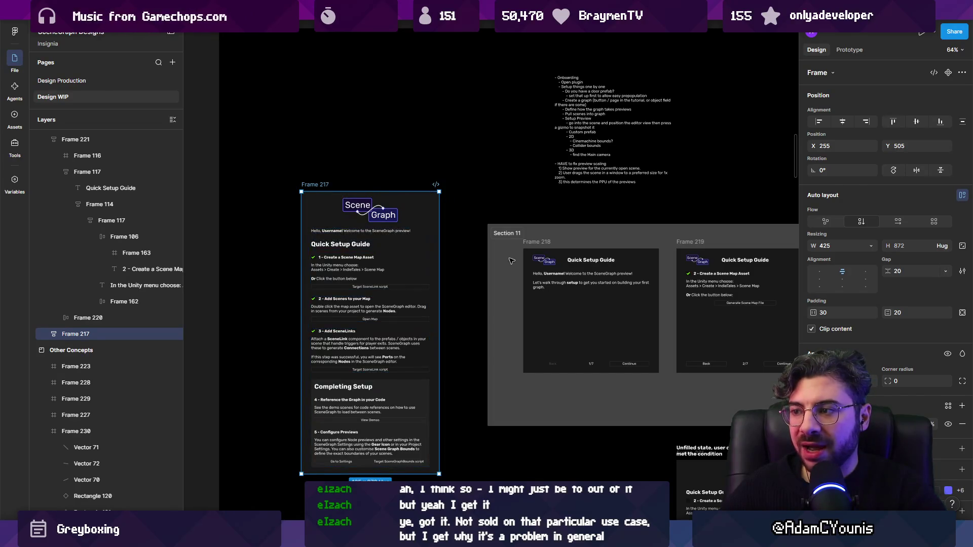
{"action": "scroll", "coordinate": [386, 264], "scroll_direction": "right", "scroll_amount": 5}
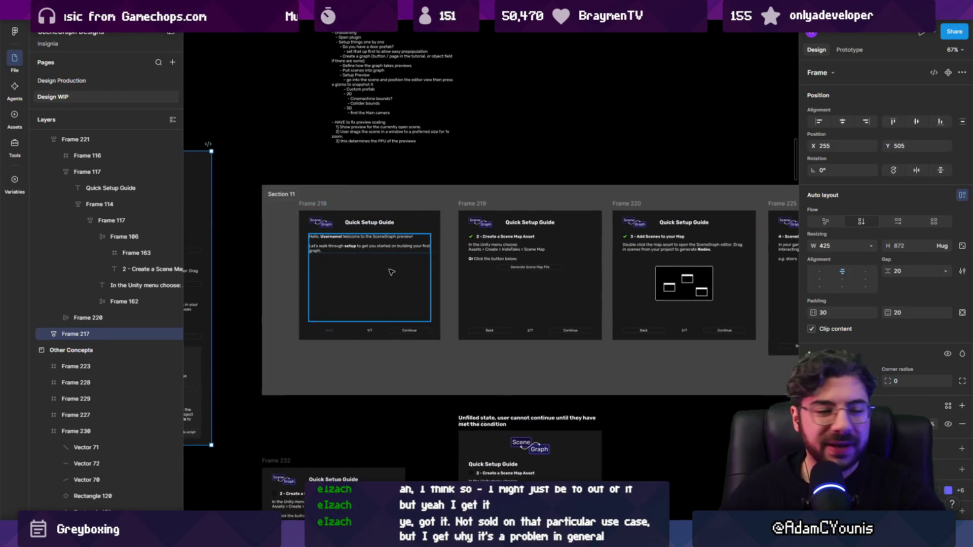
{"action": "scroll", "coordinate": [407, 255], "scroll_direction": "down", "scroll_amount": 3}
{"action": "scroll", "coordinate": [407, 255], "scroll_direction": "down", "scroll_amount": 5}
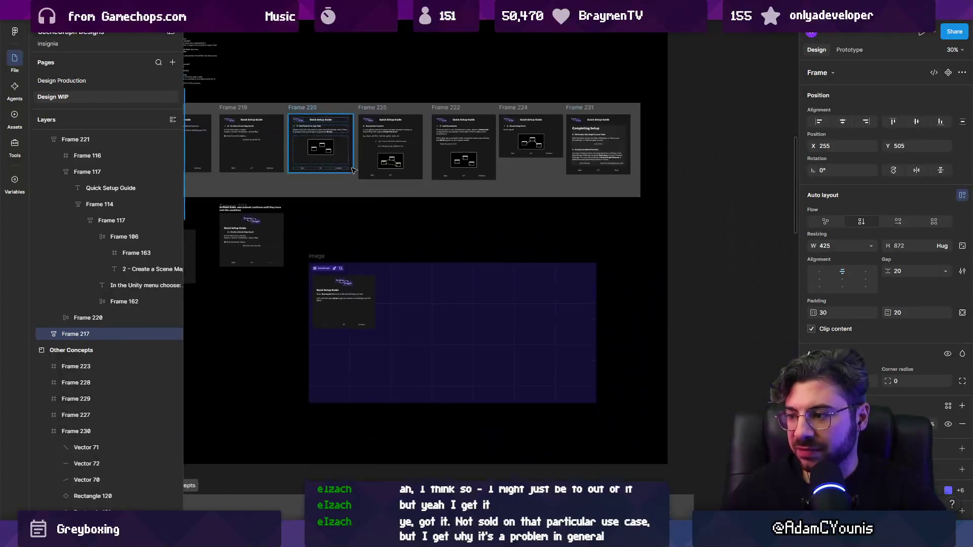
{"action": "scroll", "coordinate": [398, 321], "scroll_direction": "up", "scroll_amount": 3}
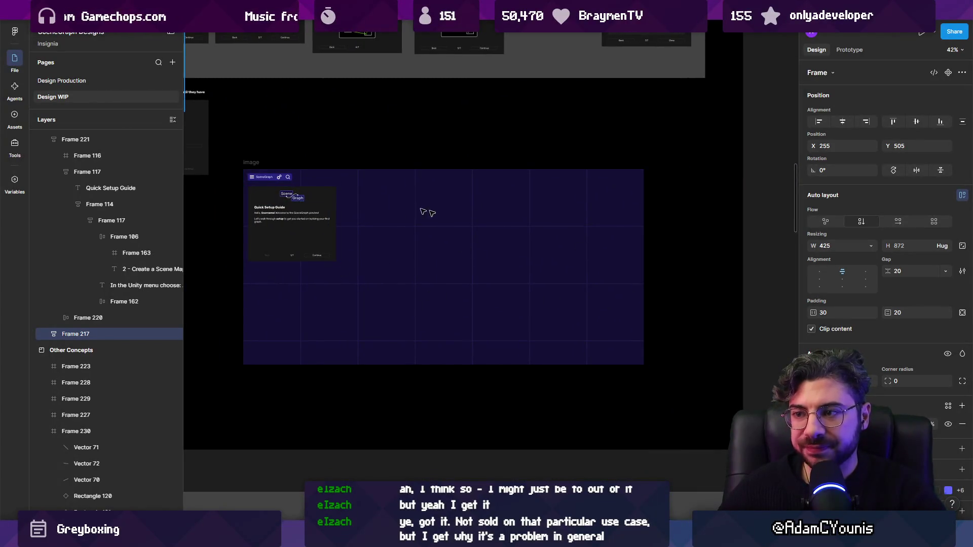
{"action": "scroll", "coordinate": [395, 232], "scroll_direction": "up", "scroll_amount": 2}
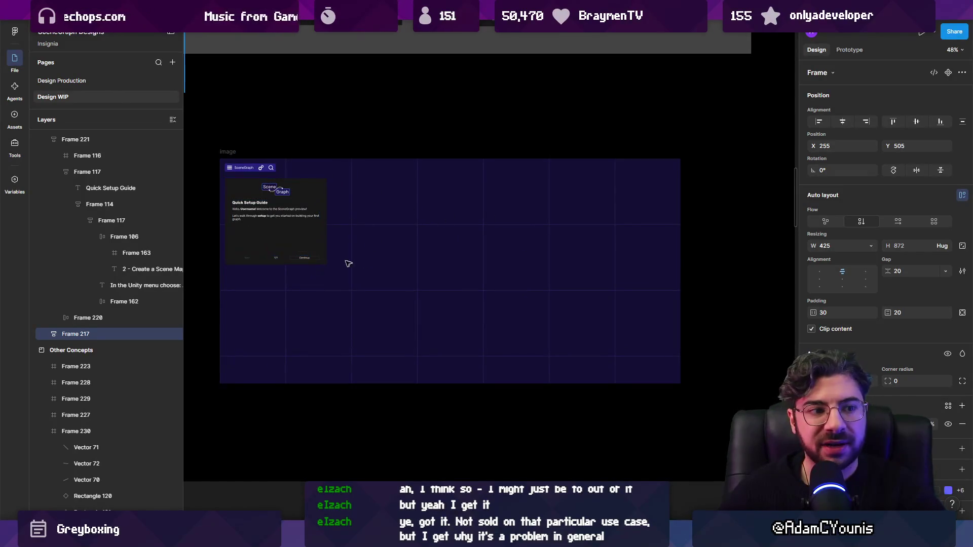
{"action": "scroll", "coordinate": [382, 236], "scroll_direction": "left", "scroll_amount": 2}
{"action": "scroll", "coordinate": [382, 236], "scroll_direction": "up", "scroll_amount": 1}
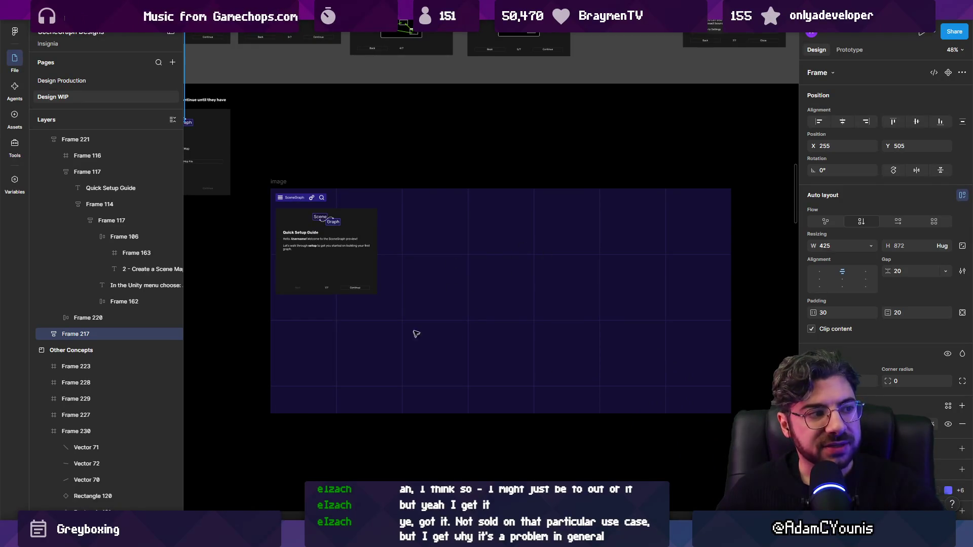
{"action": "scroll", "coordinate": [473, 306], "scroll_direction": "down", "scroll_amount": 5}
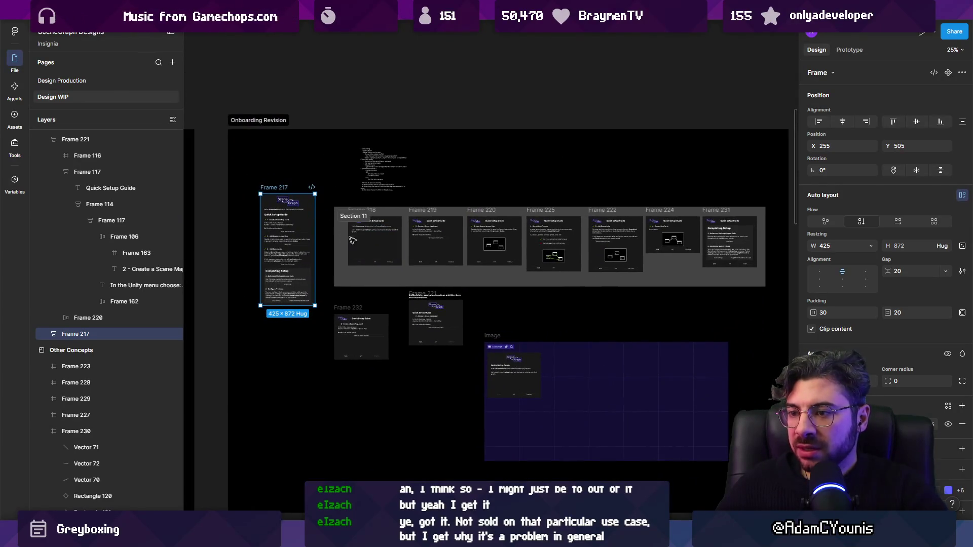
{"action": "scroll", "coordinate": [522, 393], "scroll_direction": "up", "scroll_amount": 6}
{"action": "scroll", "coordinate": [522, 392], "scroll_direction": "up", "scroll_amount": 2}
Step: Select the first onboarding step frame, zoom to fit it, and pan right through the steps
{"action": "left_click", "coordinate": [498, 345]}
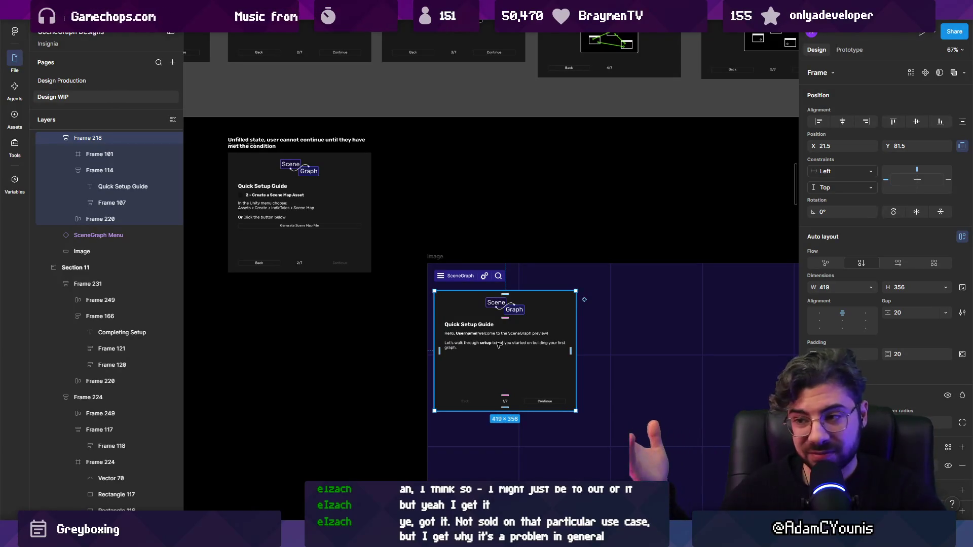
{"action": "scroll", "coordinate": [400, 192], "scroll_direction": "up", "scroll_amount": 5}
{"action": "scroll", "coordinate": [400, 193], "scroll_direction": "left", "scroll_amount": 5}
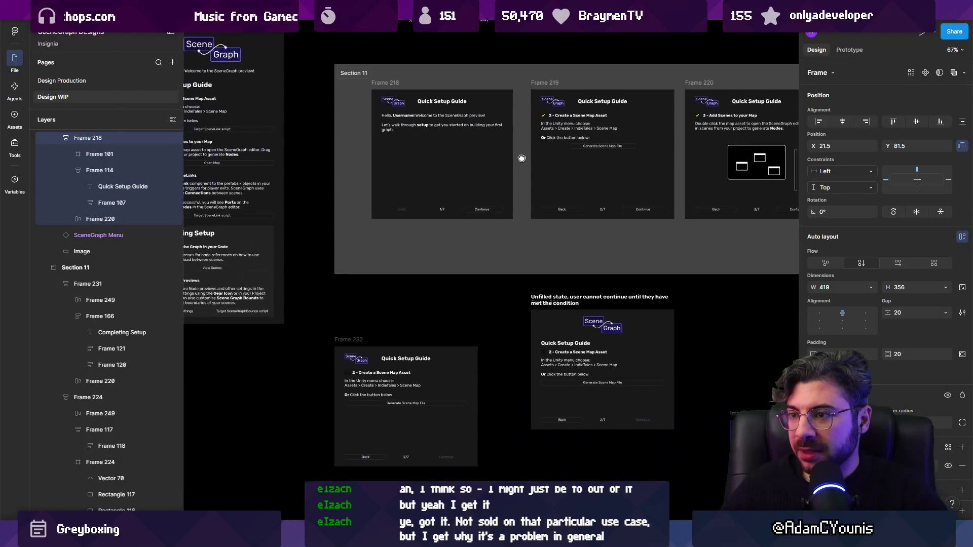
{"action": "key", "text": "shift+2"}
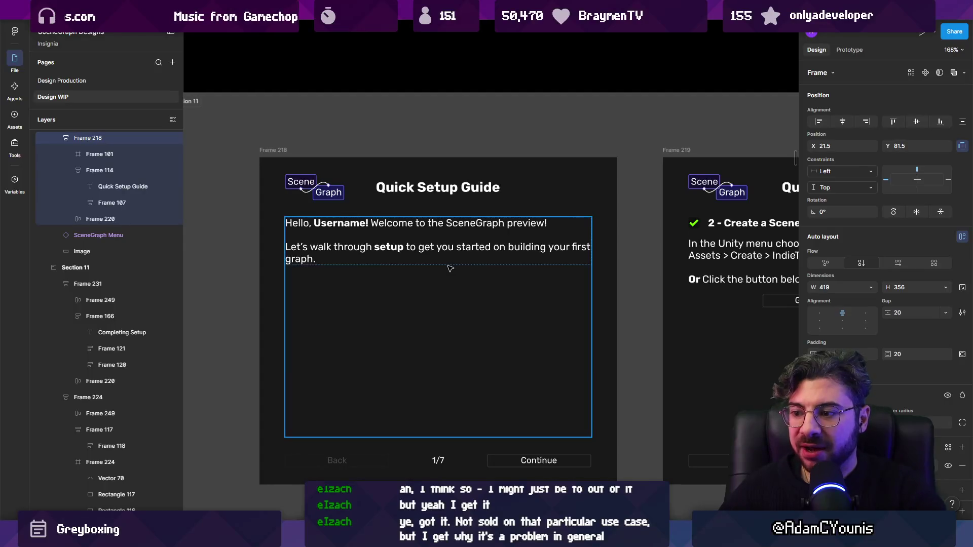
{"action": "scroll", "coordinate": [456, 304], "scroll_direction": "down", "scroll_amount": 2}
{"action": "scroll", "coordinate": [456, 304], "scroll_direction": "right", "scroll_amount": 2}
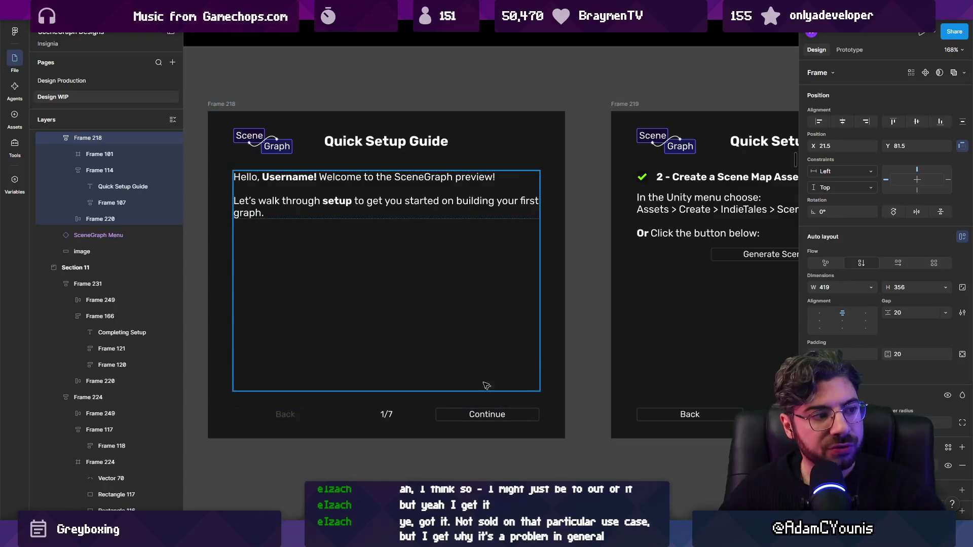
{"action": "scroll", "coordinate": [430, 269], "scroll_direction": "right", "scroll_amount": 10}
{"action": "scroll", "coordinate": [487, 278], "scroll_direction": "right", "scroll_amount": 2}
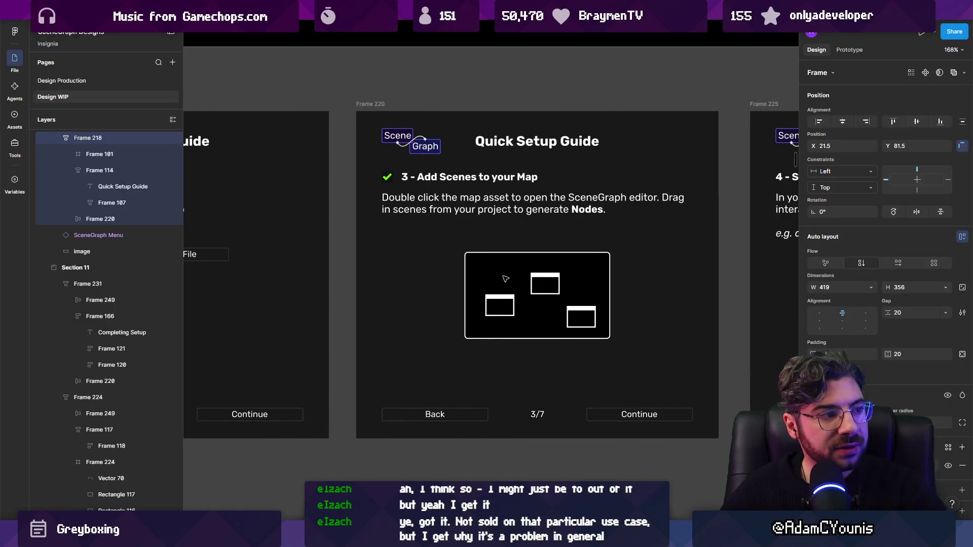
Step: Inspect step 3's scene map illustration, then center the 4/7 SceneLinks Feature frame
{"action": "left_click", "coordinate": [561, 292]}
{"action": "key", "text": "Escape"}
{"action": "scroll", "coordinate": [557, 294], "scroll_direction": "down", "scroll_amount": 3}
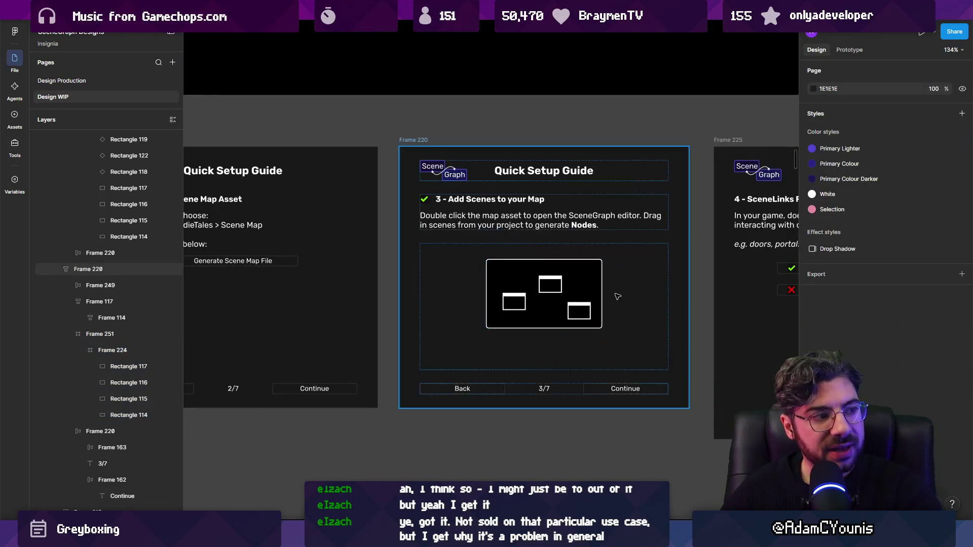
{"action": "scroll", "coordinate": [617, 297], "scroll_direction": "up", "scroll_amount": 3}
{"action": "scroll", "coordinate": [527, 281], "scroll_direction": "up", "scroll_amount": 1}
{"action": "scroll", "coordinate": [476, 200], "scroll_direction": "down", "scroll_amount": 1}
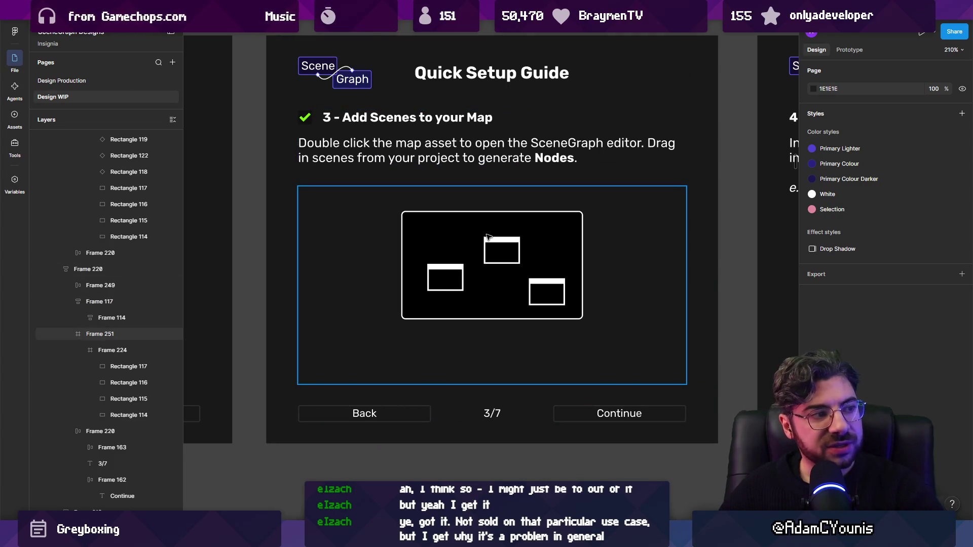
{"action": "scroll", "coordinate": [487, 237], "scroll_direction": "down", "scroll_amount": 2}
{"action": "scroll", "coordinate": [583, 264], "scroll_direction": "right", "scroll_amount": 5}
{"action": "scroll", "coordinate": [605, 274], "scroll_direction": "up", "scroll_amount": 2}
Step: Select the SceneLinks yes/no answer rows, then clear the selection
{"action": "left_click", "coordinate": [428, 221]}
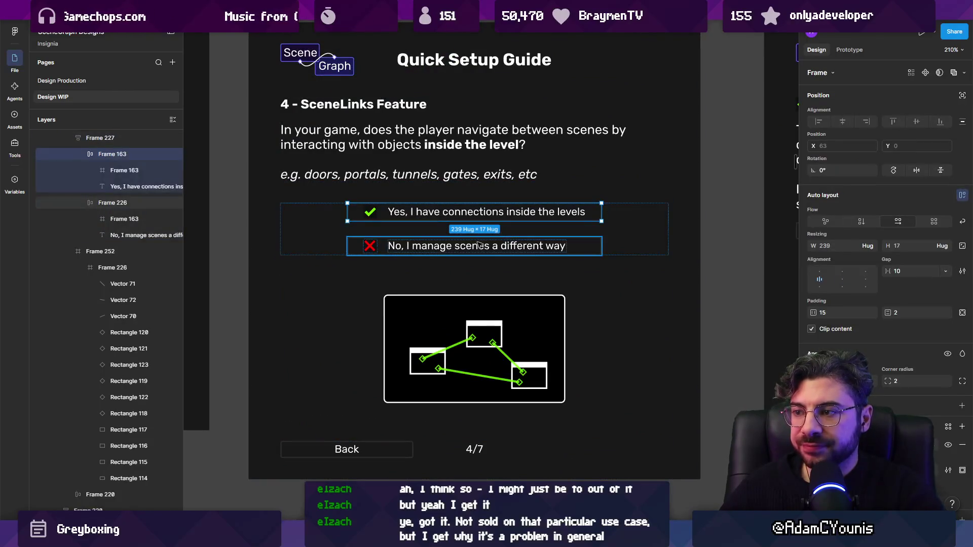
{"action": "key", "text": "Escape"}
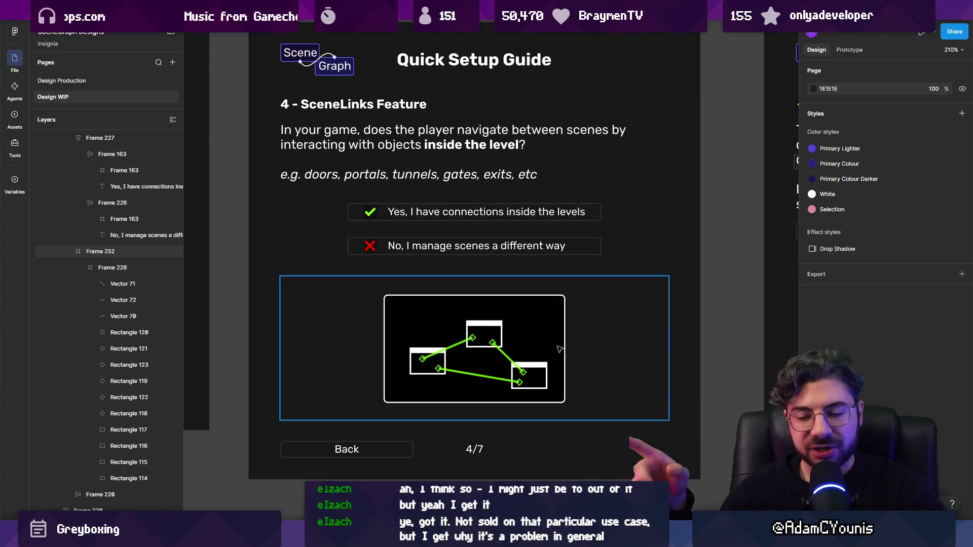
{"action": "scroll", "coordinate": [536, 328], "scroll_direction": "down", "scroll_amount": 5}
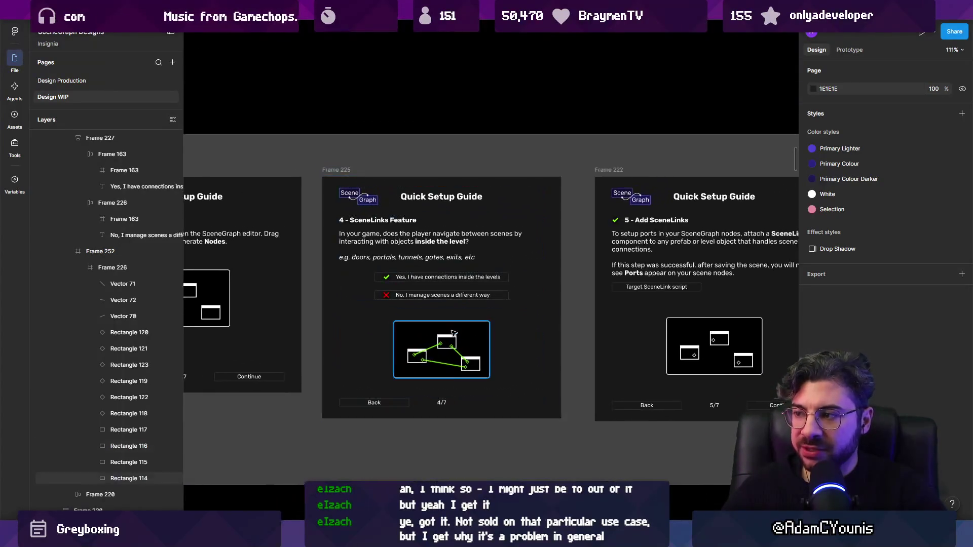
{"action": "scroll", "coordinate": [475, 332], "scroll_direction": "up", "scroll_amount": 5}
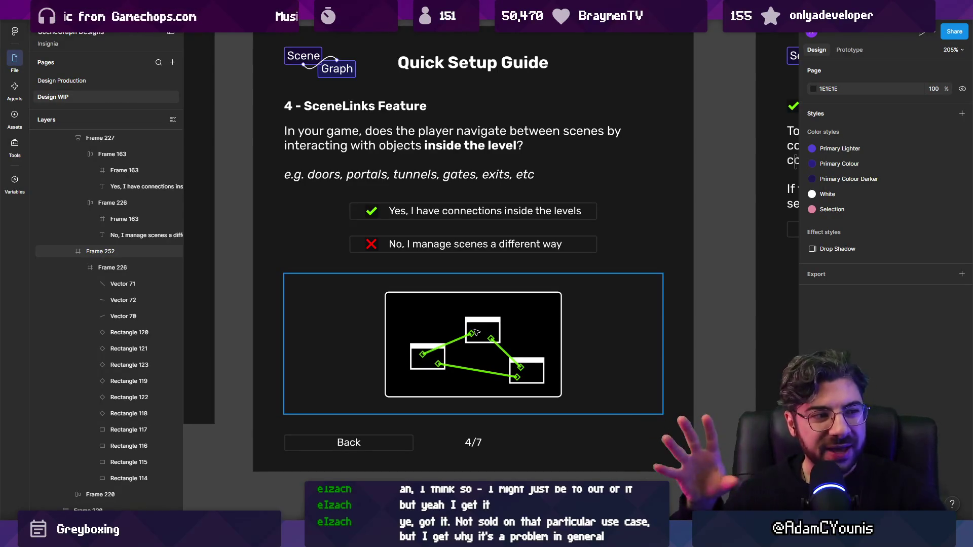
Step: Pan to the 7/7 Completing Setup frame and select its Customise Node Previews block
{"action": "scroll", "coordinate": [495, 323], "scroll_direction": "left", "scroll_amount": 10}
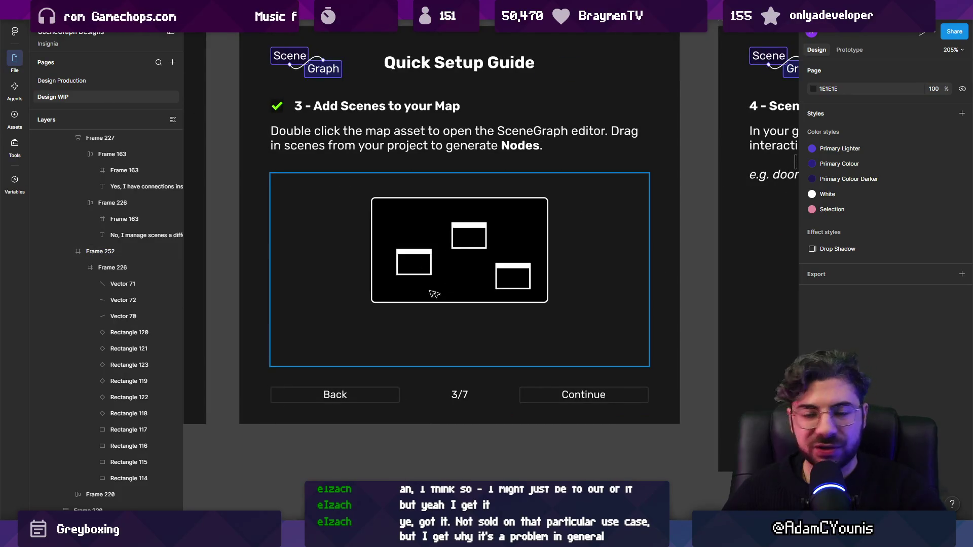
{"action": "scroll", "coordinate": [460, 250], "scroll_direction": "right", "scroll_amount": 7}
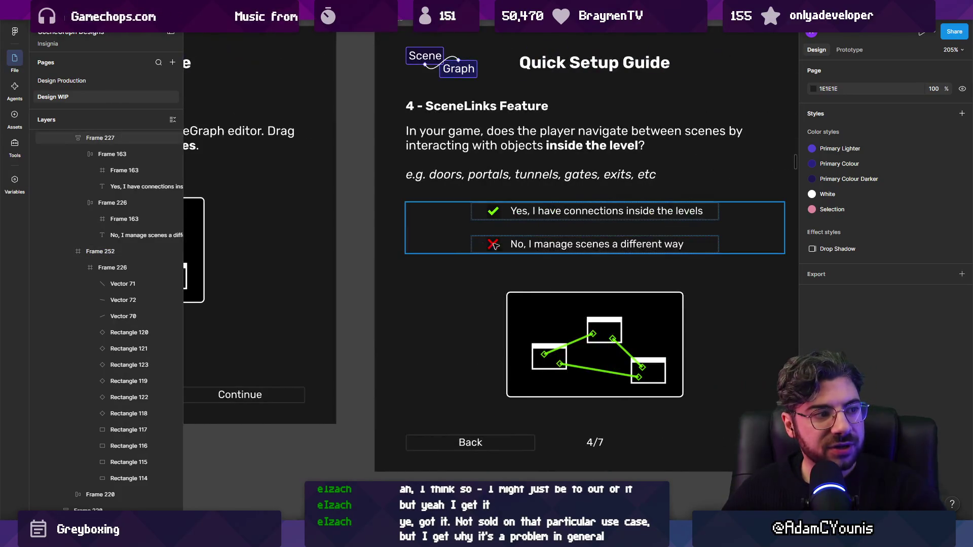
{"action": "scroll", "coordinate": [558, 246], "scroll_direction": "down", "scroll_amount": 5}
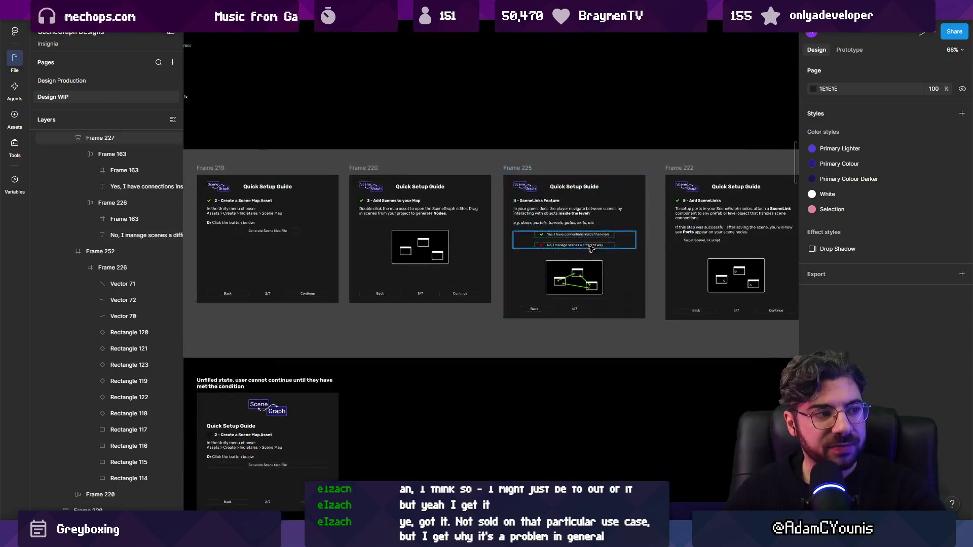
{"action": "scroll", "coordinate": [614, 246], "scroll_direction": "right", "scroll_amount": 5}
{"action": "scroll", "coordinate": [628, 251], "scroll_direction": "left", "scroll_amount": 4}
{"action": "scroll", "coordinate": [641, 254], "scroll_direction": "up", "scroll_amount": 5}
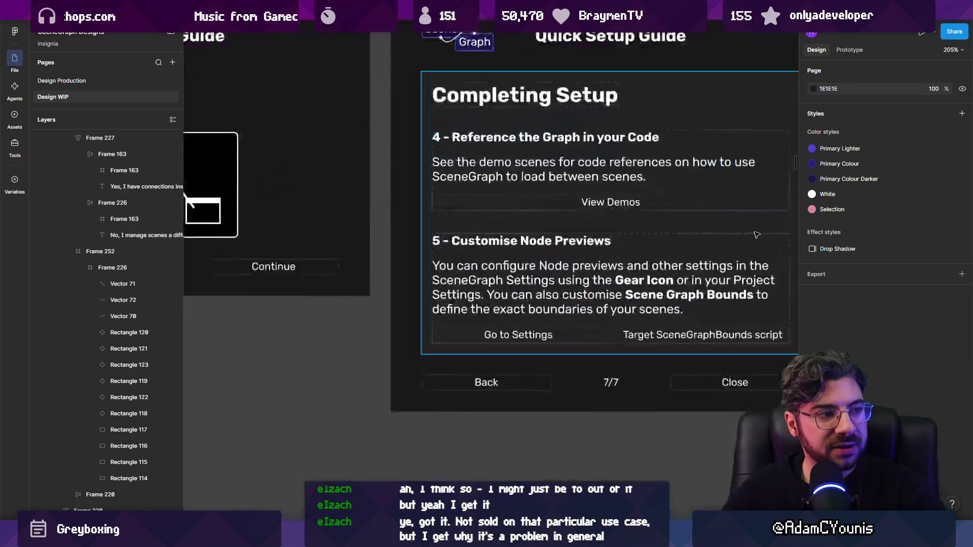
{"action": "scroll", "coordinate": [588, 258], "scroll_direction": "right", "scroll_amount": 2}
{"action": "scroll", "coordinate": [536, 261], "scroll_direction": "up", "scroll_amount": 1}
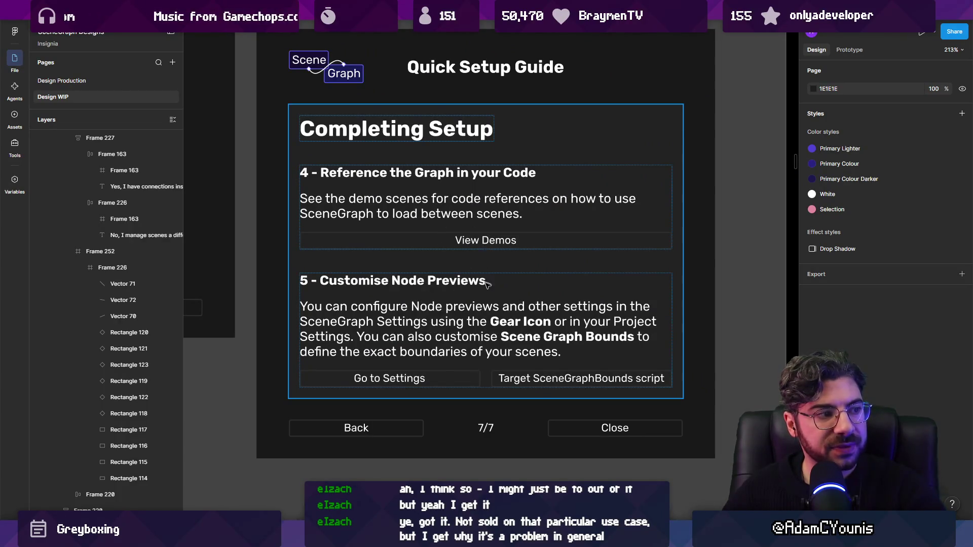
{"action": "double_click", "coordinate": [485, 275]}
{"action": "scroll", "coordinate": [499, 276], "scroll_direction": "down", "scroll_amount": 2}
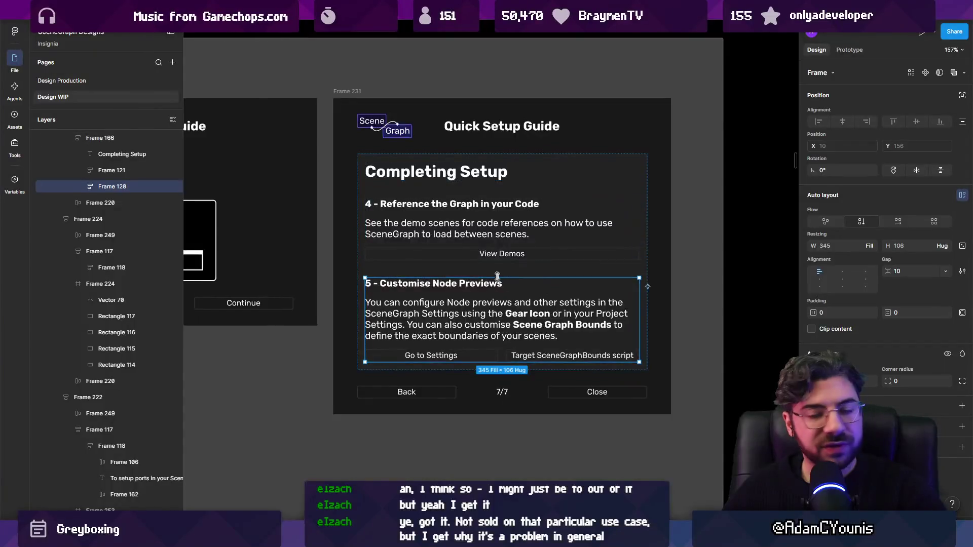
Step: Zoom out to the V2 Snapshot Setup mockup, then back onto Frames 219, 220, 225, 222 and 224
{"action": "scroll", "coordinate": [501, 276], "scroll_direction": "down", "scroll_amount": 5}
{"action": "scroll", "coordinate": [428, 215], "scroll_direction": "up", "scroll_amount": 6}
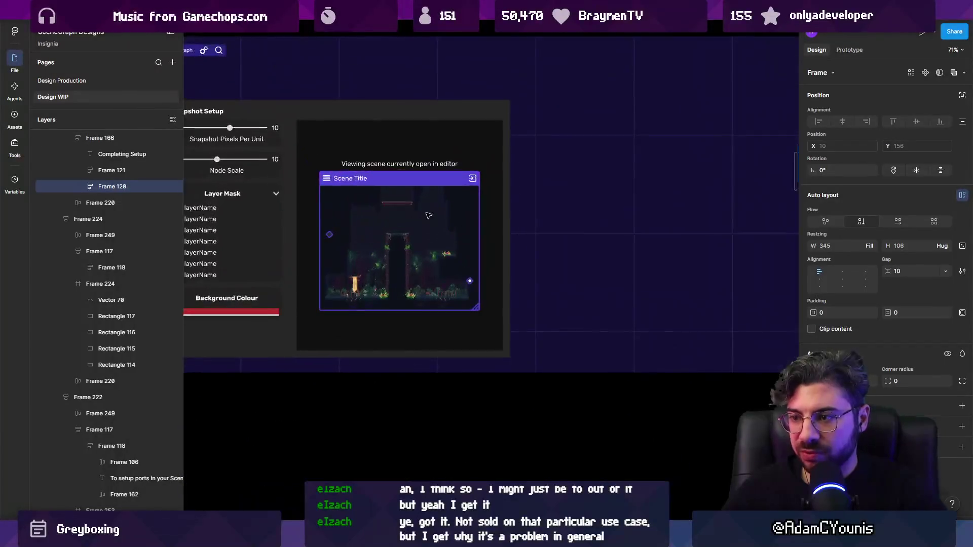
{"action": "scroll", "coordinate": [428, 214], "scroll_direction": "down", "scroll_amount": 3}
{"action": "scroll", "coordinate": [437, 256], "scroll_direction": "down", "scroll_amount": 5}
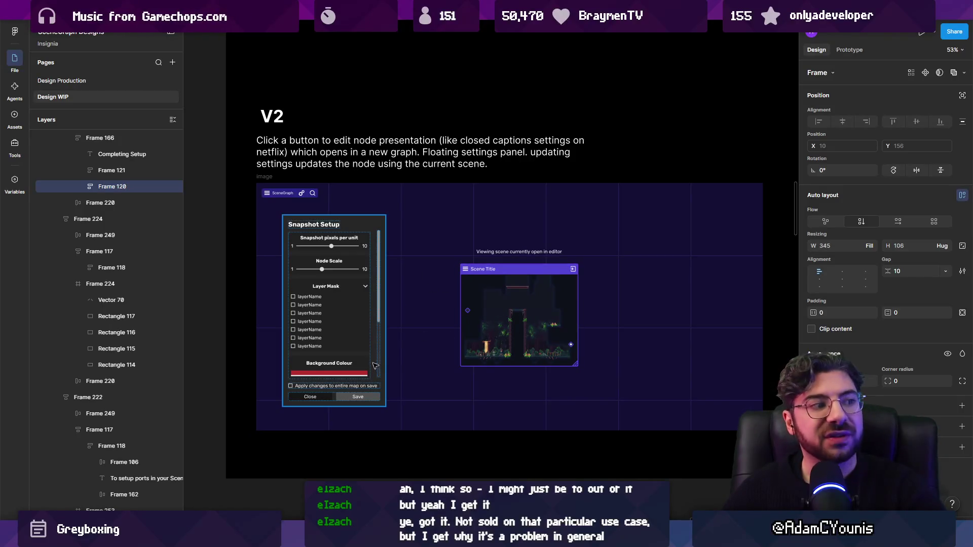
{"action": "scroll", "coordinate": [378, 321], "scroll_direction": "down", "scroll_amount": 5}
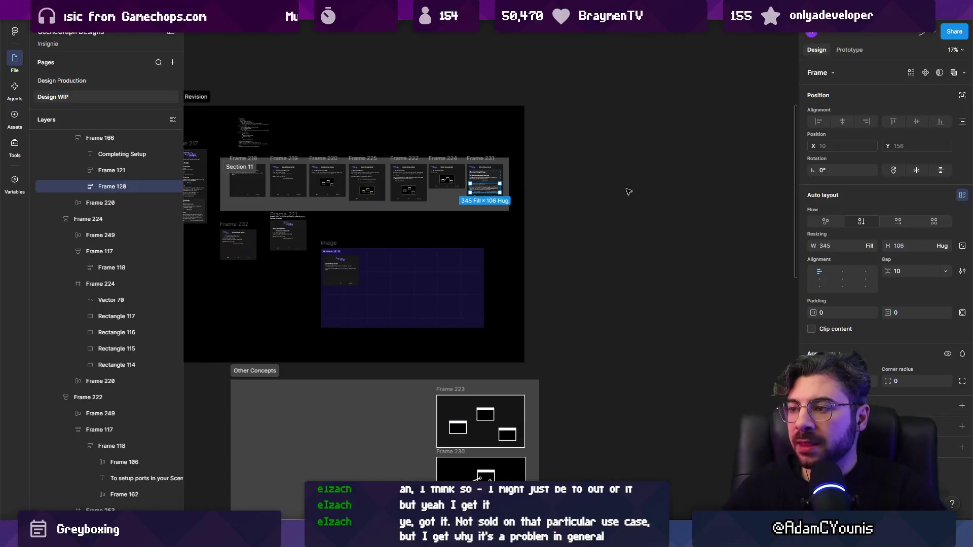
{"action": "scroll", "coordinate": [520, 185], "scroll_direction": "up", "scroll_amount": 6}
{"action": "scroll", "coordinate": [456, 212], "scroll_direction": "down", "scroll_amount": 5}
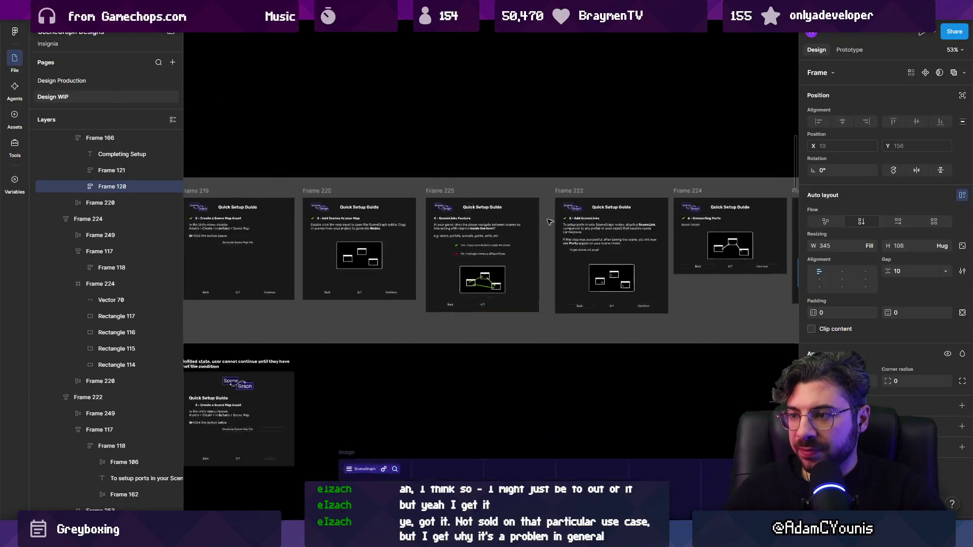
Step: Pan across the Quick Setup Guide screens 1/7 through 6/7
{"action": "scroll", "coordinate": [297, 249], "scroll_direction": "up", "scroll_amount": 7}
{"action": "scroll", "coordinate": [298, 249], "scroll_direction": "left", "scroll_amount": 3}
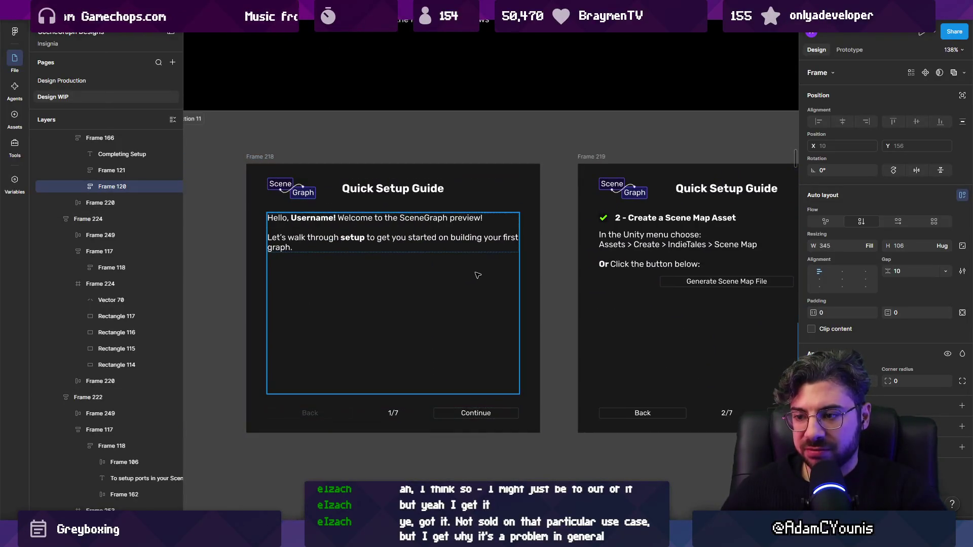
{"action": "scroll", "coordinate": [476, 275], "scroll_direction": "right", "scroll_amount": 15}
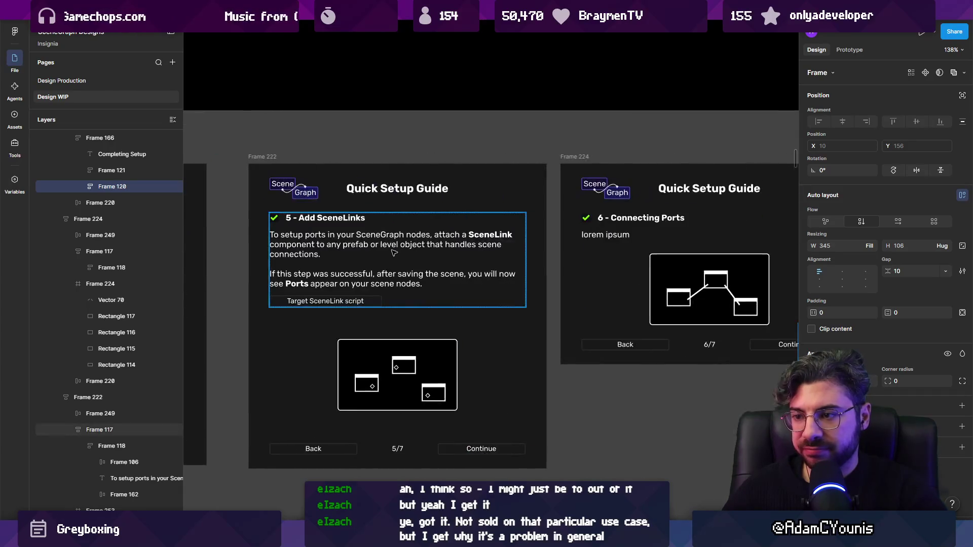
{"action": "scroll", "coordinate": [394, 253], "scroll_direction": "right", "scroll_amount": 10}
{"action": "scroll", "coordinate": [401, 249], "scroll_direction": "left", "scroll_amount": 12}
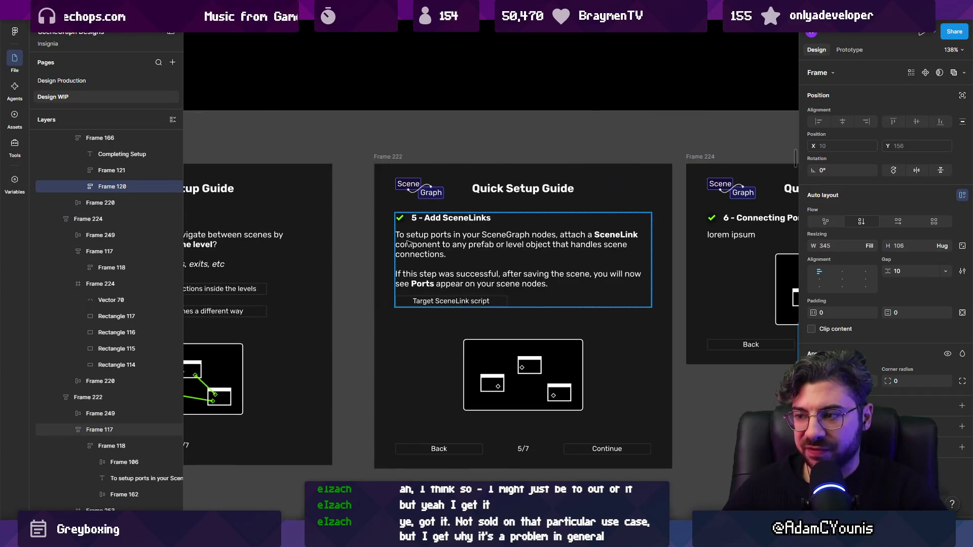
{"action": "scroll", "coordinate": [406, 245], "scroll_direction": "right", "scroll_amount": 3}
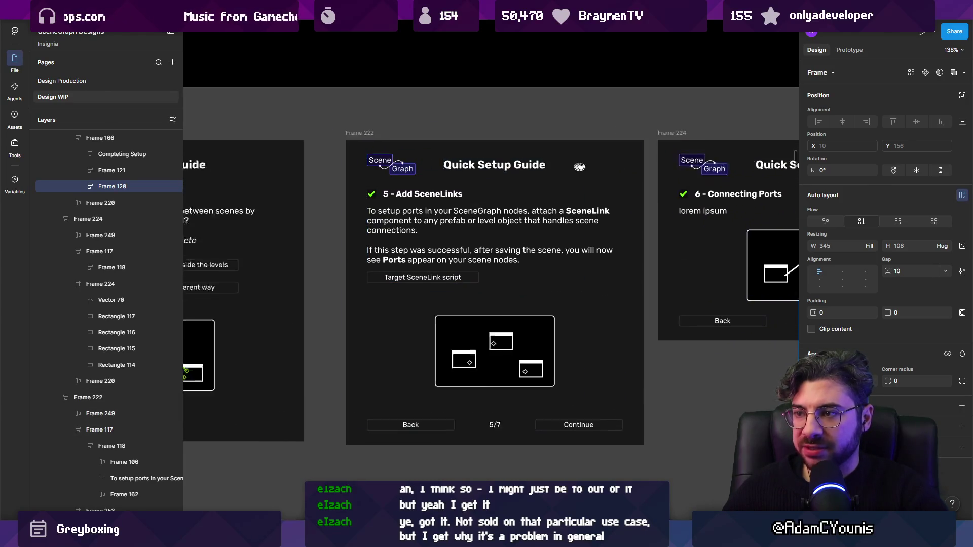
{"action": "scroll", "coordinate": [547, 165], "scroll_direction": "down", "scroll_amount": 3}
Step: Select the step 5 Add SceneLinks screen and the step 6 screen, then bring step 5 into view
{"action": "left_click", "coordinate": [410, 178]}
{"action": "left_click", "coordinate": [637, 178], "text": "shift"}
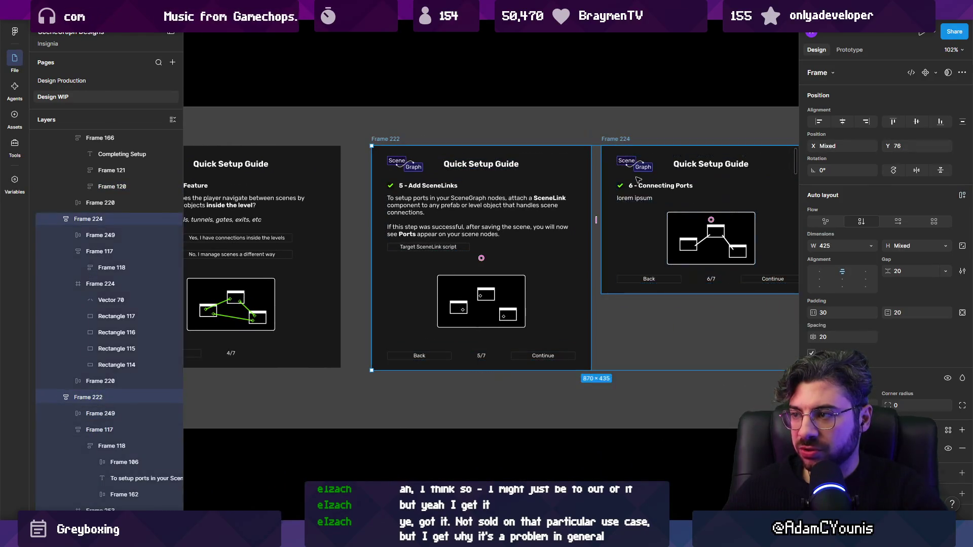
{"action": "scroll", "coordinate": [507, 213], "scroll_direction": "right", "scroll_amount": 5}
{"action": "scroll", "coordinate": [389, 217], "scroll_direction": "up", "scroll_amount": 5}
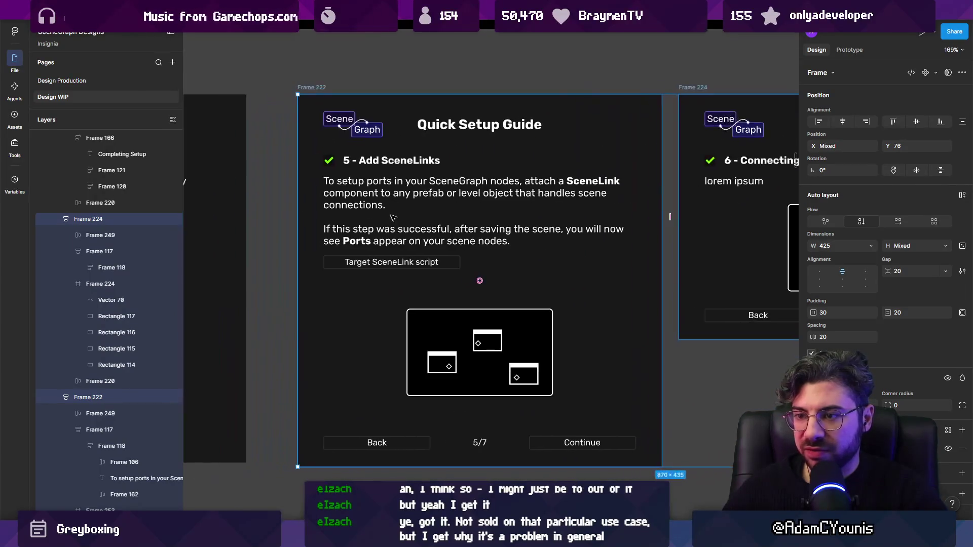
{"action": "scroll", "coordinate": [397, 249], "scroll_direction": "up", "scroll_amount": 2}
{"action": "left_click_drag", "start_coordinate": [403, 264], "coordinate": [399, 229]}
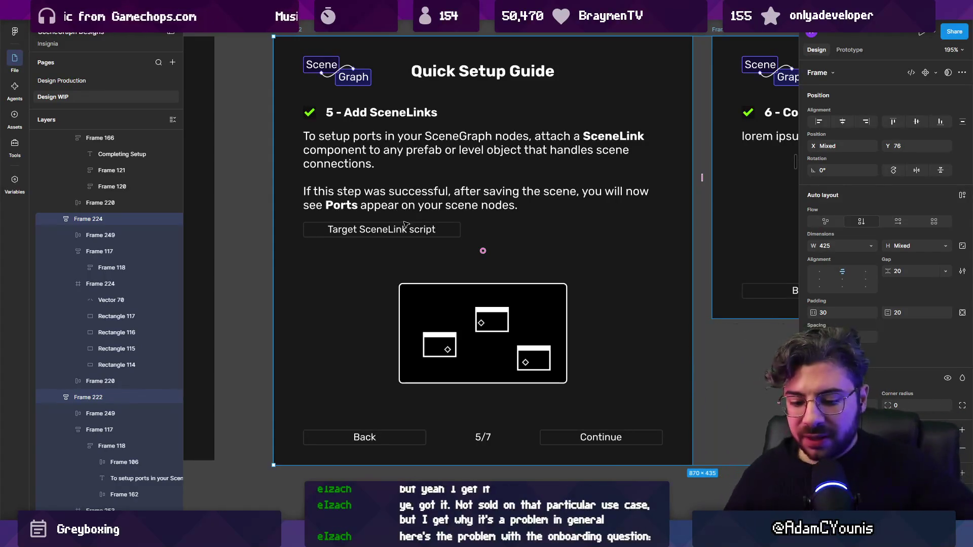
Step: Return to the step 4 SceneLinks question, select its 'No, I manage scenes a different way' row, then clear the selection
{"action": "scroll", "coordinate": [452, 215], "scroll_direction": "left", "scroll_amount": 10}
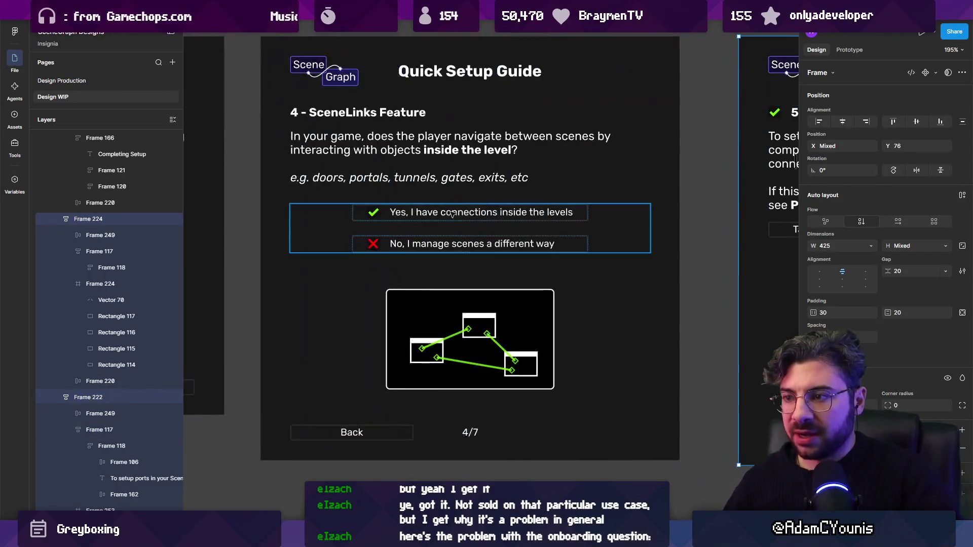
{"action": "double_click", "coordinate": [381, 243]}
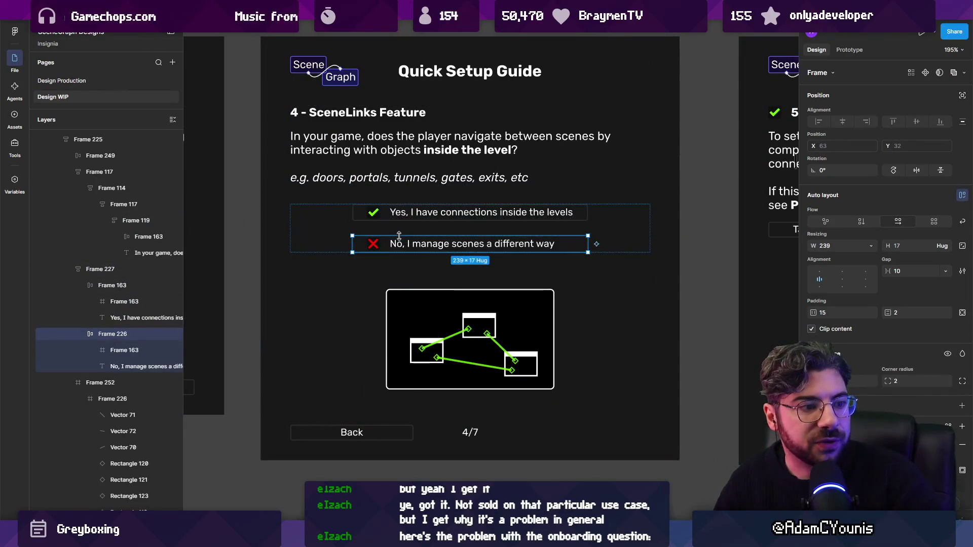
{"action": "key", "text": "Escape"}
{"action": "scroll", "coordinate": [622, 264], "scroll_direction": "down", "scroll_amount": 5}
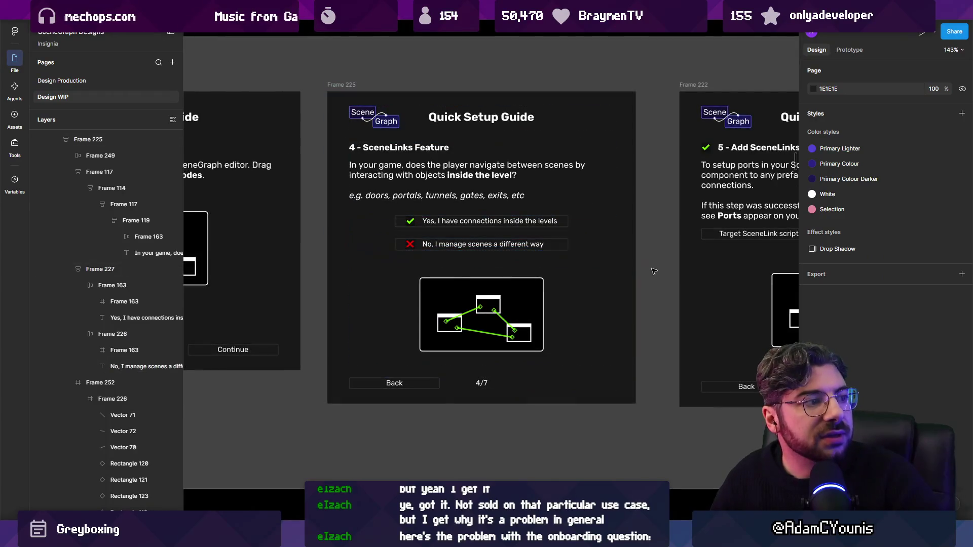
Step: Select Section 11, deselect it, and pan over to the older single-page setup guide at Frame 217
{"action": "left_click", "coordinate": [655, 271]}
{"action": "scroll", "coordinate": [655, 271], "scroll_direction": "down", "scroll_amount": 2}
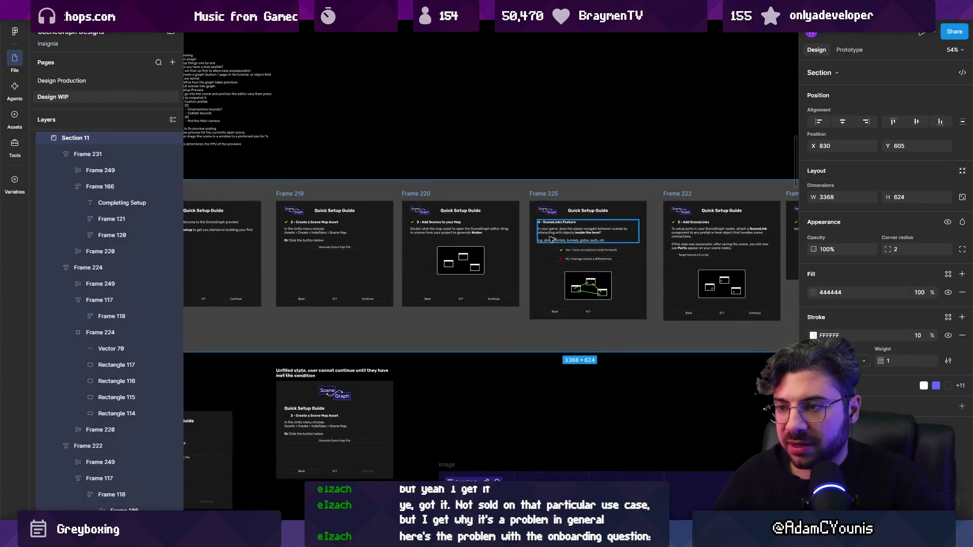
{"action": "key", "text": "Escape"}
{"action": "scroll", "coordinate": [425, 334], "scroll_direction": "left", "scroll_amount": 6}
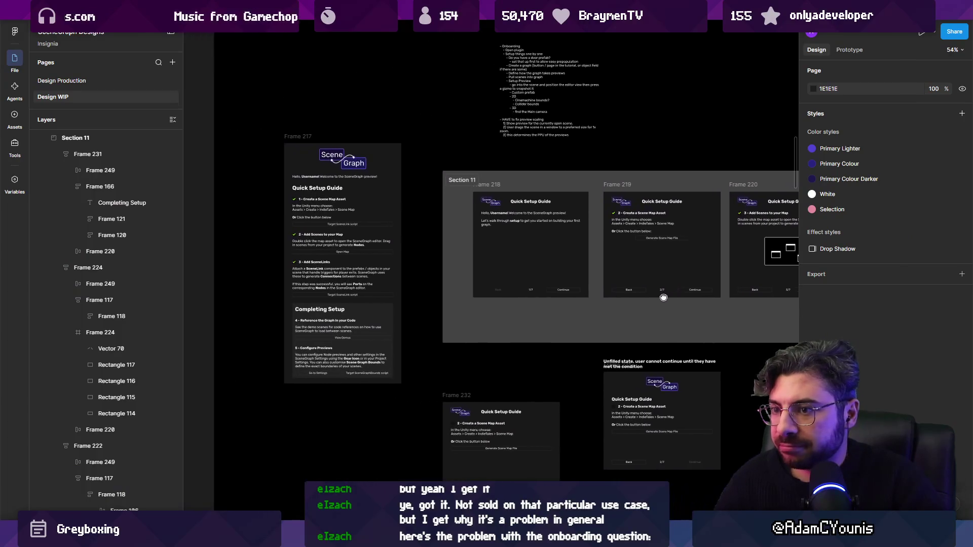
{"action": "scroll", "coordinate": [372, 299], "scroll_direction": "up", "scroll_amount": 5}
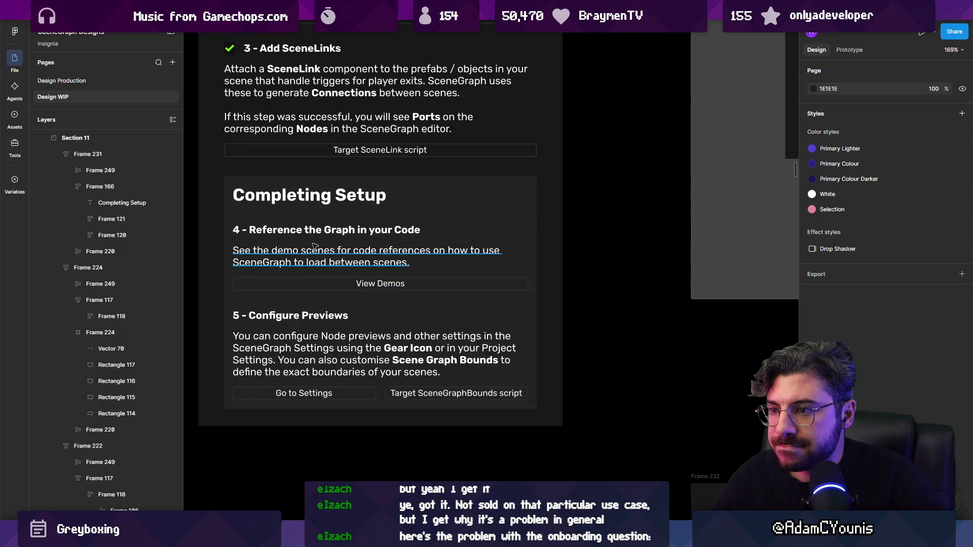
Step: Zoom out to see all seven Quick Setup Guide screens, Frame 216 through Frame 231
{"action": "scroll", "coordinate": [329, 262], "scroll_direction": "down", "scroll_amount": 4}
{"action": "scroll", "coordinate": [663, 252], "scroll_direction": "right", "scroll_amount": 10}
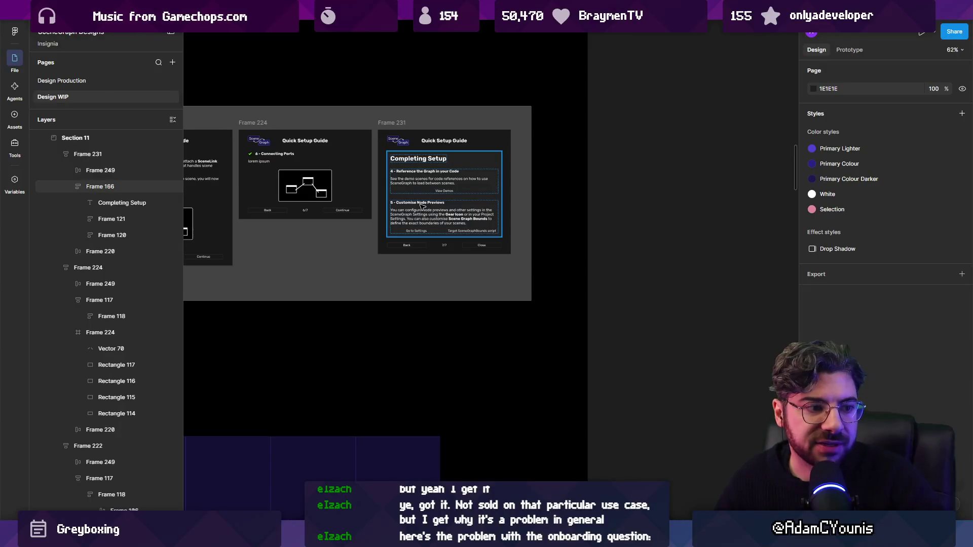
{"action": "scroll", "coordinate": [536, 209], "scroll_direction": "down", "scroll_amount": 3}
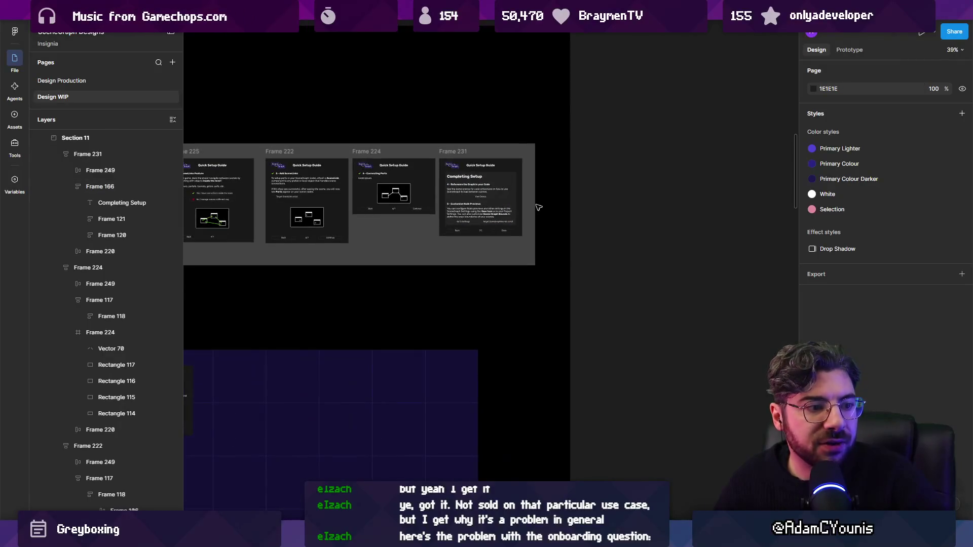
{"action": "scroll", "coordinate": [545, 232], "scroll_direction": "up", "scroll_amount": 2}
{"action": "scroll", "coordinate": [545, 232], "scroll_direction": "down", "scroll_amount": 2}
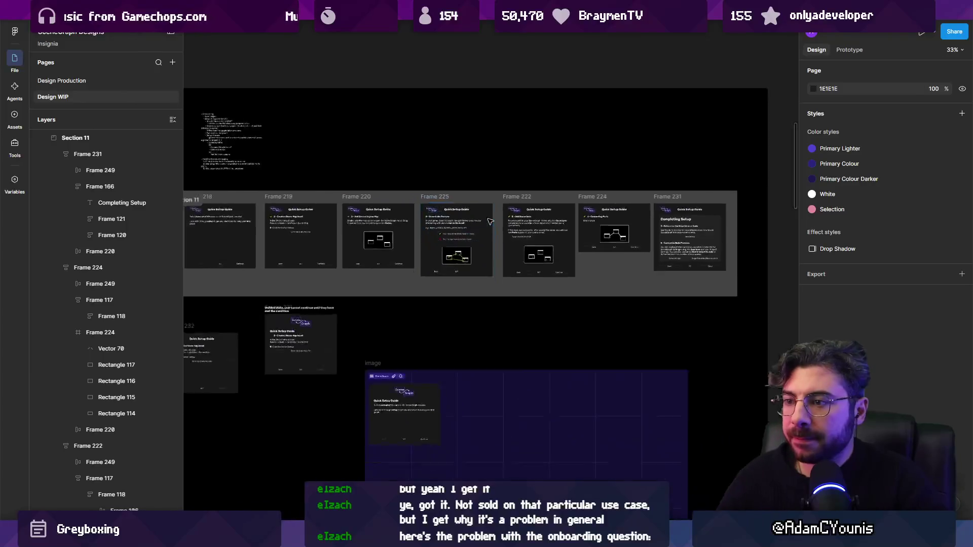
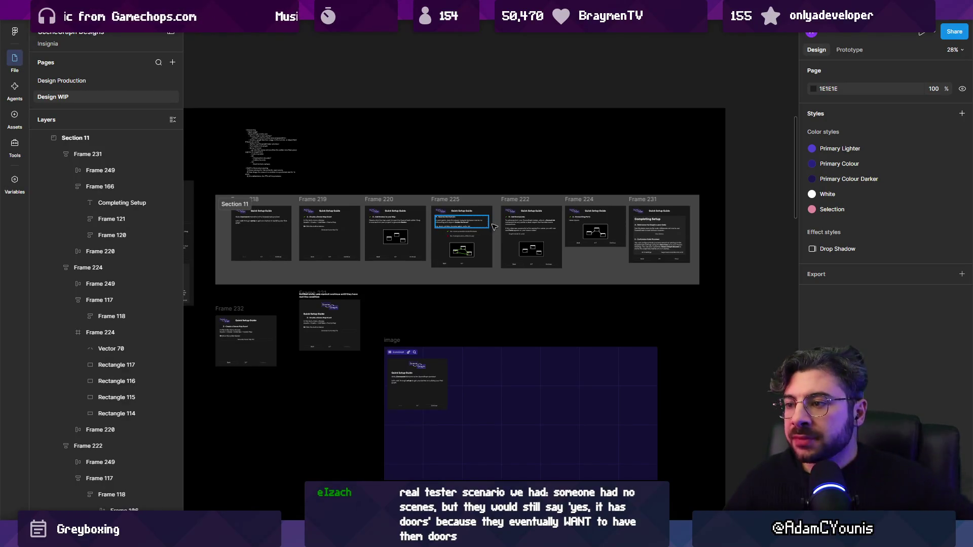
Step: In FigJam, inspect the '5 - Add SceneLinks' step and its 'Yes, I have connections' answer without editing
{"action": "scroll", "coordinate": [491, 226], "scroll_direction": "up", "scroll_amount": 10}
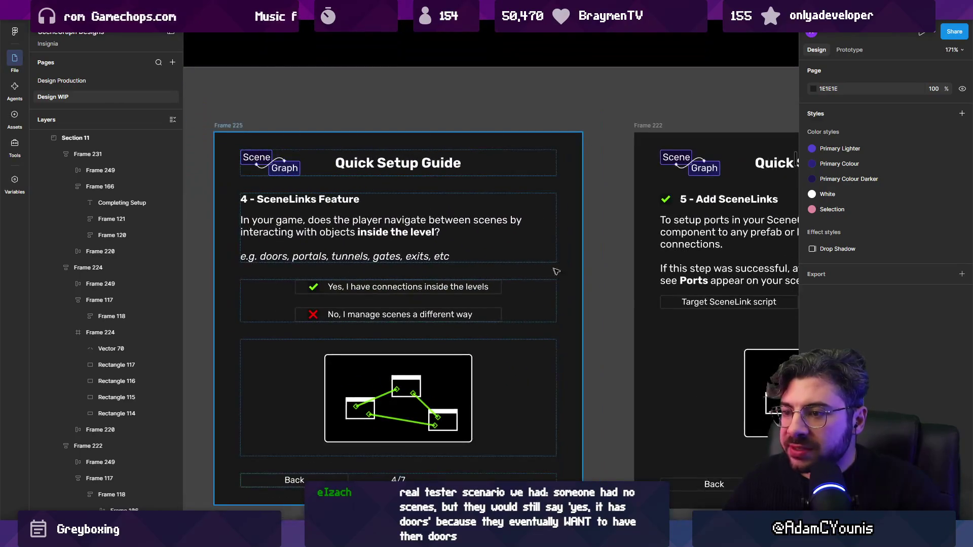
{"action": "scroll", "coordinate": [538, 269], "scroll_direction": "right", "scroll_amount": 5}
{"action": "left_click", "coordinate": [423, 210]}
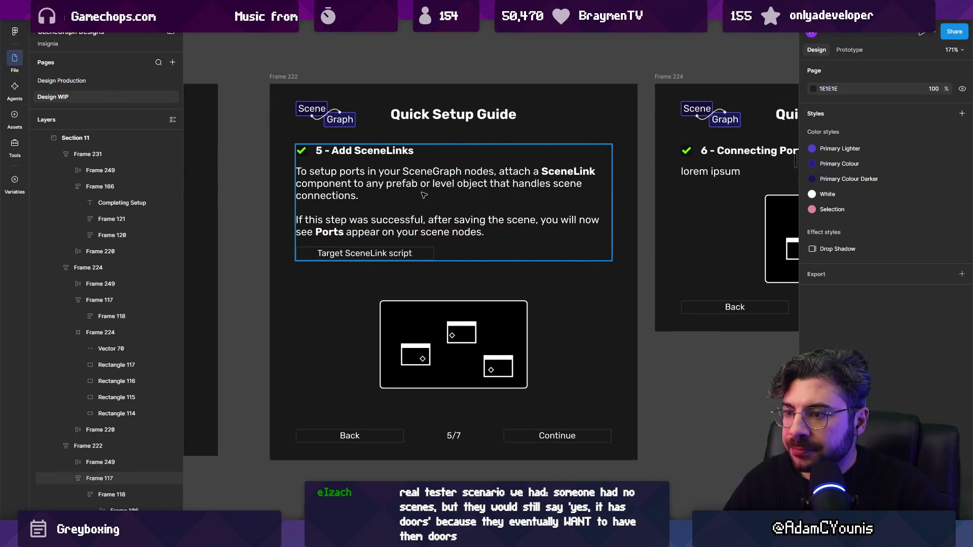
{"action": "scroll", "coordinate": [401, 202], "scroll_direction": "left", "scroll_amount": 10}
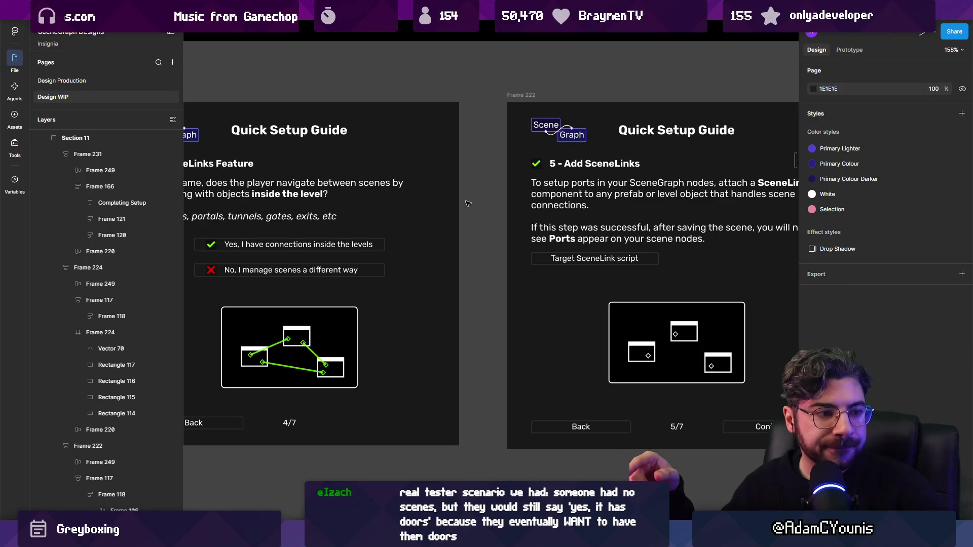
{"action": "scroll", "coordinate": [471, 202], "scroll_direction": "left", "scroll_amount": 8}
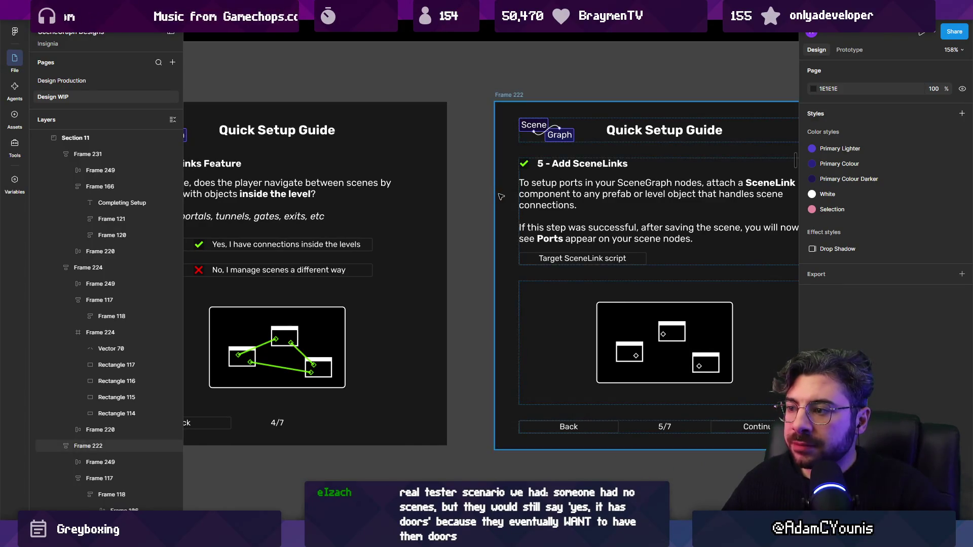
{"action": "scroll", "coordinate": [499, 196], "scroll_direction": "right", "scroll_amount": 5}
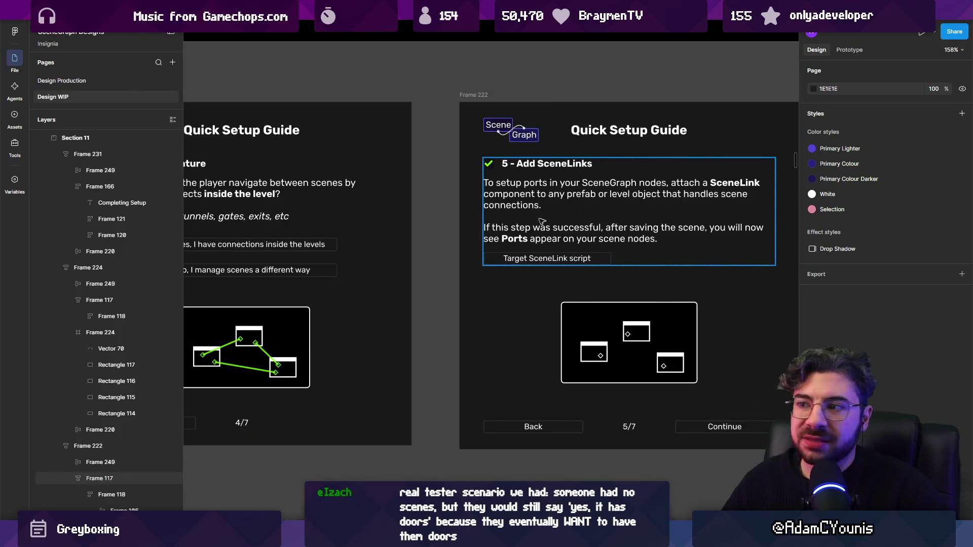
{"action": "scroll", "coordinate": [562, 200], "scroll_direction": "left", "scroll_amount": 5}
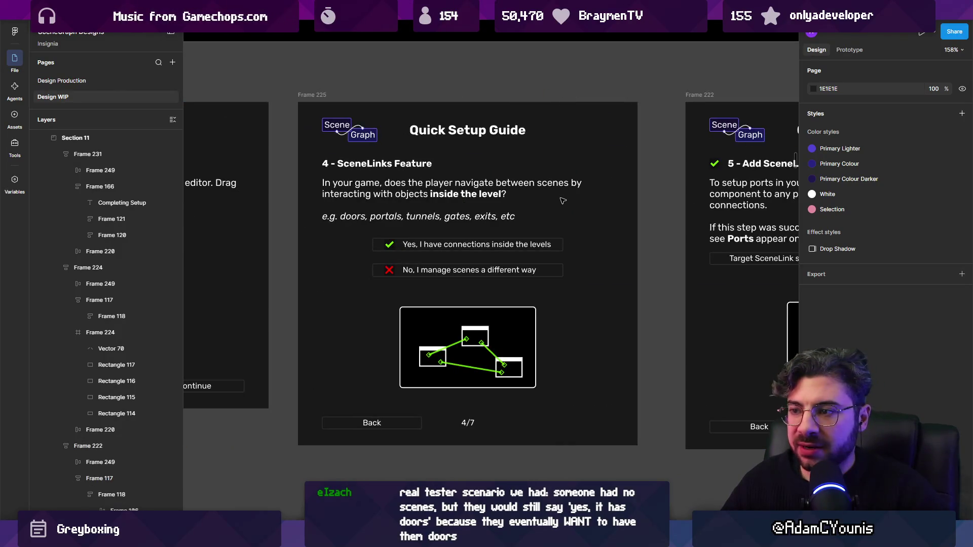
{"action": "left_click", "coordinate": [498, 250], "text": "ctrl"}
{"action": "double_click", "coordinate": [482, 248]}
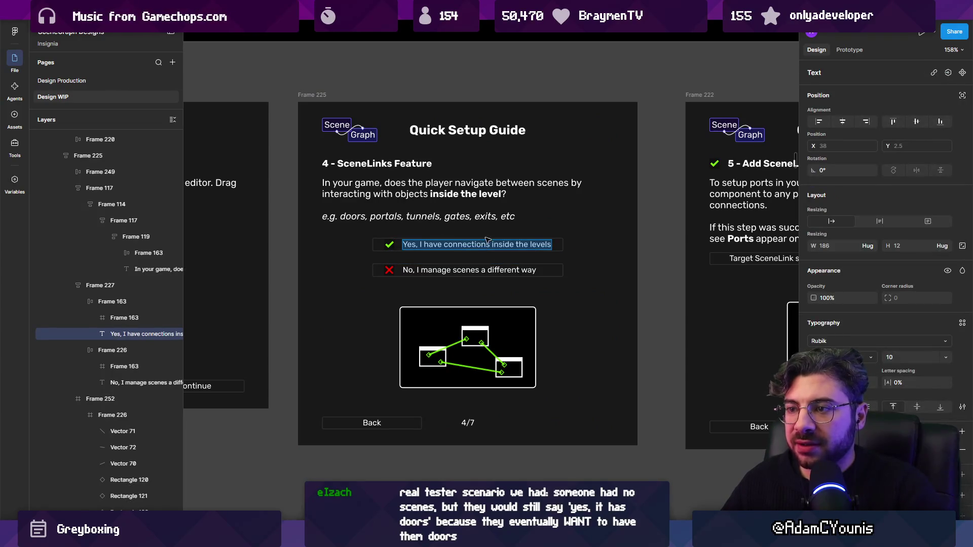
{"action": "key", "text": "Escape"}
Step: Select the '5 - Add SceneLinks' and '6 - Connecting Ports' screens, try moving them up, then cancel the move
{"action": "scroll", "coordinate": [464, 217], "scroll_direction": "up", "scroll_amount": 2}
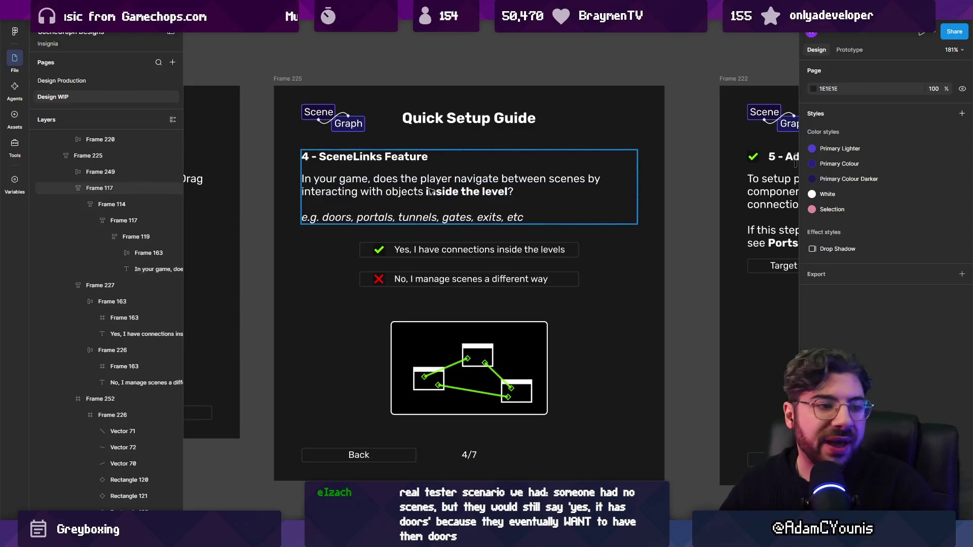
{"action": "scroll", "coordinate": [418, 199], "scroll_direction": "down", "scroll_amount": 3}
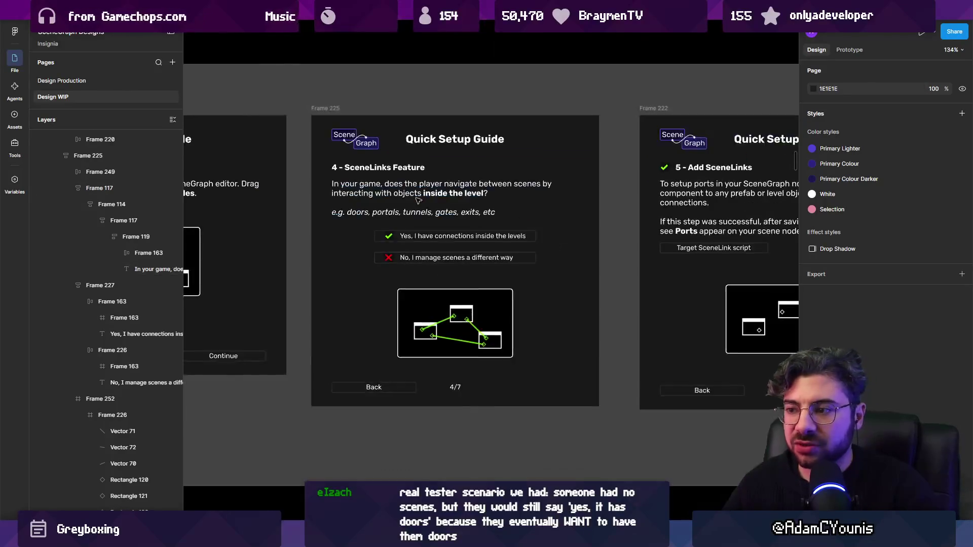
{"action": "scroll", "coordinate": [418, 199], "scroll_direction": "right", "scroll_amount": 3}
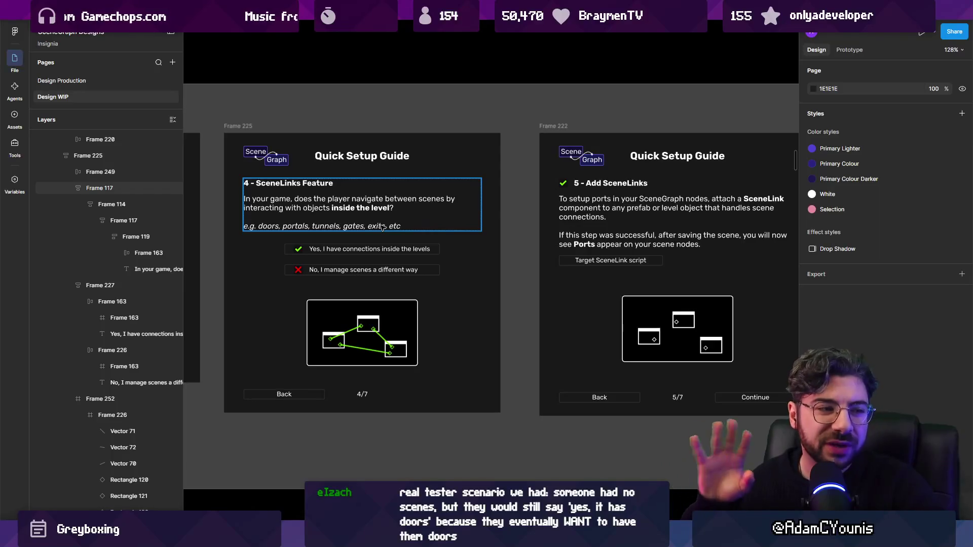
{"action": "scroll", "coordinate": [382, 226], "scroll_direction": "right", "scroll_amount": 3}
{"action": "scroll", "coordinate": [385, 224], "scroll_direction": "down", "scroll_amount": 5}
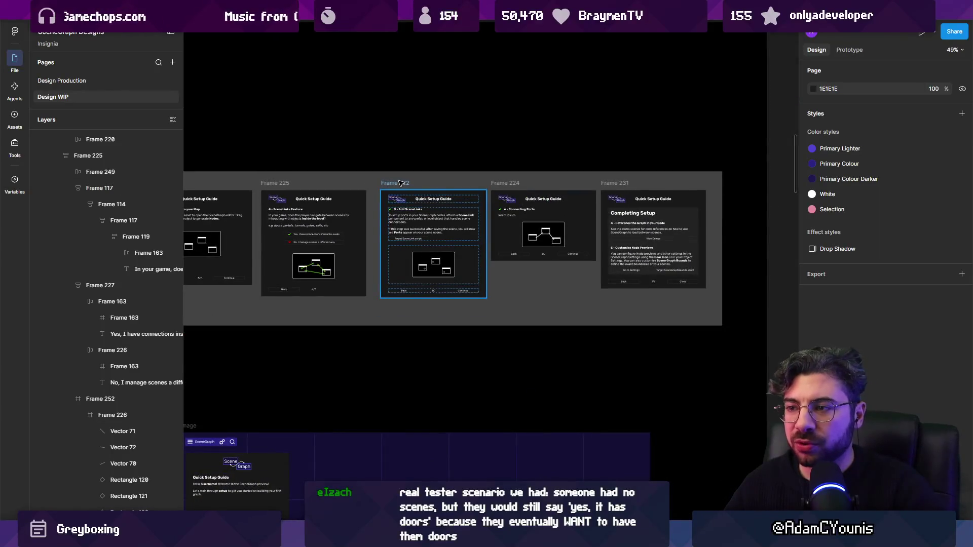
{"action": "left_click", "coordinate": [401, 183]}
{"action": "left_click", "coordinate": [505, 183], "text": "shift"}
{"action": "left_click_drag", "start_coordinate": [462, 257], "coordinate": [473, 110]}
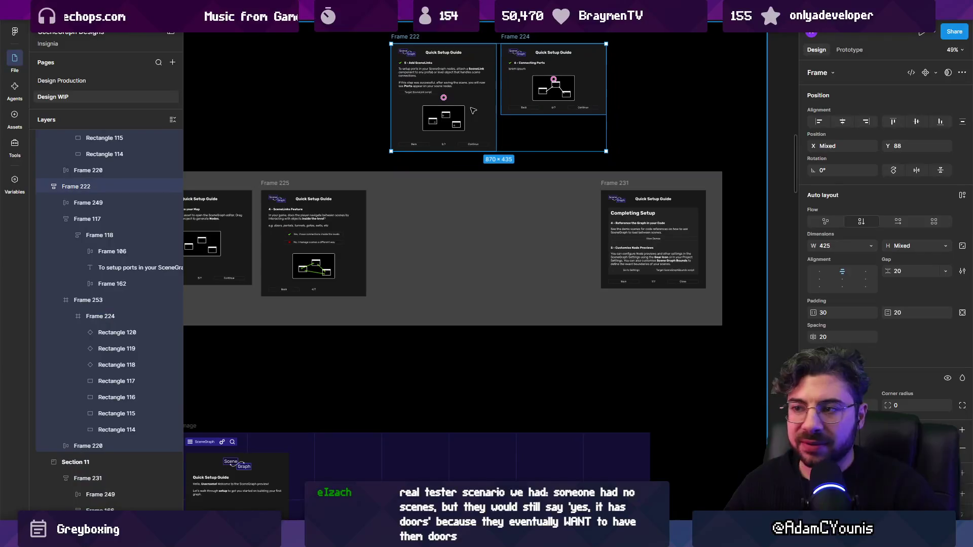
{"action": "key", "text": "Escape"}
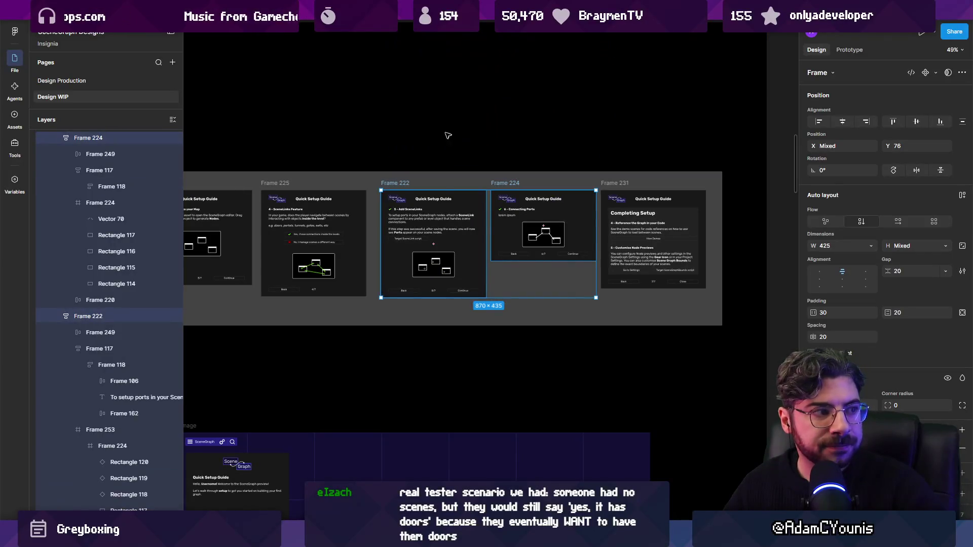
Step: Pan around the board and clear the selection of the two screens
{"action": "scroll", "coordinate": [323, 236], "scroll_direction": "up", "scroll_amount": 5, "text": "ctrl"}
{"action": "scroll", "coordinate": [617, 247], "scroll_direction": "right", "scroll_amount": 5}
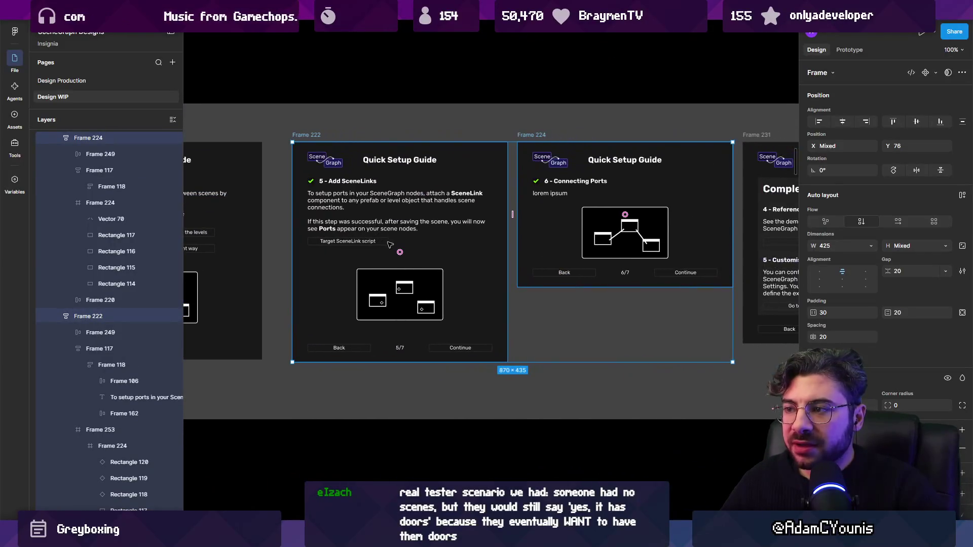
{"action": "scroll", "coordinate": [637, 256], "scroll_direction": "up", "scroll_amount": 1, "text": "ctrl"}
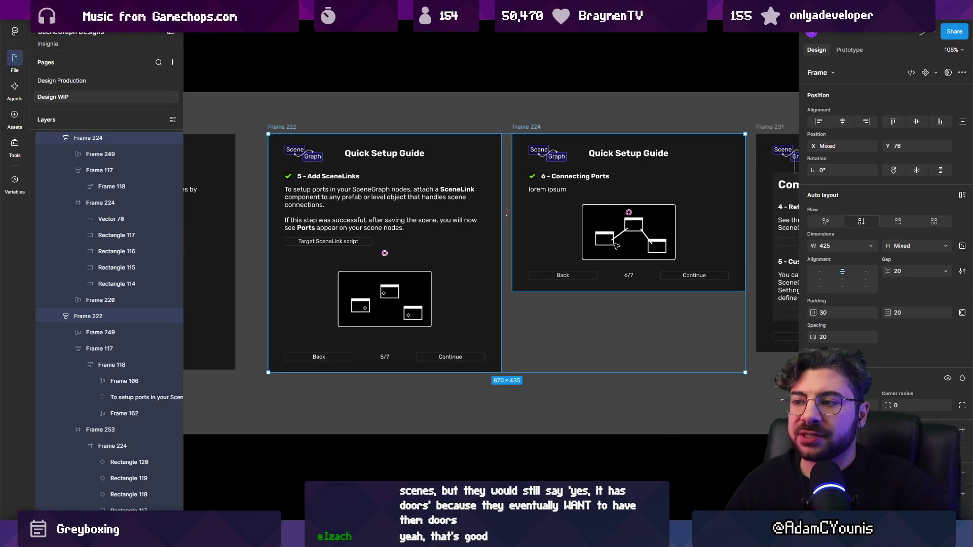
{"action": "scroll", "coordinate": [616, 245], "scroll_direction": "down", "scroll_amount": 5, "text": "ctrl"}
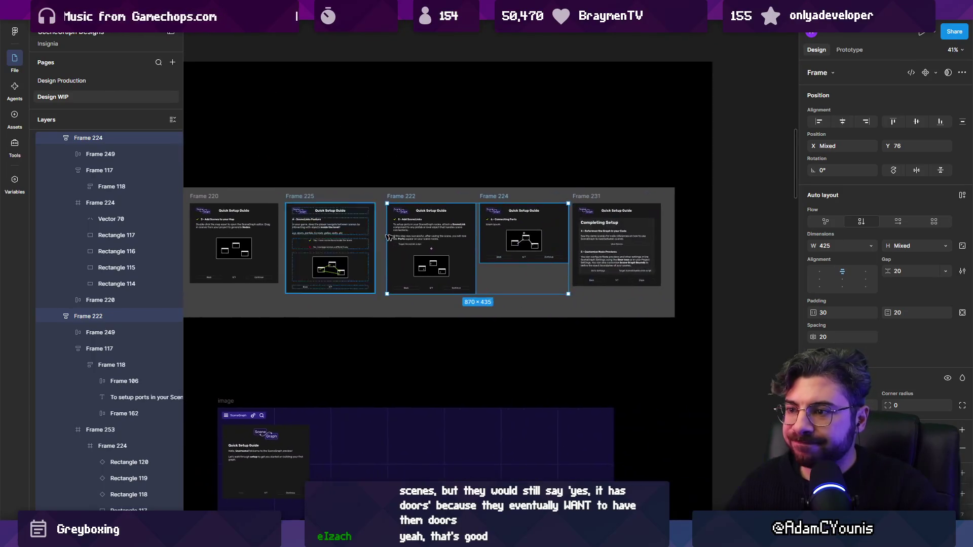
{"action": "scroll", "coordinate": [523, 235], "scroll_direction": "up", "scroll_amount": 4, "text": "ctrl"}
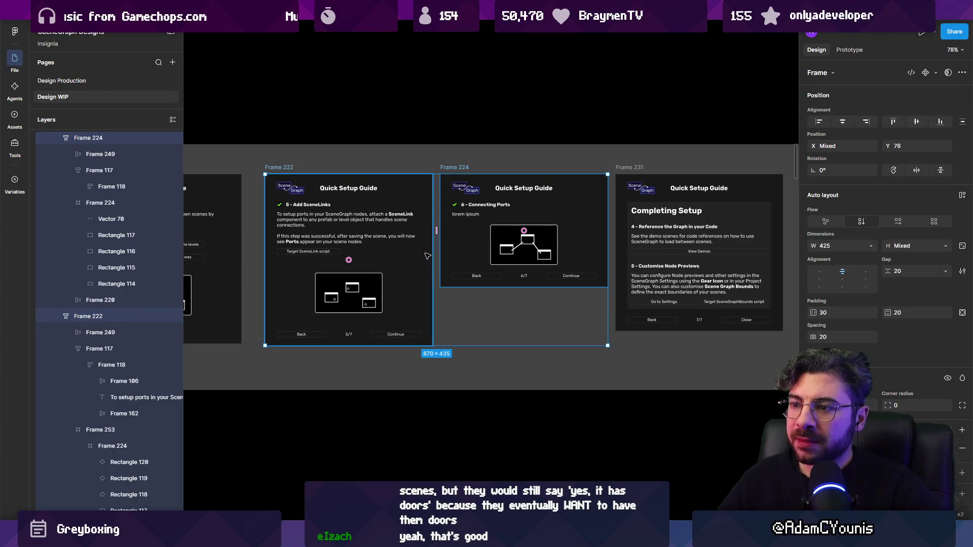
{"action": "scroll", "coordinate": [427, 256], "scroll_direction": "left", "scroll_amount": 2}
{"action": "left_click", "coordinate": [444, 104]}
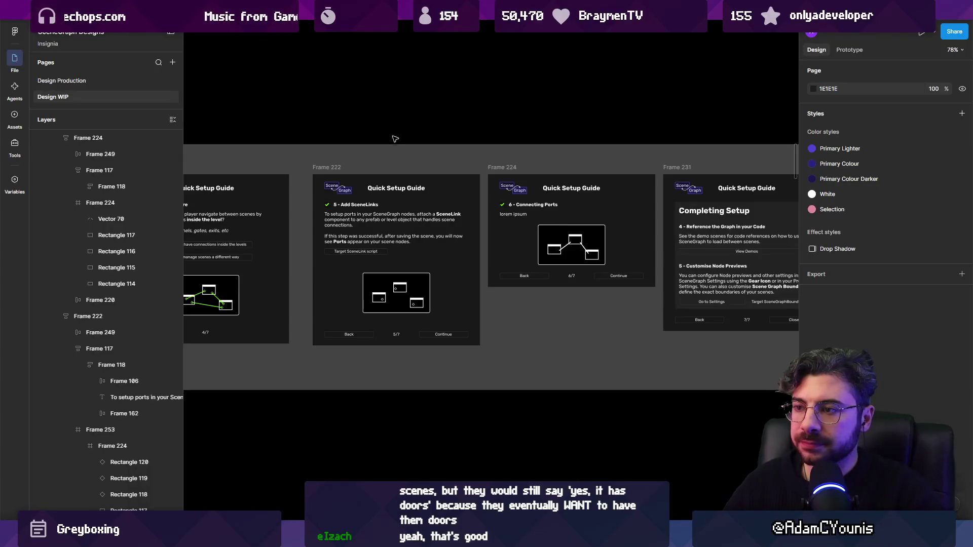
Step: Review the SceneLinks question text and the 'Yes, I have connections' answer row, leaving both unchanged
{"action": "scroll", "coordinate": [376, 144], "scroll_direction": "left", "scroll_amount": 3}
{"action": "scroll", "coordinate": [338, 187], "scroll_direction": "up", "scroll_amount": 5}
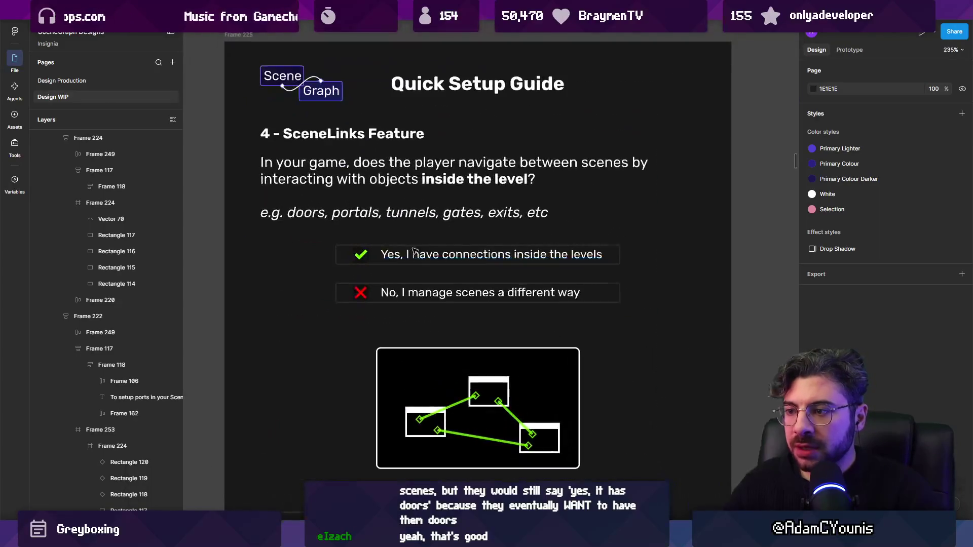
{"action": "double_click", "coordinate": [357, 182]}
{"action": "key", "text": "Escape"}
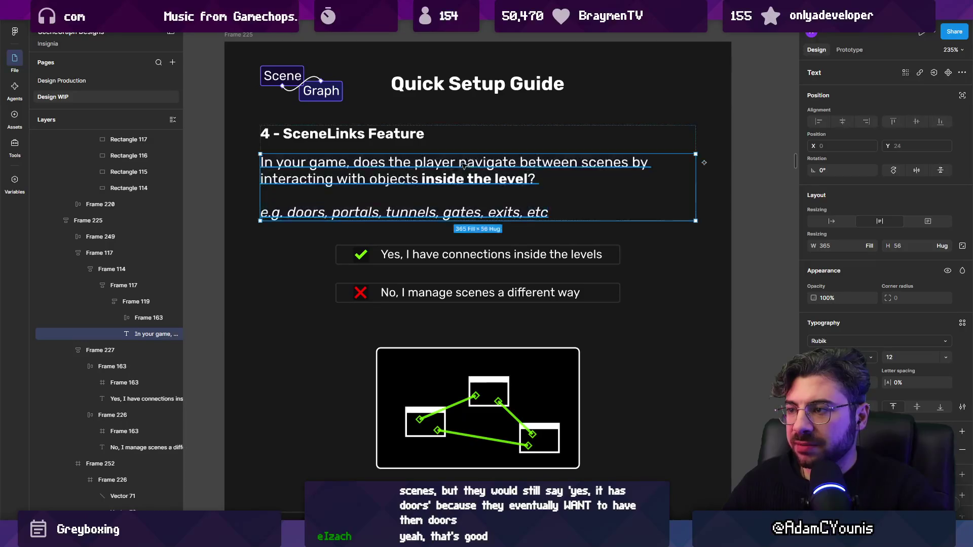
{"action": "scroll", "coordinate": [432, 193], "scroll_direction": "down", "scroll_amount": 2}
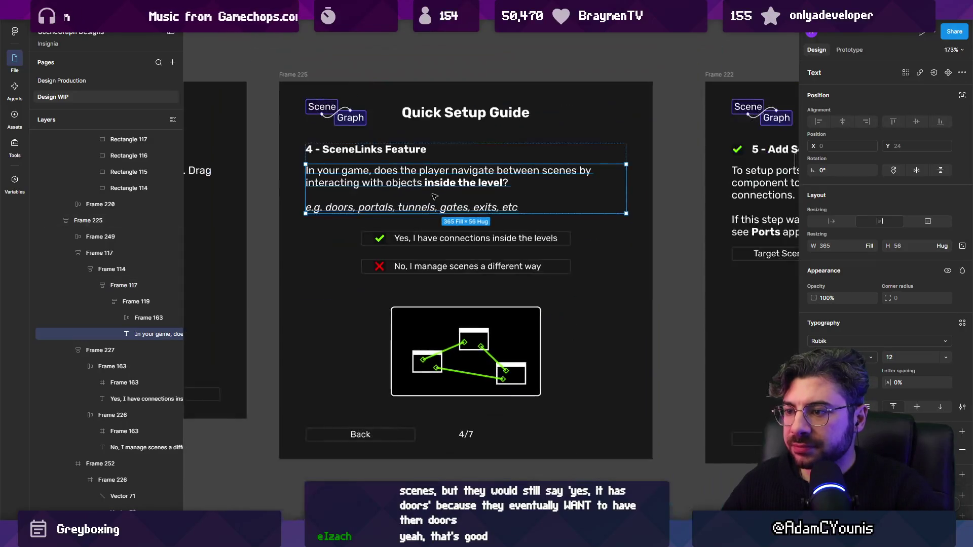
{"action": "left_click", "coordinate": [449, 238]}
{"action": "scroll", "coordinate": [446, 233], "scroll_direction": "right", "scroll_amount": 10}
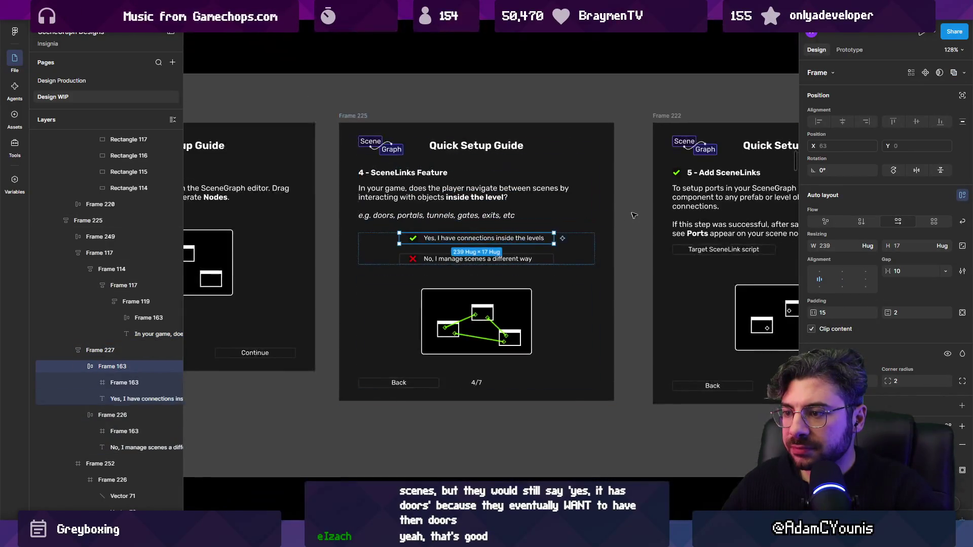
{"action": "scroll", "coordinate": [419, 213], "scroll_direction": "up", "scroll_amount": 2}
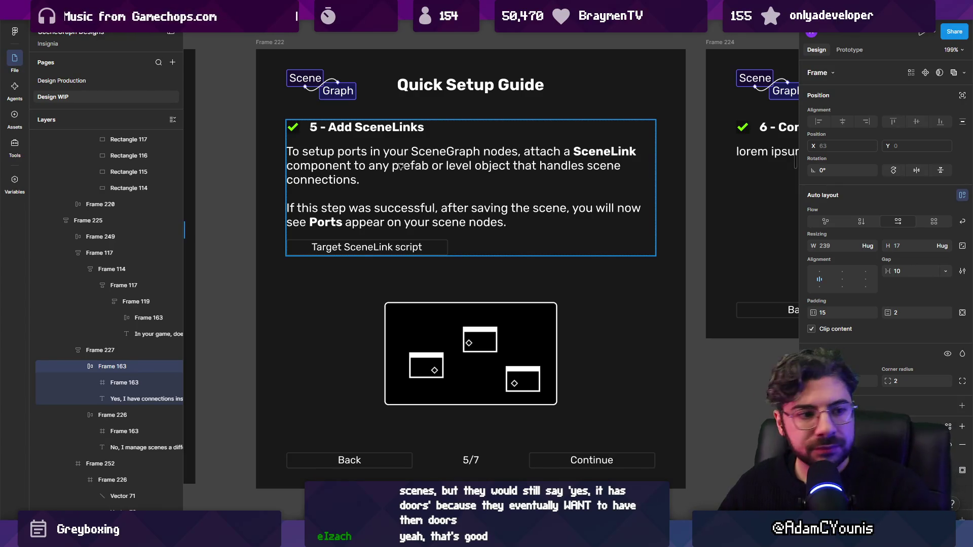
{"action": "scroll", "coordinate": [498, 201], "scroll_direction": "down", "scroll_amount": 3}
{"action": "key", "text": "Escape"}
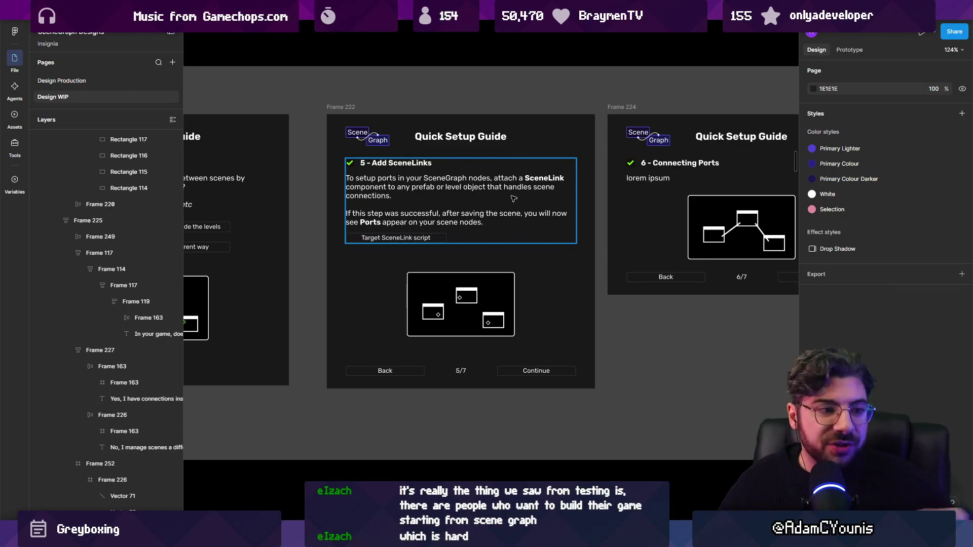
Step: In Unity, show the scene template and skin choices, widen the Inspector, and enlarge the Project asset list
{"action": "key", "text": "alt+Tab"}
{"action": "scroll", "coordinate": [452, 261], "scroll_direction": "down", "scroll_amount": 5}
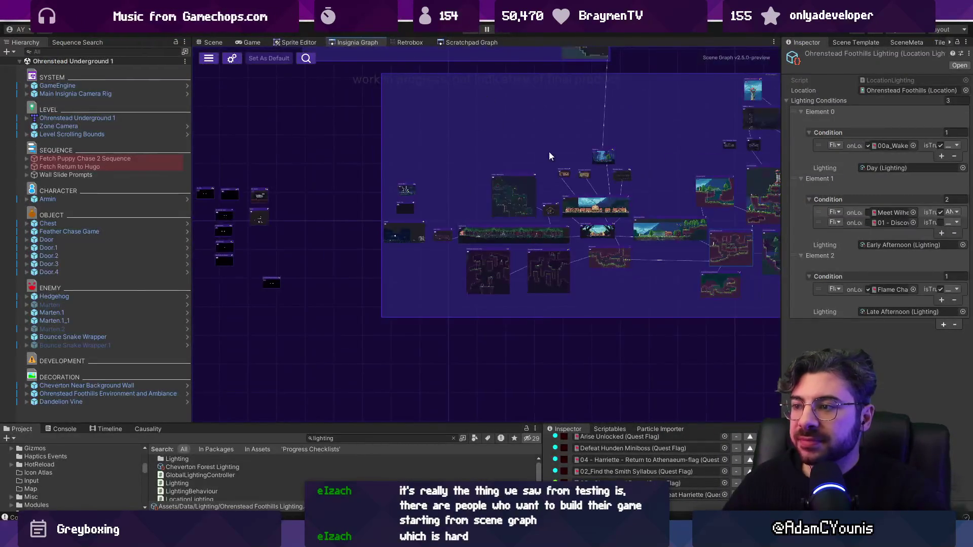
{"action": "left_click", "coordinate": [856, 42]}
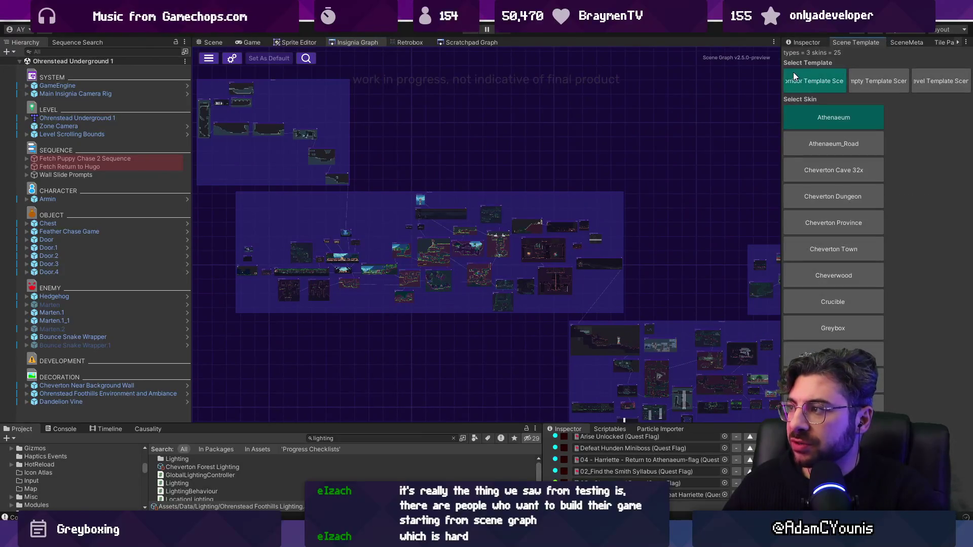
{"action": "mouse_move", "coordinate": [782, 62]}
{"action": "left_mouse_down"}
{"action": "mouse_move", "coordinate": [674, 62]}
{"action": "mouse_move", "coordinate": [764, 62]}
{"action": "left_mouse_up"}
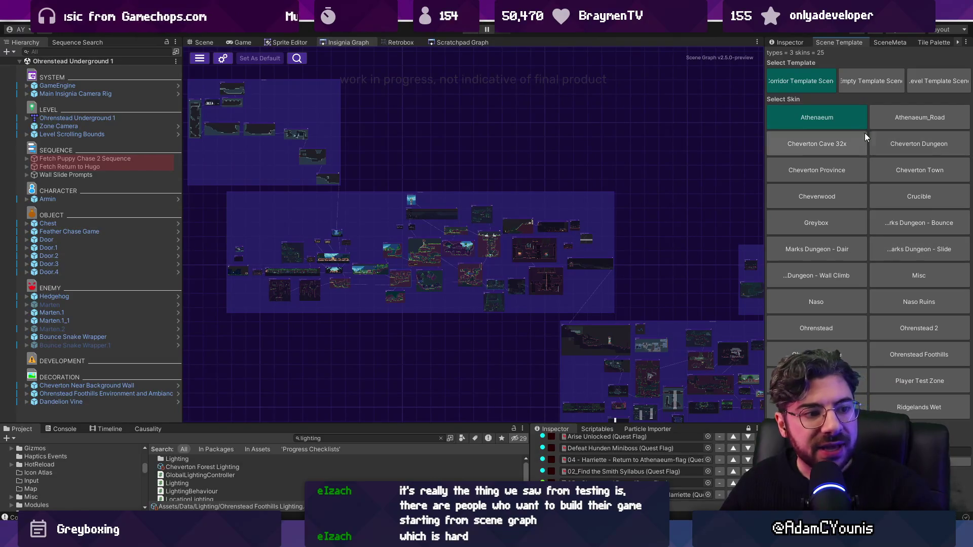
{"action": "left_click", "coordinate": [826, 123]}
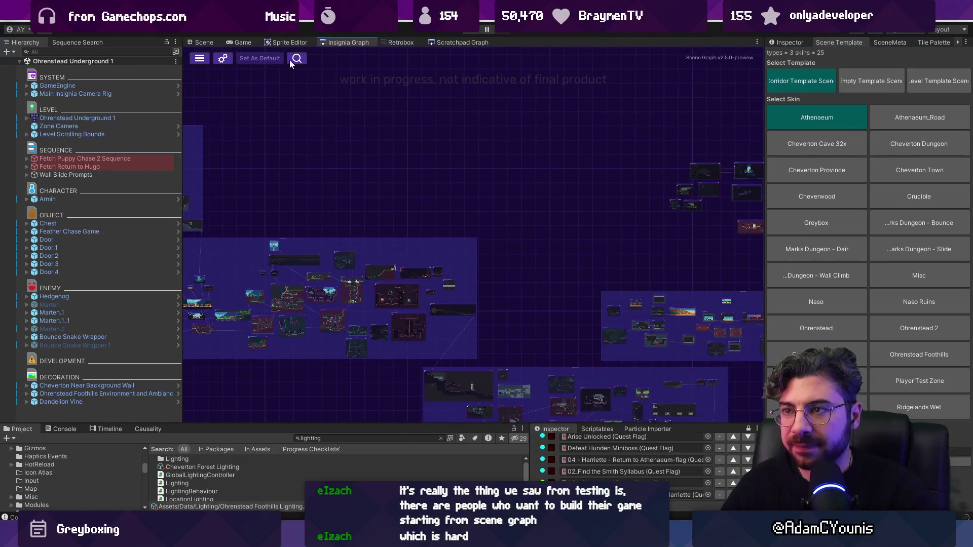
{"action": "scroll", "coordinate": [337, 135], "scroll_direction": "down", "scroll_amount": 2}
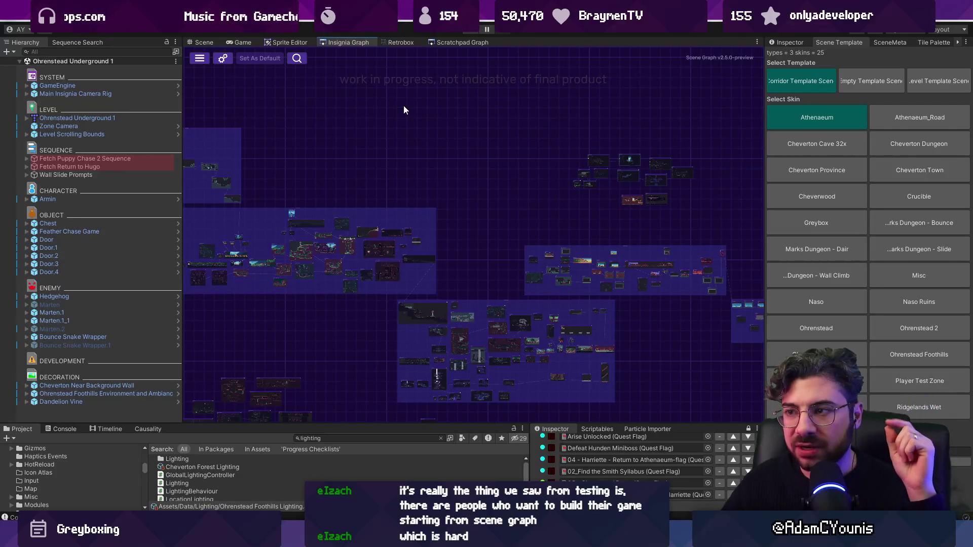
{"action": "mouse_move", "coordinate": [376, 126]}
{"action": "left_mouse_down"}
{"action": "mouse_move", "coordinate": [453, 157]}
{"action": "mouse_move", "coordinate": [448, 171]}
{"action": "left_mouse_up"}
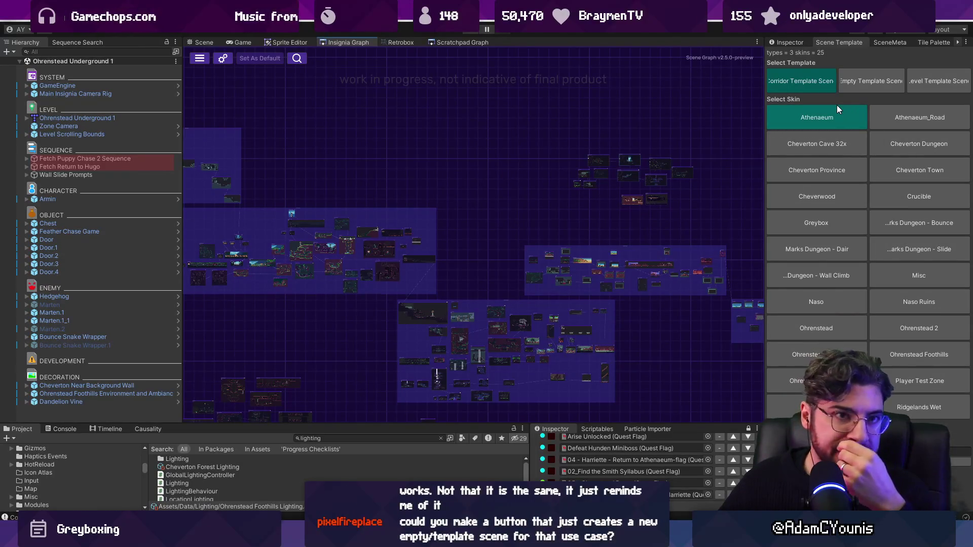
{"action": "left_click_drag", "start_coordinate": [404, 427], "coordinate": [384, 338]}
{"action": "left_click", "coordinate": [378, 349]}
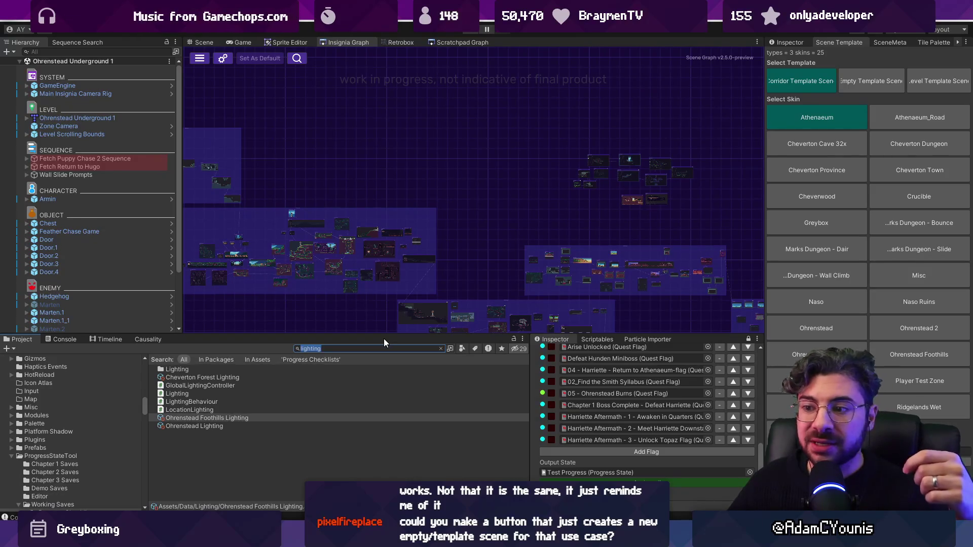
Step: Search 'corridor', select Corridor Template Scene, and navigate to the SceneTemplate/Templates folder
{"action": "type", "text": "corridor"}
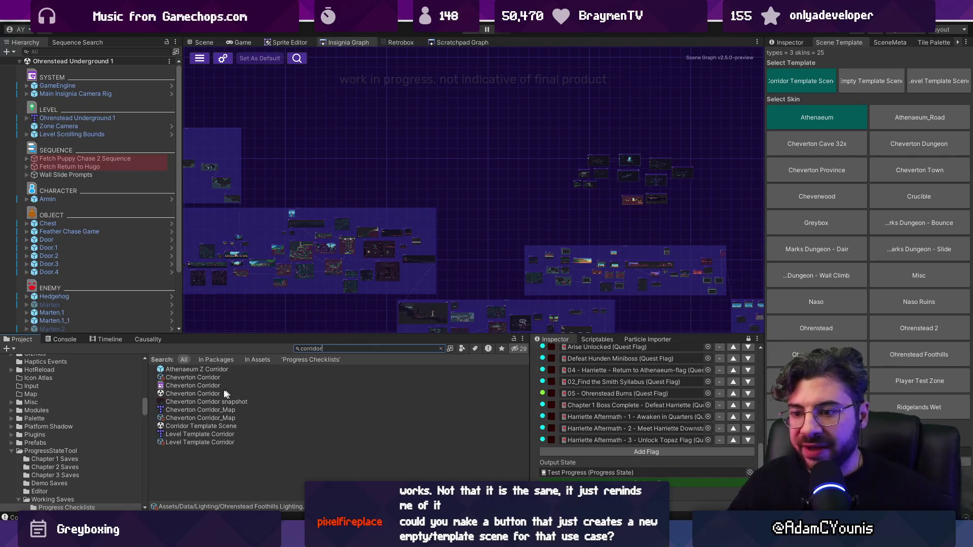
{"action": "left_click", "coordinate": [228, 427]}
{"action": "left_click", "coordinate": [441, 348]}
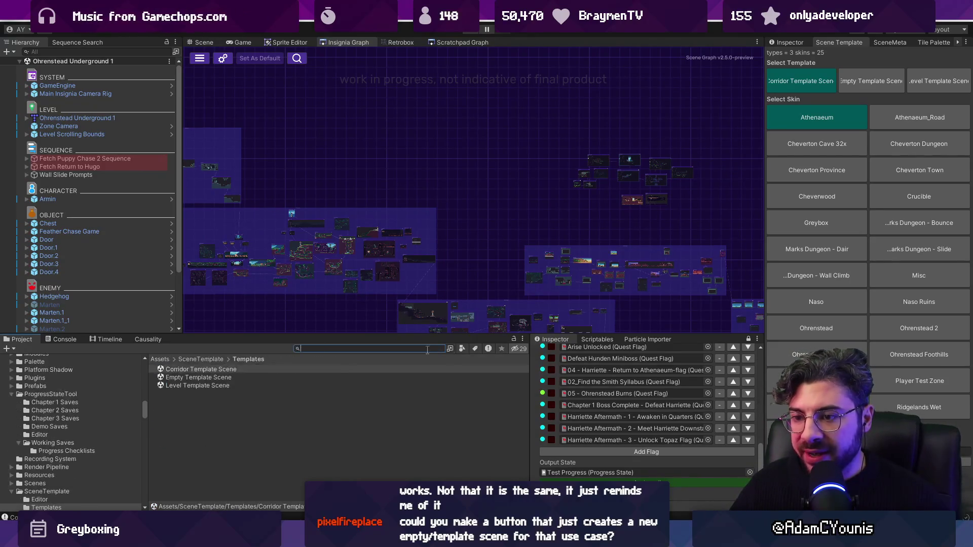
{"action": "left_click", "coordinate": [213, 360]}
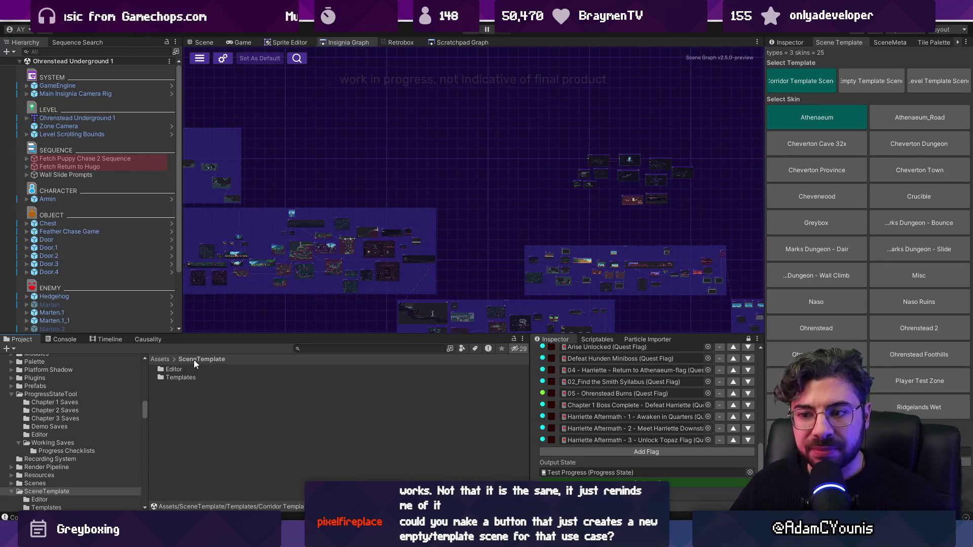
{"action": "left_click", "coordinate": [178, 369]}
{"action": "double_click", "coordinate": [178, 378]}
Step: Compare the Level, Corridor and Empty Template Scenes, settling on Corridor Template Scene as the template
{"action": "left_click", "coordinate": [194, 384]}
{"action": "left_click", "coordinate": [197, 370]}
{"action": "left_click", "coordinate": [199, 384]}
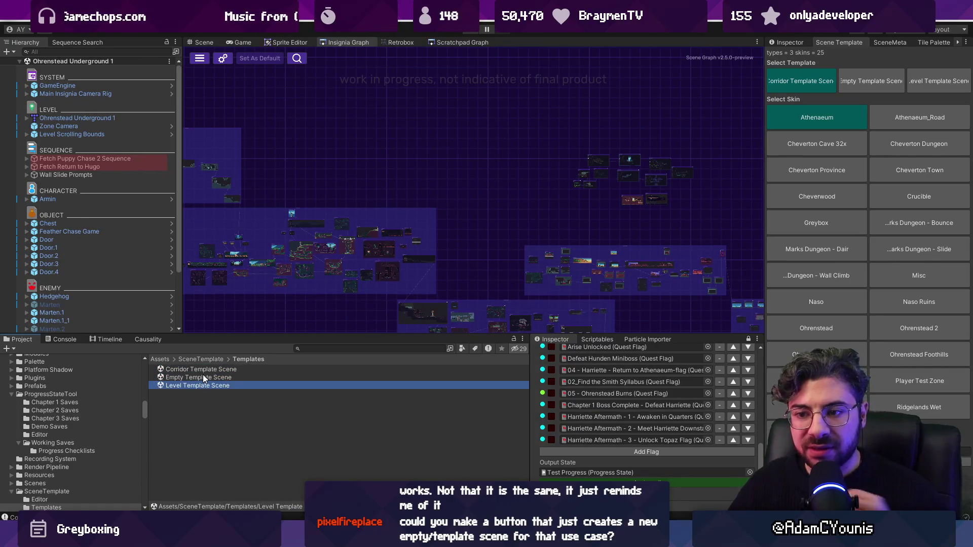
{"action": "left_click", "coordinate": [203, 377]}
{"action": "left_click", "coordinate": [205, 370]}
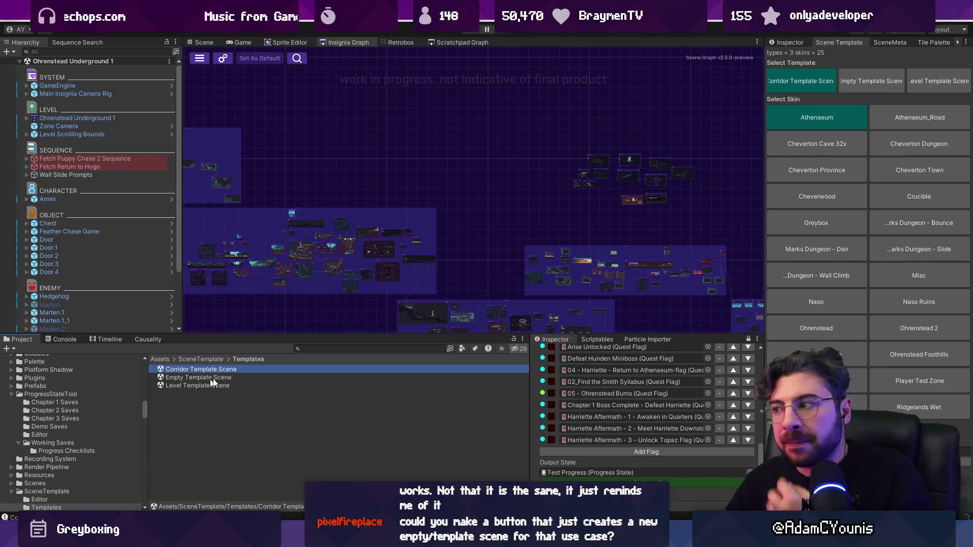
{"action": "left_click", "coordinate": [870, 81]}
{"action": "left_click", "coordinate": [805, 89]}
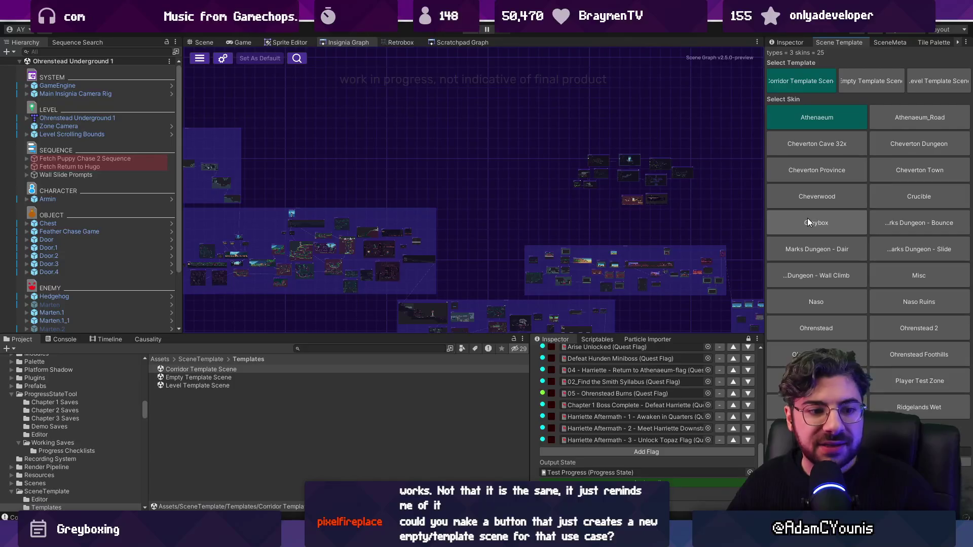
Step: Shrink the asset area slightly, then return to the Insignia scene graph and load the large room node's scene
{"action": "left_click_drag", "start_coordinate": [338, 334], "coordinate": [348, 340]}
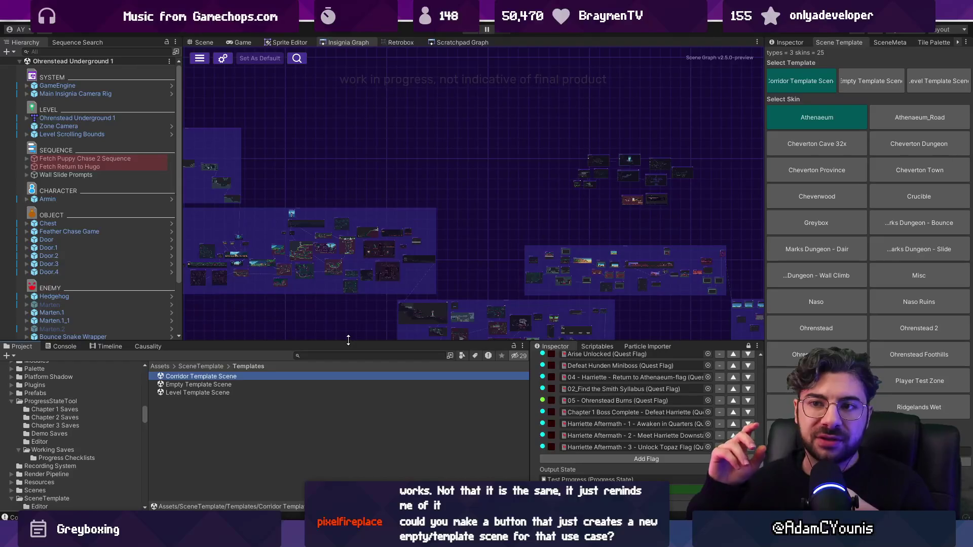
{"action": "left_click", "coordinate": [204, 43]}
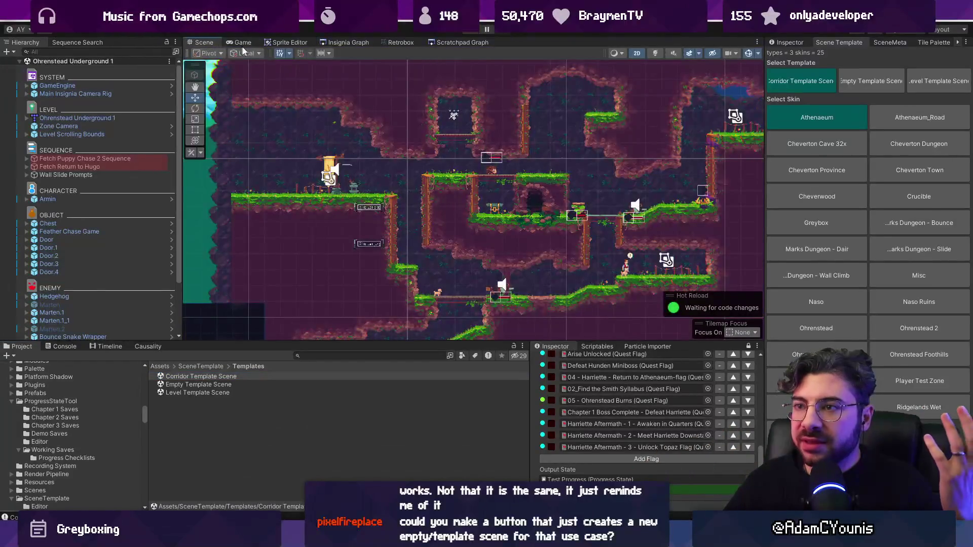
{"action": "left_click", "coordinate": [336, 42]}
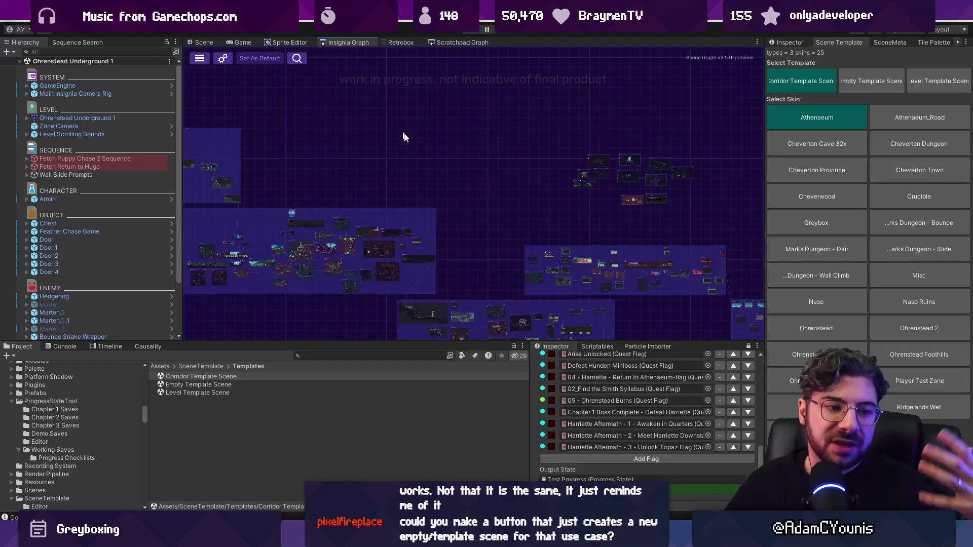
{"action": "scroll", "coordinate": [439, 184], "scroll_direction": "up", "scroll_amount": 5}
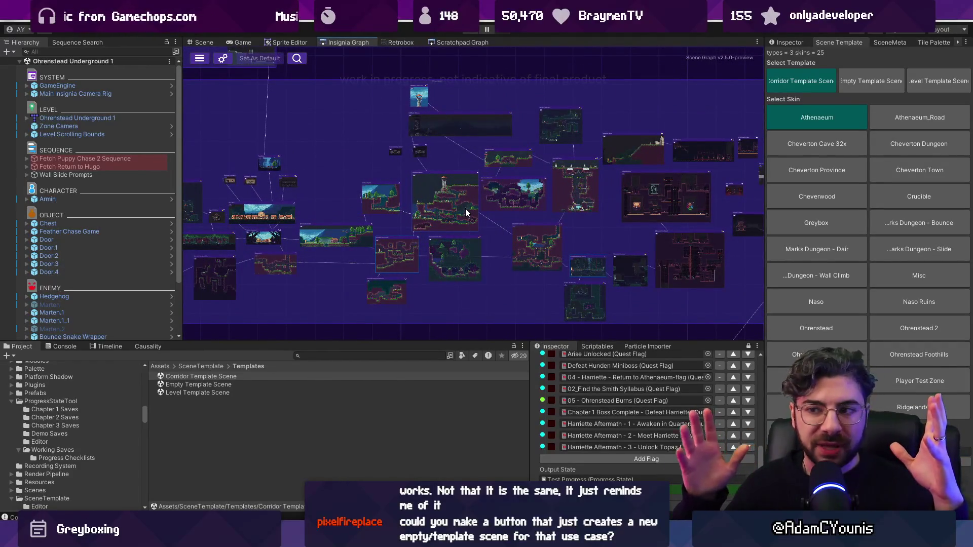
{"action": "left_click", "coordinate": [417, 190]}
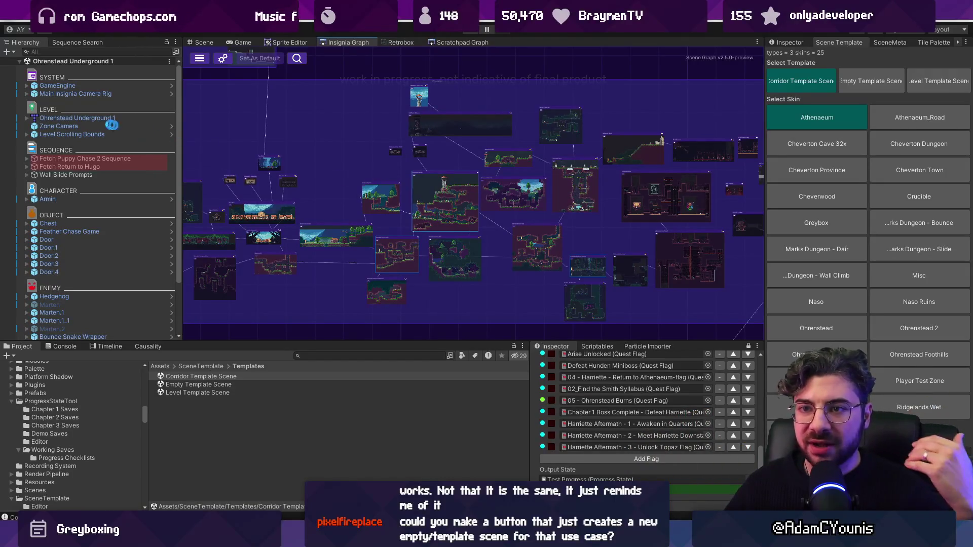
Step: Open Corridor Template Scene and inspect its Level Template Corridor, Level Scrolling Bounds and Main Insignia Camera Rig objects
{"action": "left_click", "coordinate": [183, 377]}
{"action": "double_click", "coordinate": [182, 378]}
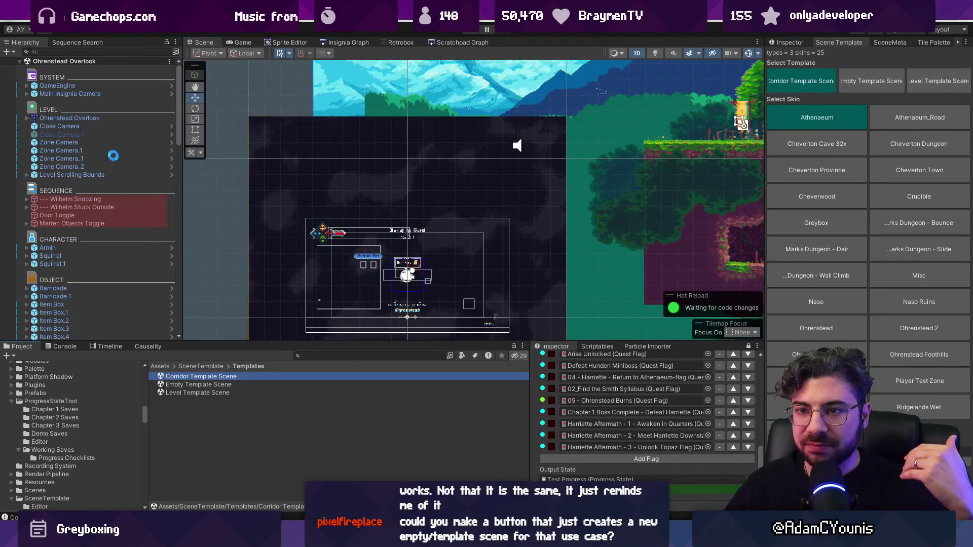
{"action": "left_click", "coordinate": [49, 120]}
{"action": "left_click", "coordinate": [56, 127]}
{"action": "left_click", "coordinate": [62, 142]}
{"action": "left_click", "coordinate": [65, 150]}
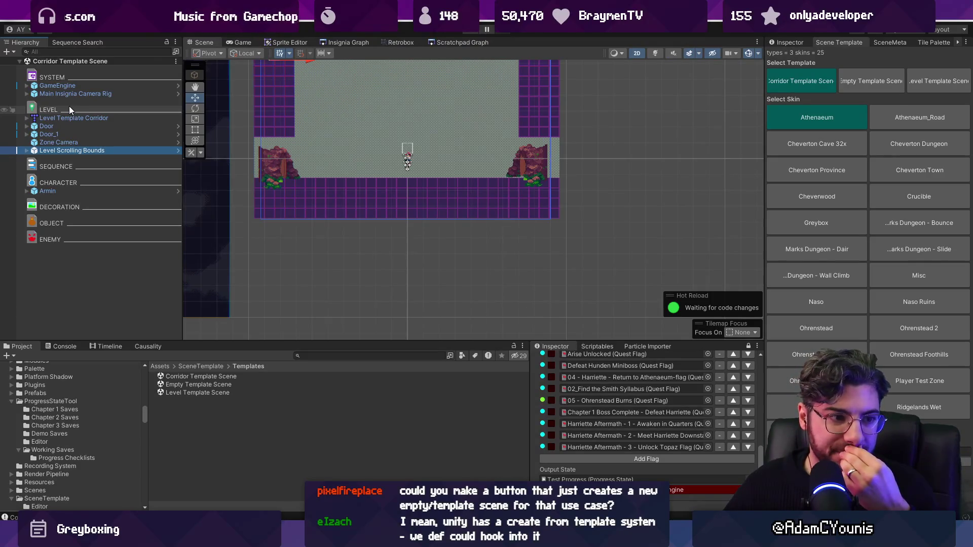
{"action": "left_click", "coordinate": [82, 94]}
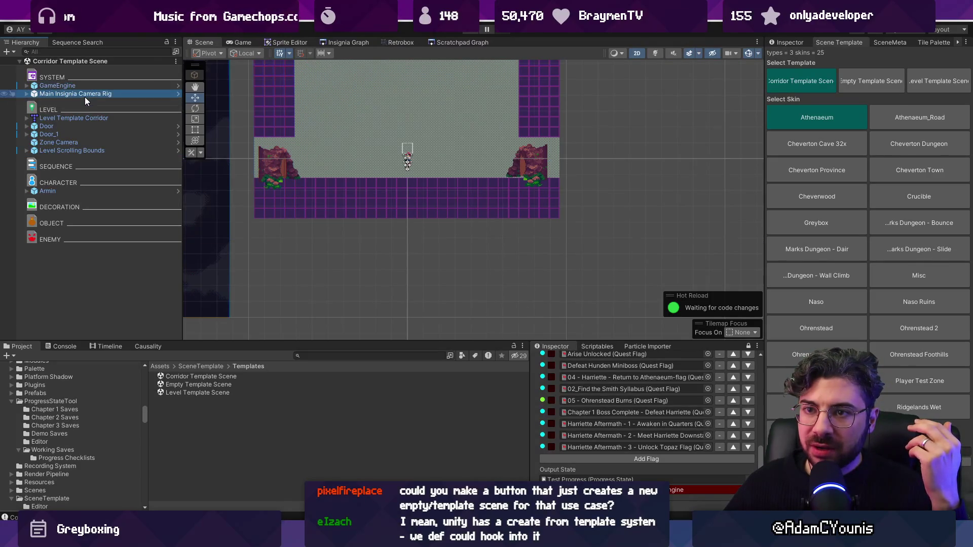
Step: Switch between Level and Corridor Template Scenes, pan the corridor room into view, then open Level Template Scene
{"action": "left_click", "coordinate": [184, 384]}
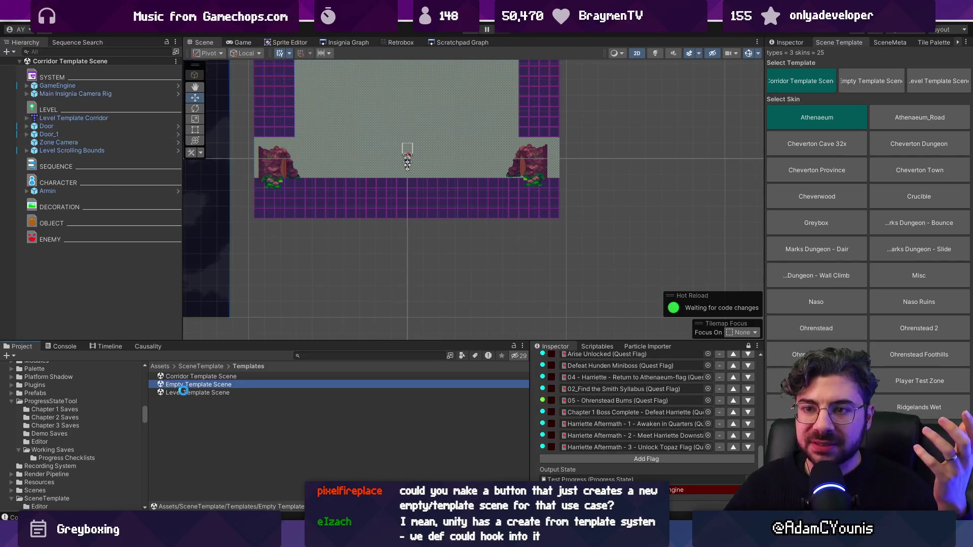
{"action": "double_click", "coordinate": [183, 392]}
{"action": "double_click", "coordinate": [190, 378]}
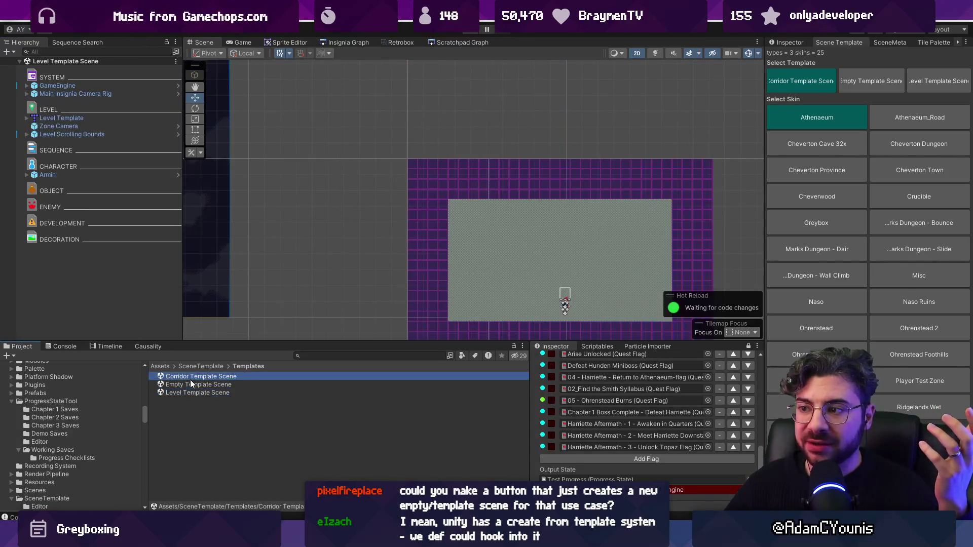
{"action": "left_click_drag", "start_coordinate": [368, 207], "coordinate": [370, 218]}
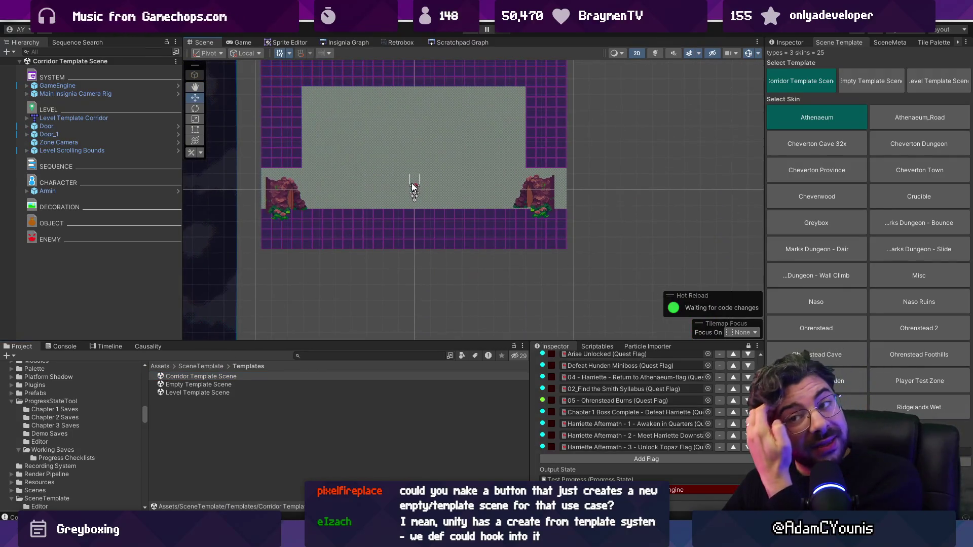
{"action": "left_click_drag", "start_coordinate": [413, 184], "coordinate": [405, 240]}
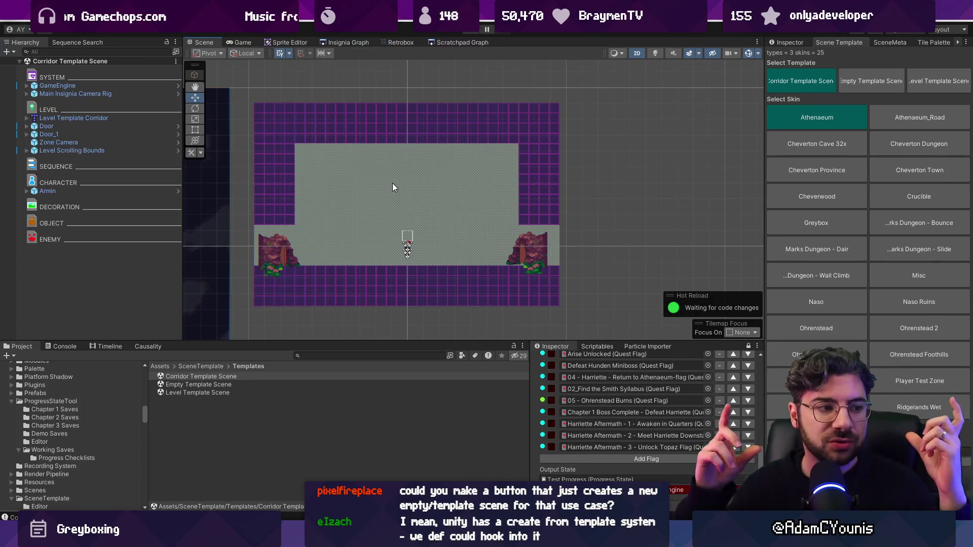
{"action": "double_click", "coordinate": [218, 393]}
{"action": "scroll", "coordinate": [421, 191], "scroll_direction": "up", "scroll_amount": 2}
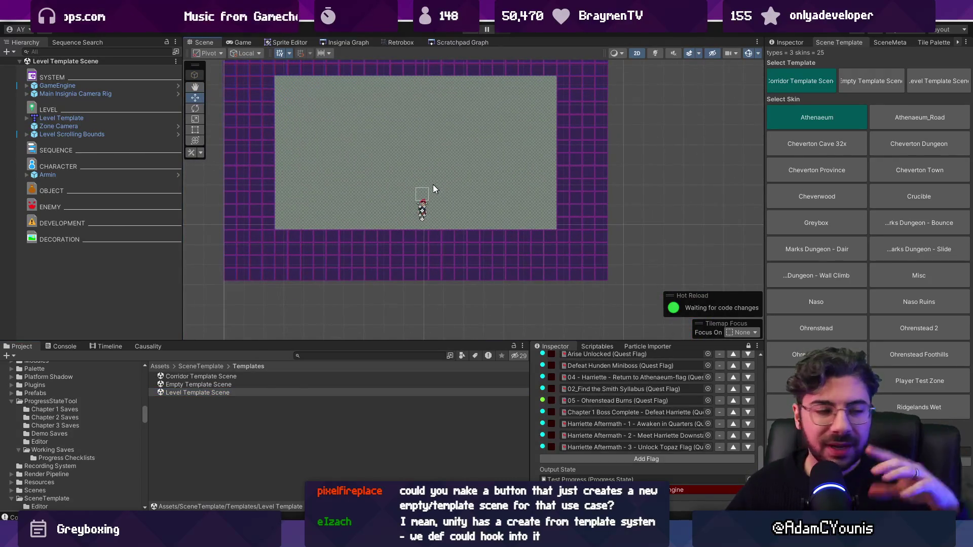
Step: Switch to the Insignia Graph tab, zoom around, and box-select an area of room nodes
{"action": "left_click", "coordinate": [339, 42]}
{"action": "scroll", "coordinate": [440, 174], "scroll_direction": "down", "scroll_amount": 5}
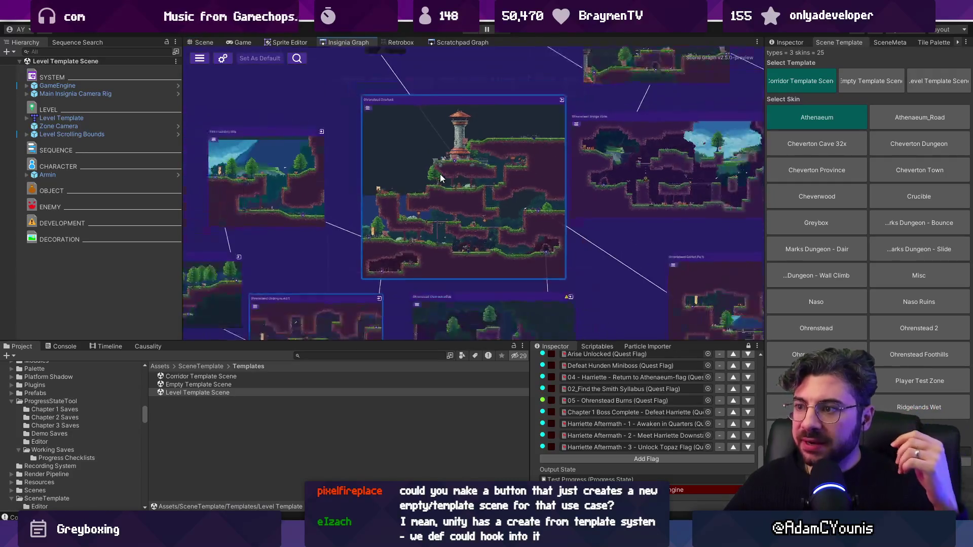
{"action": "scroll", "coordinate": [375, 161], "scroll_direction": "down", "scroll_amount": 5}
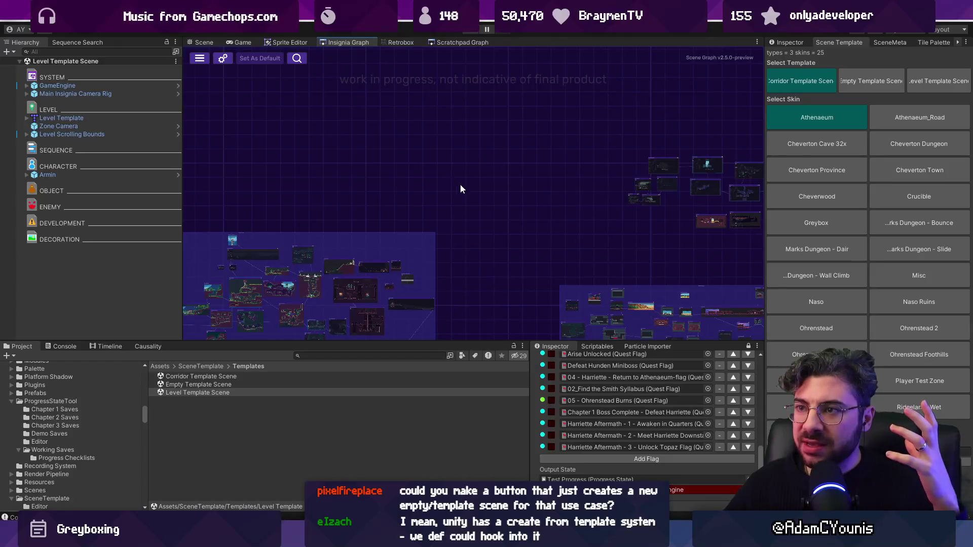
{"action": "scroll", "coordinate": [504, 198], "scroll_direction": "up", "scroll_amount": 4}
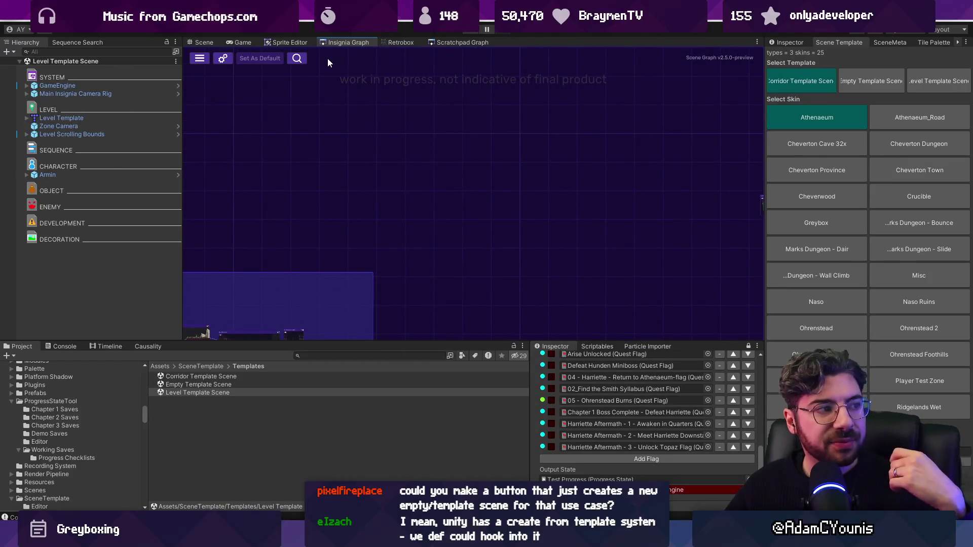
{"action": "left_click_drag", "start_coordinate": [417, 145], "coordinate": [549, 274]}
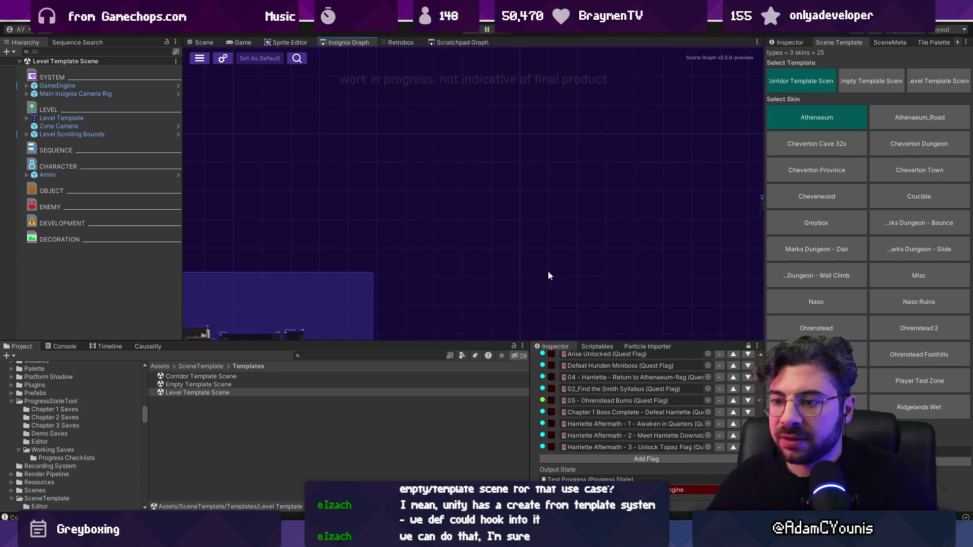
Step: Zoom the graph out and back in, then look for a menu to create a scene from a template
{"action": "scroll", "coordinate": [447, 167], "scroll_direction": "down", "scroll_amount": 3}
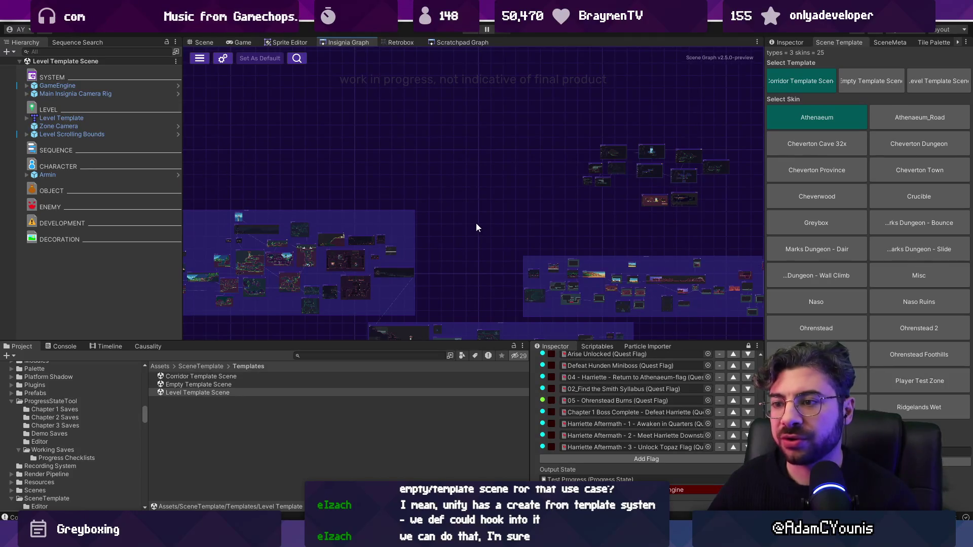
{"action": "scroll", "coordinate": [476, 223], "scroll_direction": "down", "scroll_amount": 2}
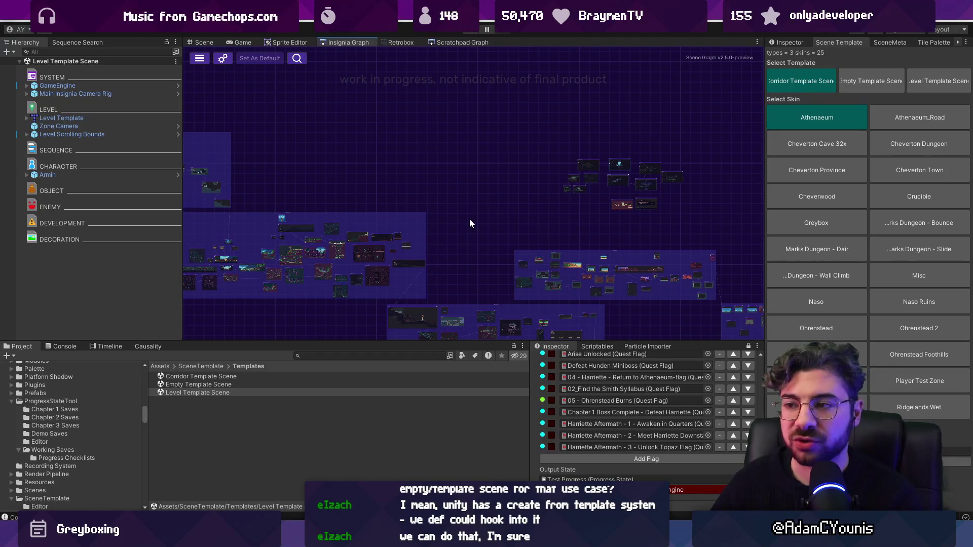
{"action": "scroll", "coordinate": [495, 220], "scroll_direction": "up", "scroll_amount": 5}
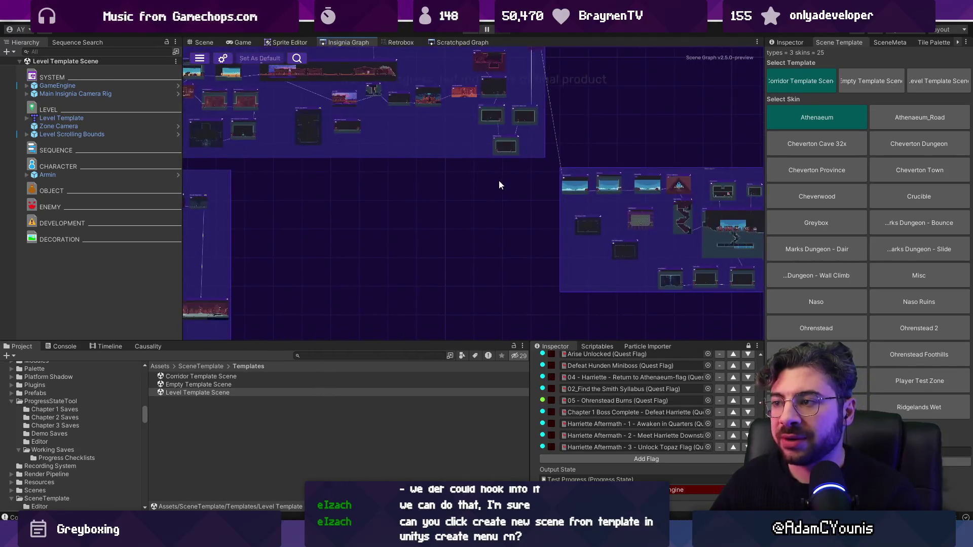
{"action": "scroll", "coordinate": [499, 184], "scroll_direction": "up", "scroll_amount": 3}
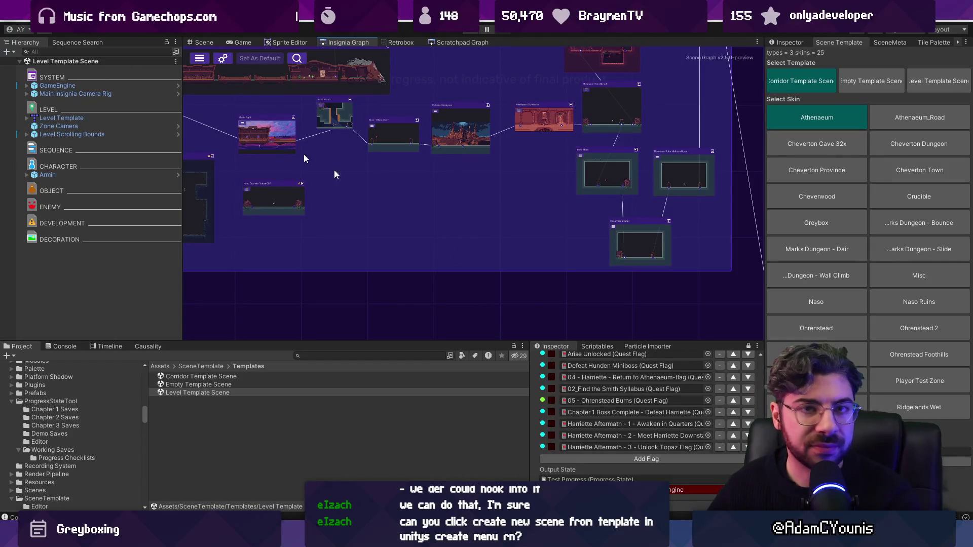
{"action": "left_click", "coordinate": [11, 19]}
{"action": "mouse_move", "coordinate": [46, 20]}
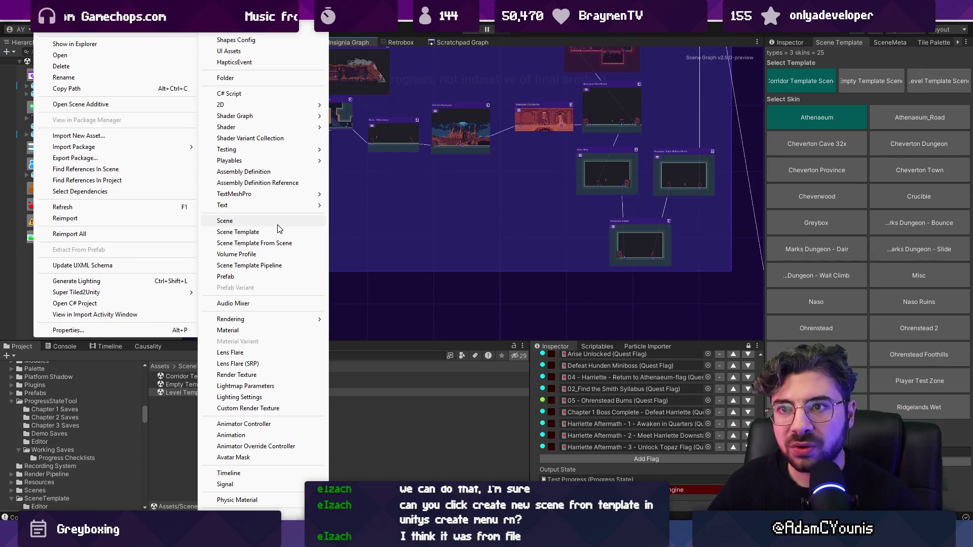
{"action": "left_click", "coordinate": [14, 21]}
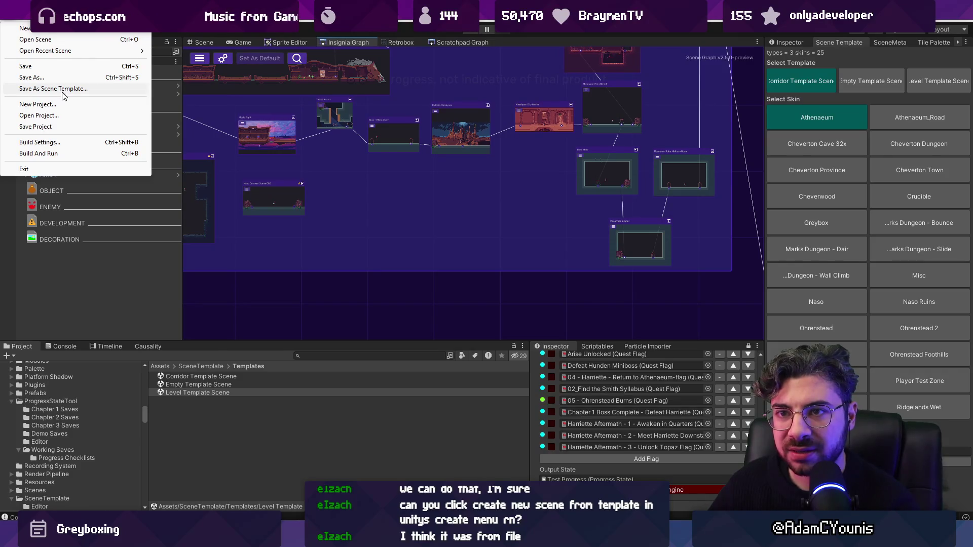
{"action": "mouse_move", "coordinate": [70, 55]}
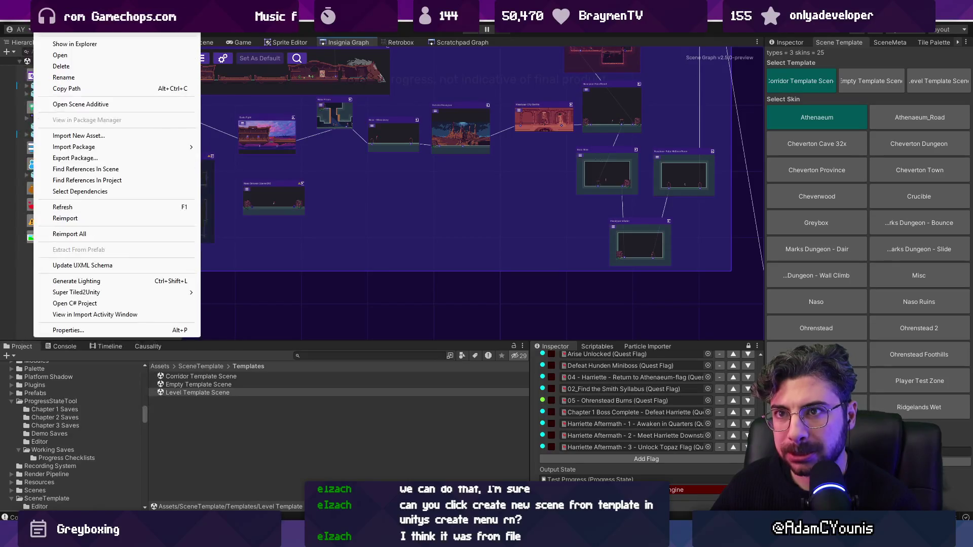
{"action": "key", "text": "Escape"}
{"action": "left_click", "coordinate": [355, 21]}
{"action": "left_click", "coordinate": [10, 21]}
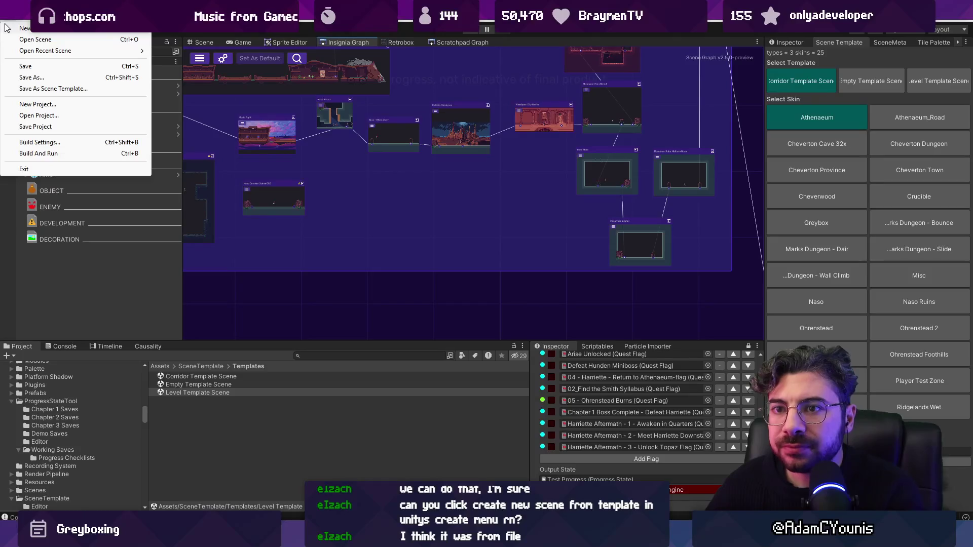
{"action": "left_click", "coordinate": [59, 90]}
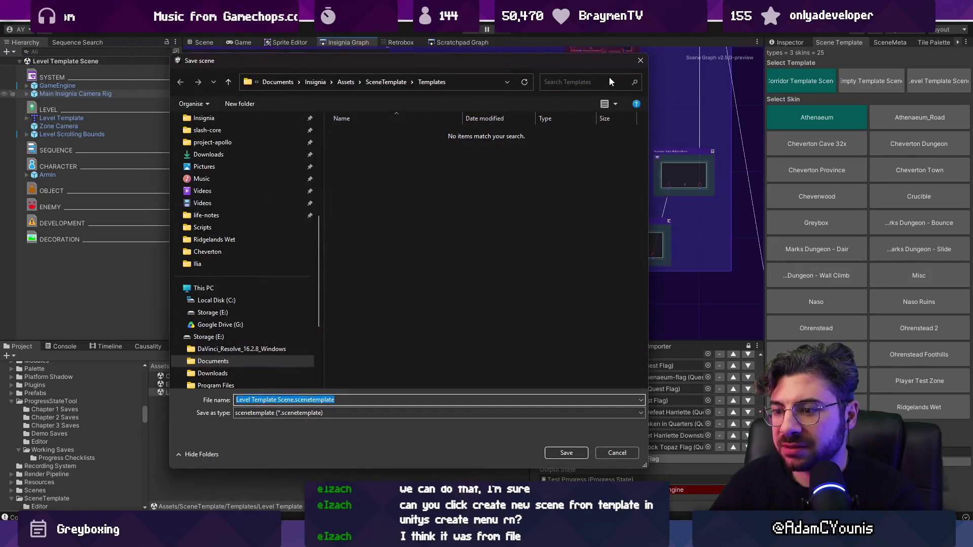
{"action": "left_click", "coordinate": [640, 60]}
{"action": "left_click", "coordinate": [407, 355]}
{"action": "type", "text": "s"}
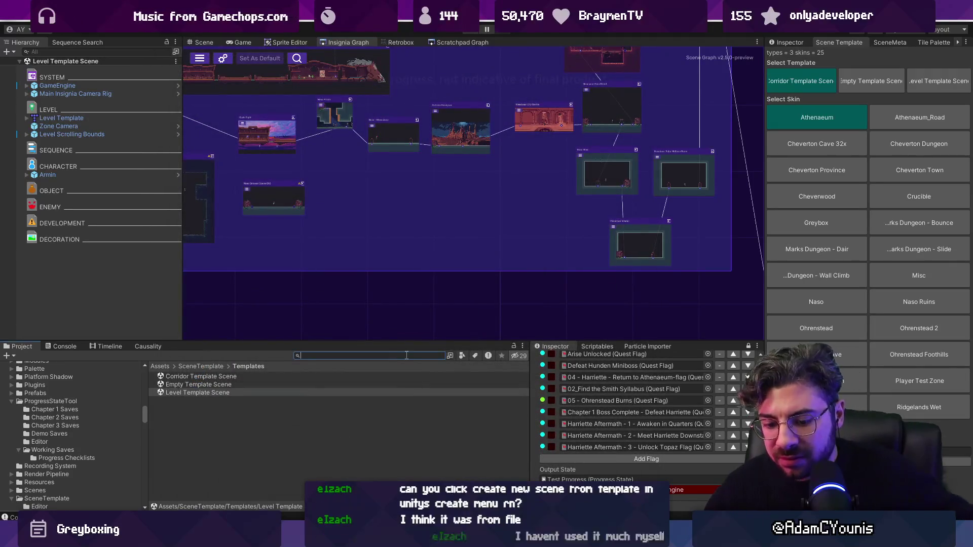
{"action": "type", "text": "cenetemplate"}
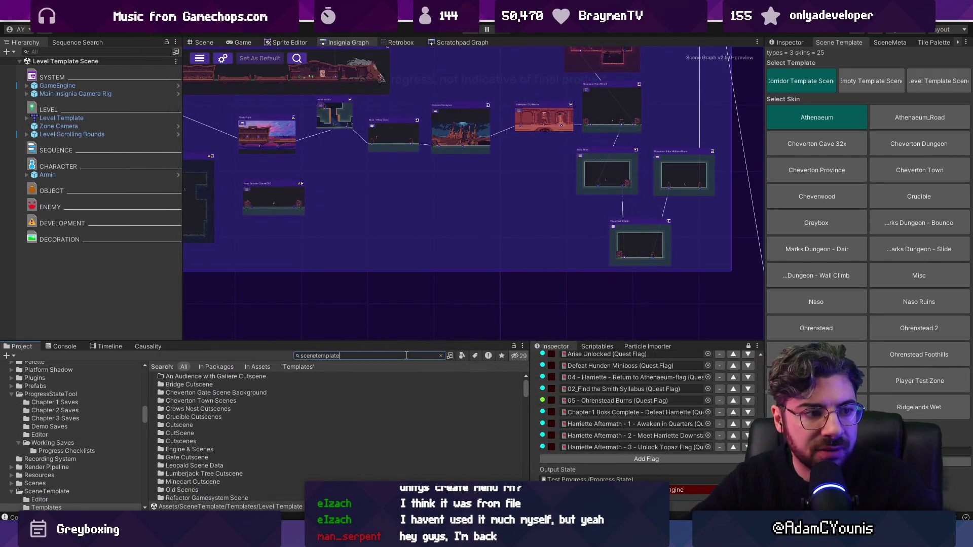
Step: Open the SceneTemplate folder and browse the File menu options
{"action": "double_click", "coordinate": [202, 376]}
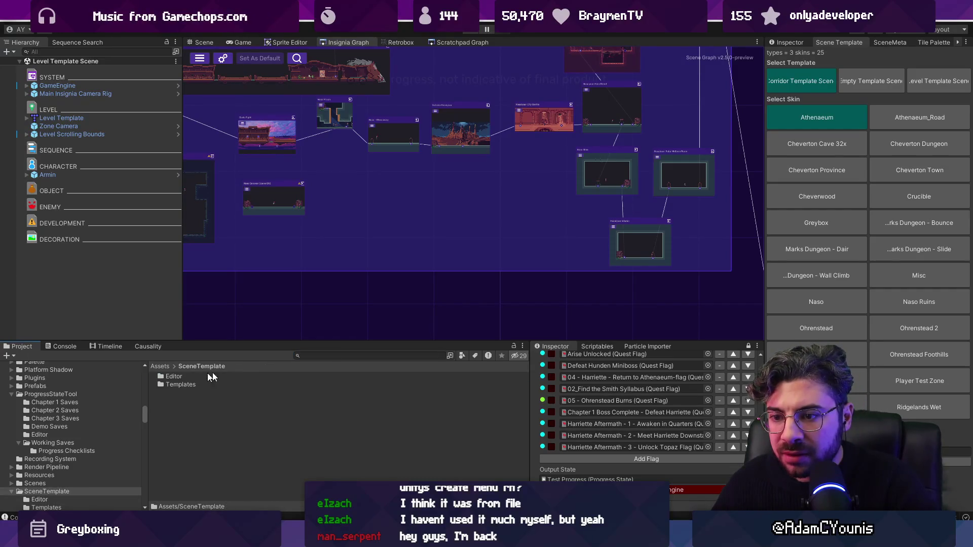
{"action": "left_click", "coordinate": [10, 20]}
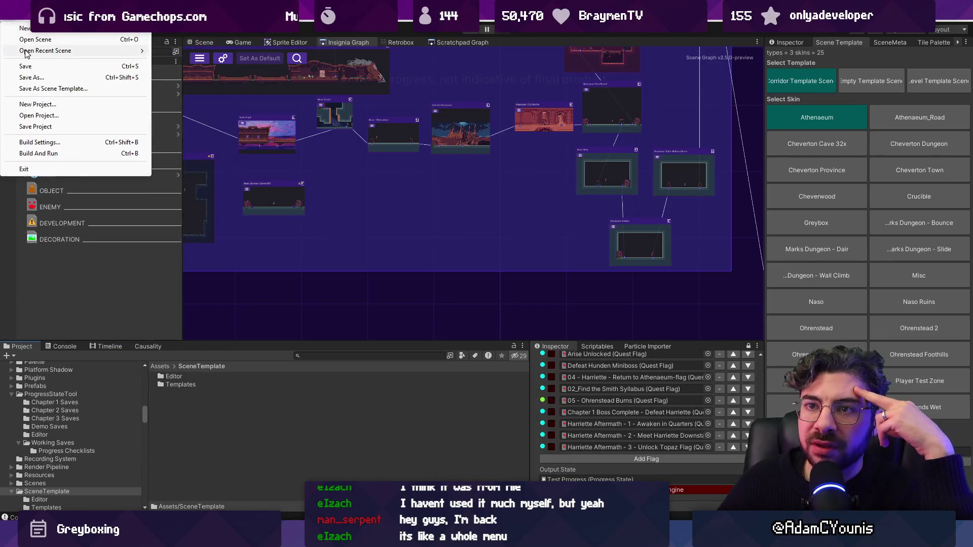
{"action": "mouse_move", "coordinate": [24, 52]}
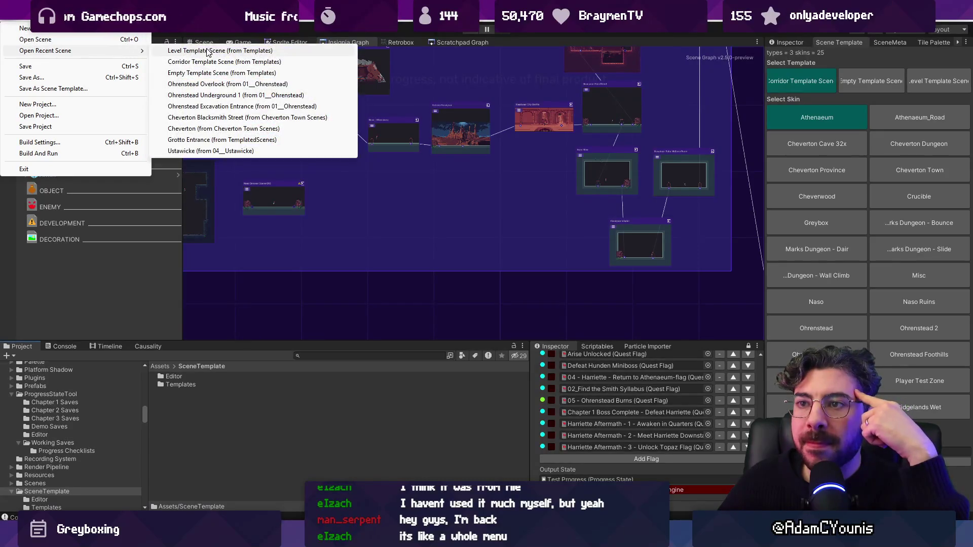
{"action": "mouse_move", "coordinate": [26, 20]}
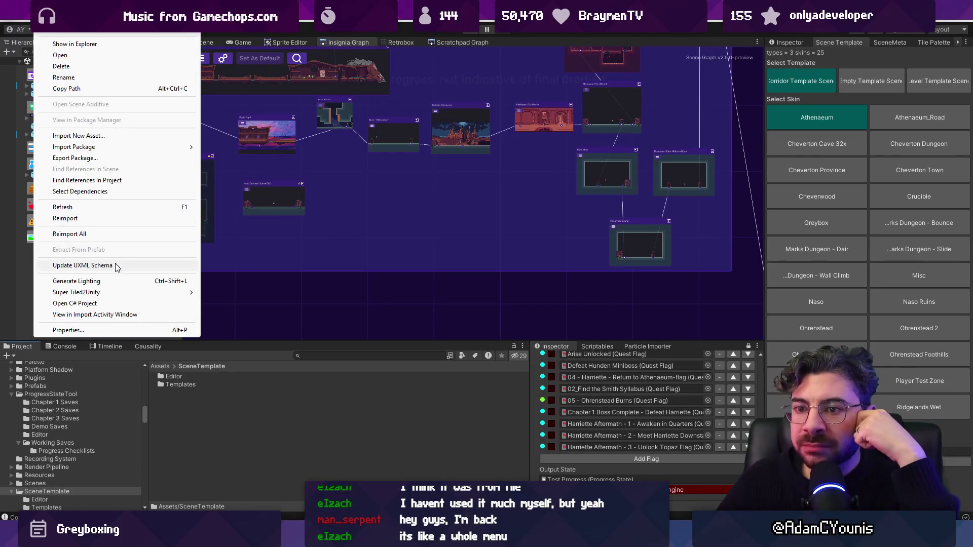
Step: Try adding a scene node from the graph's context menu, dismiss the scene picker, and open the Assets menu
{"action": "right_click", "coordinate": [266, 306]}
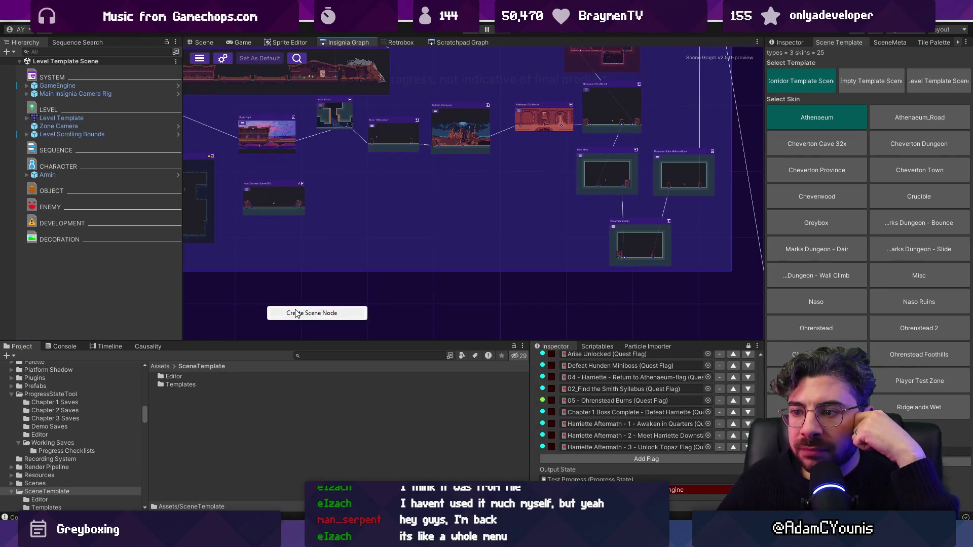
{"action": "left_click", "coordinate": [298, 315]}
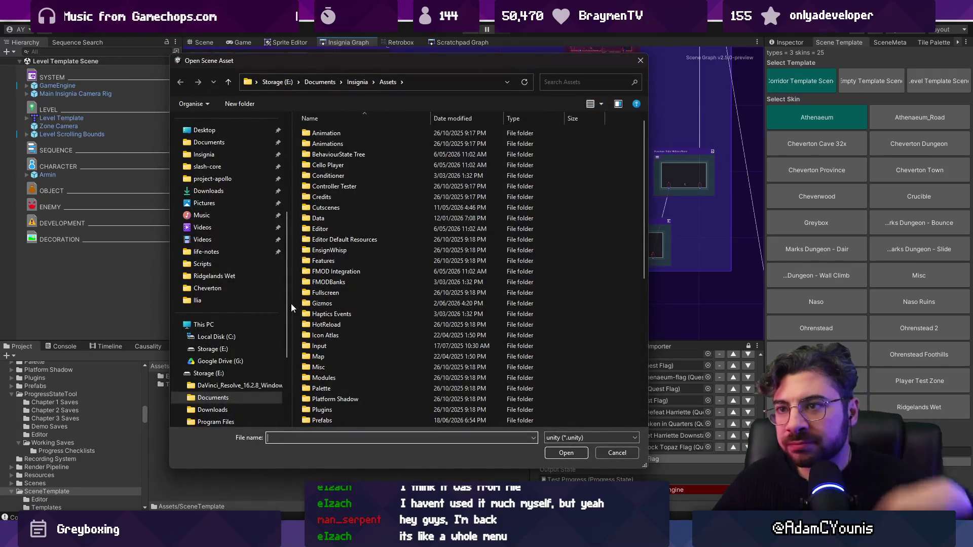
{"action": "key", "text": "Escape"}
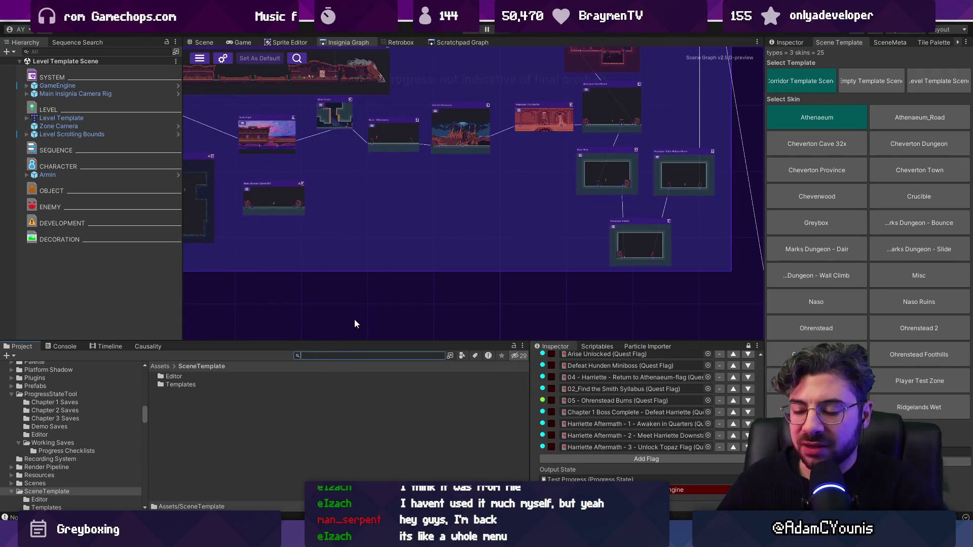
{"action": "left_click", "coordinate": [69, 20]}
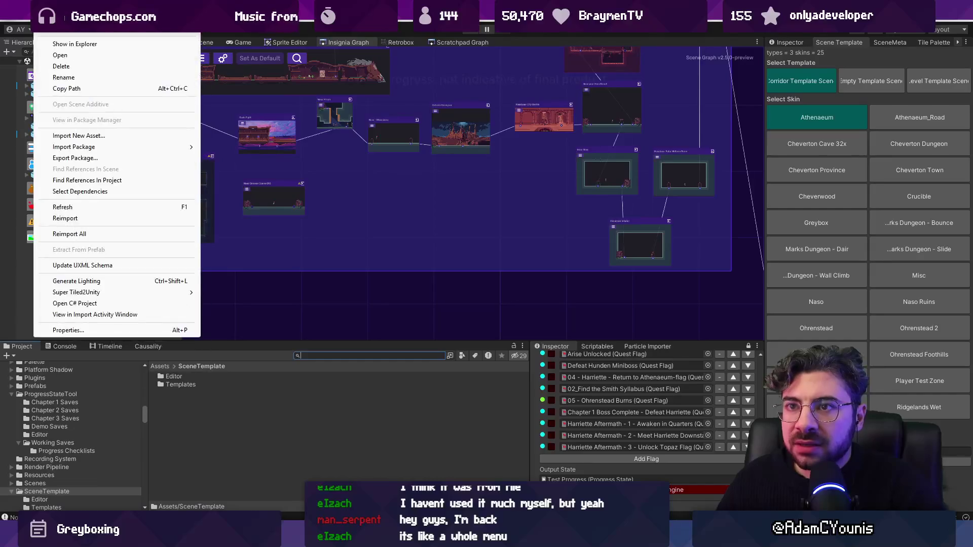
Step: Create New SceneTemplate via Assets > Create > Scene Template after cancelling an accidental scene asset, and select it
{"action": "mouse_move", "coordinate": [76, 33]}
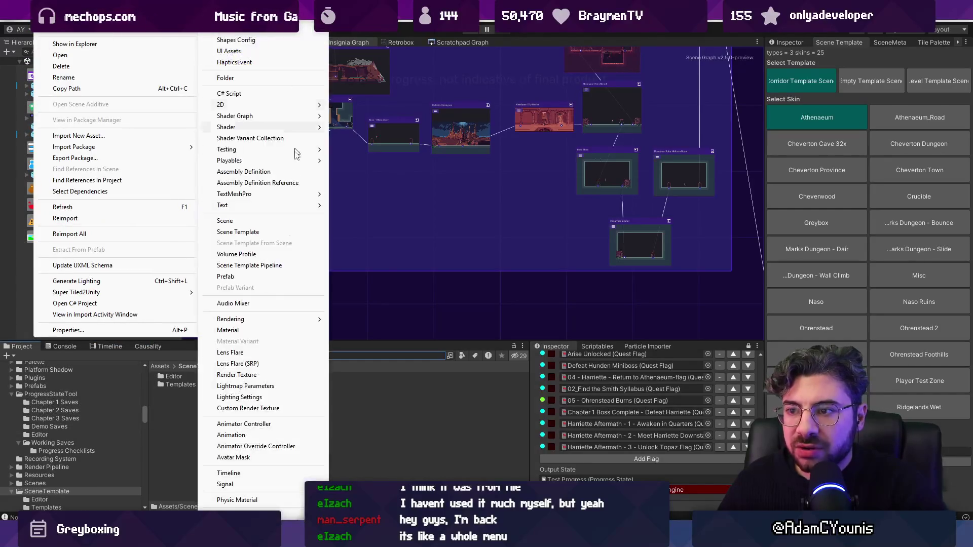
{"action": "left_click", "coordinate": [278, 226]}
{"action": "key", "text": "Escape"}
{"action": "left_click", "coordinate": [44, 21]}
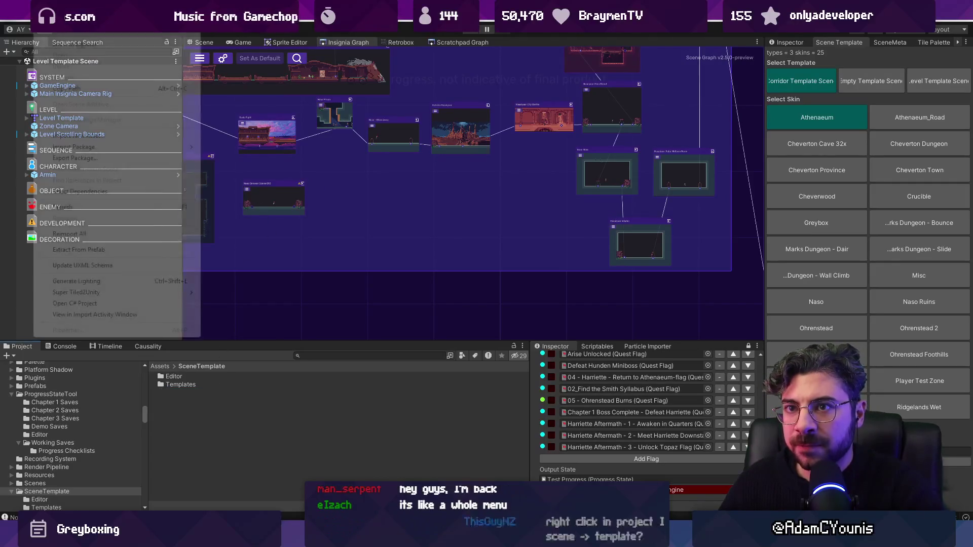
{"action": "mouse_move", "coordinate": [68, 20]}
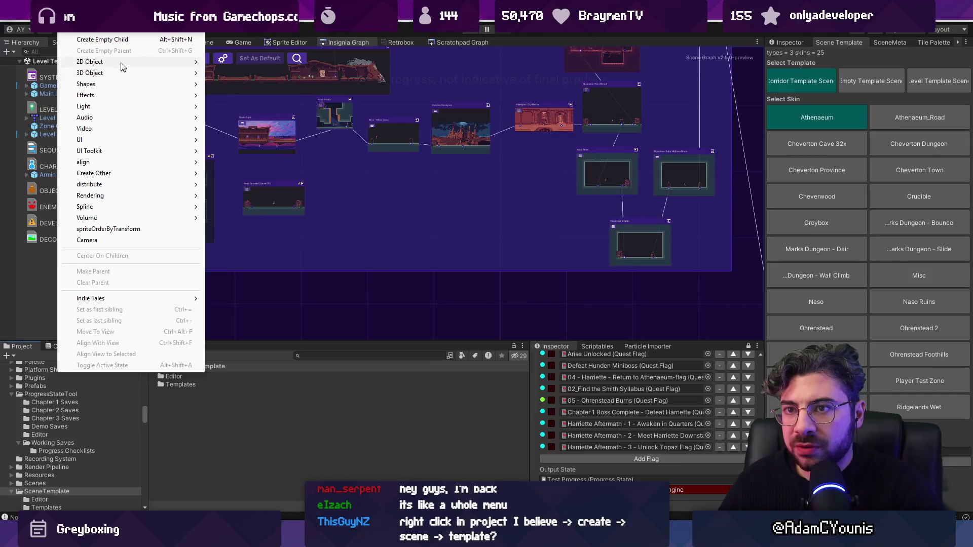
{"action": "mouse_move", "coordinate": [26, 20]}
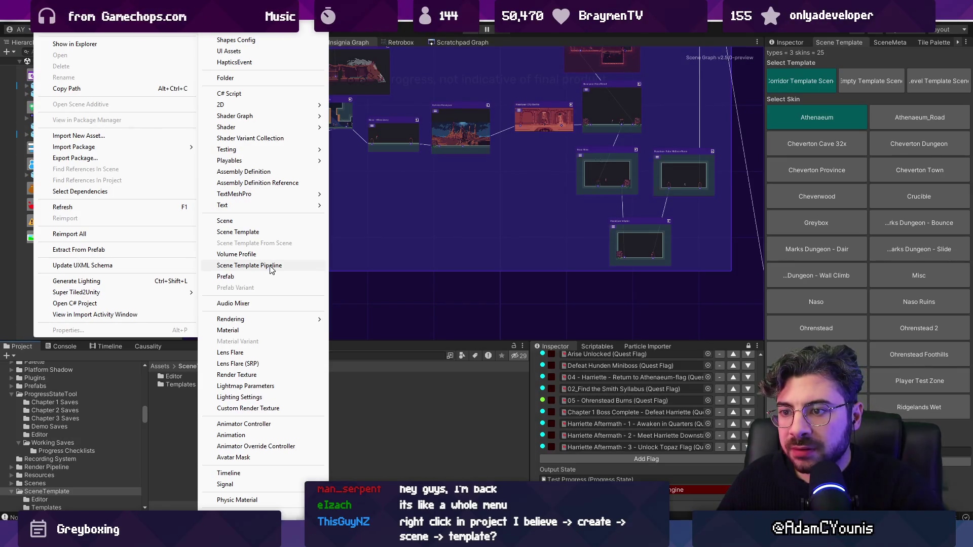
{"action": "left_click", "coordinate": [266, 232]}
{"action": "left_click", "coordinate": [241, 397]}
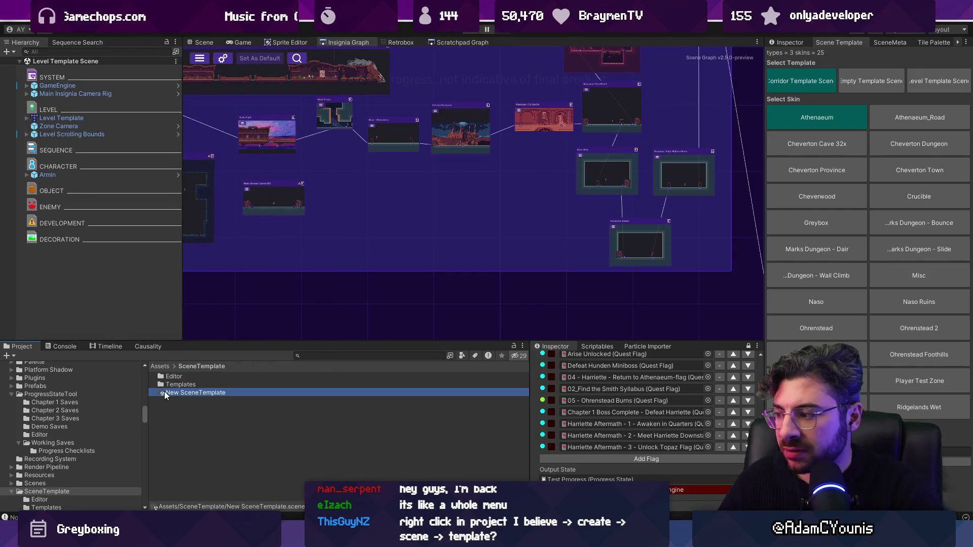
Step: Show the Scene view and expand the New SceneTemplate's Details in the Inspector
{"action": "left_click", "coordinate": [202, 42]}
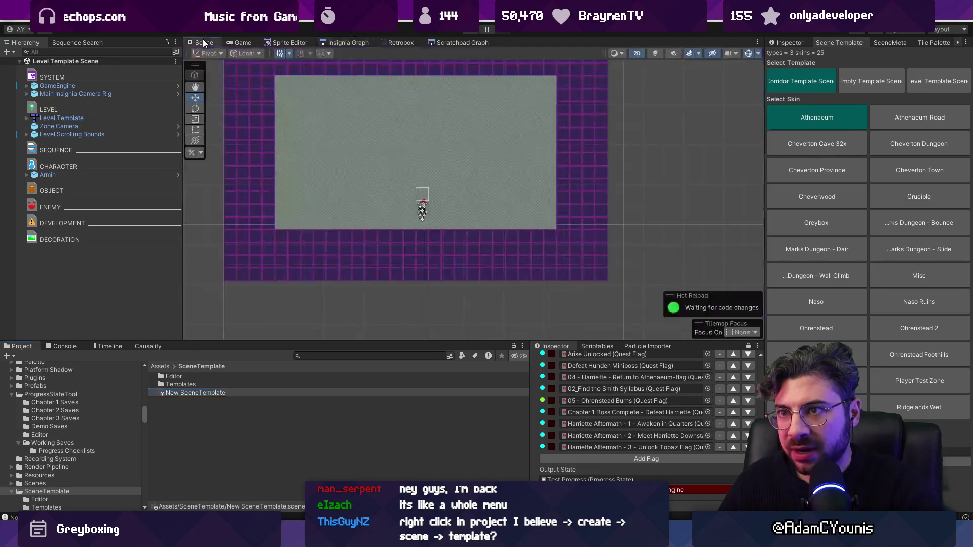
{"action": "left_click", "coordinate": [788, 42]}
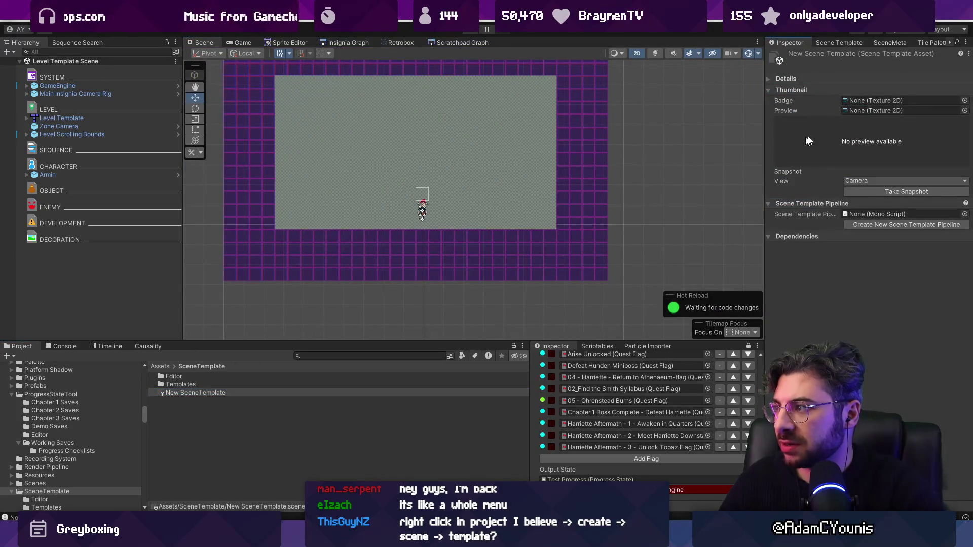
{"action": "left_click", "coordinate": [780, 79]}
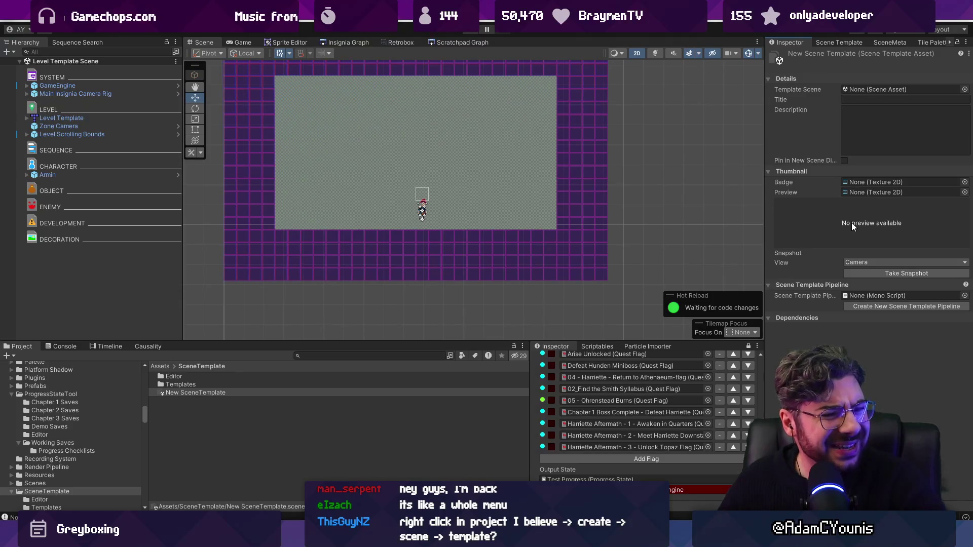
{"action": "left_click", "coordinate": [801, 286]}
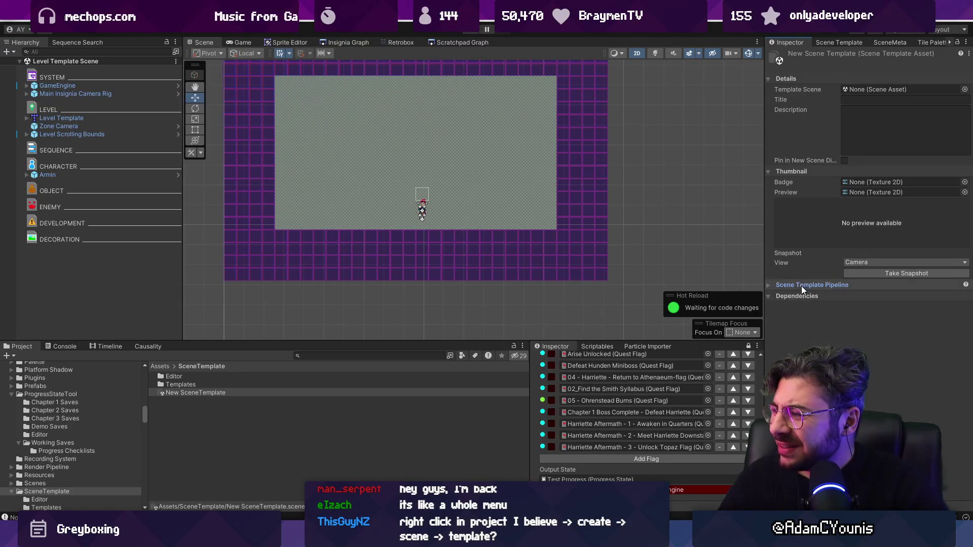
{"action": "left_click", "coordinate": [801, 286]}
Step: Keep Camera as the Snapshot View, widen the Inspector, collapse Dependencies, and reselect New SceneTemplate
{"action": "left_click", "coordinate": [879, 262]}
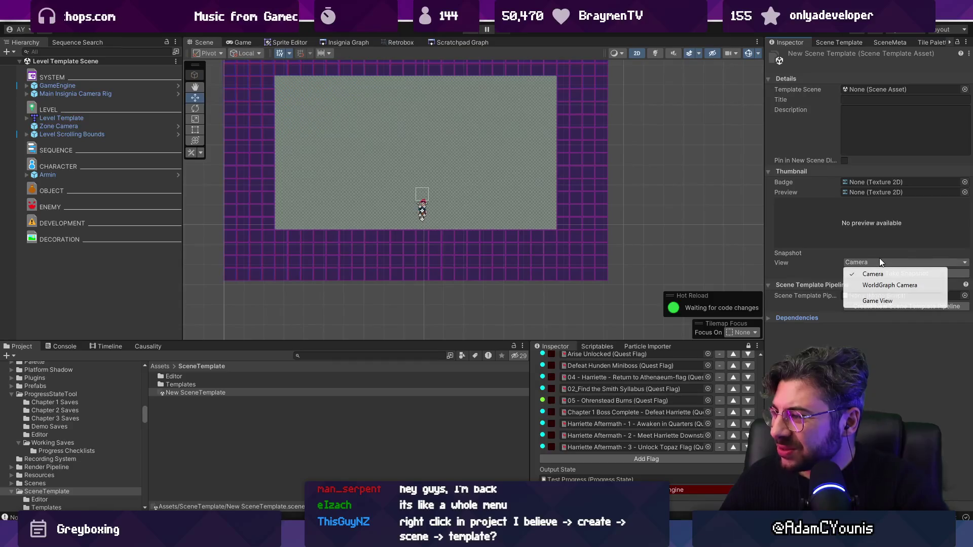
{"action": "left_click", "coordinate": [831, 261]}
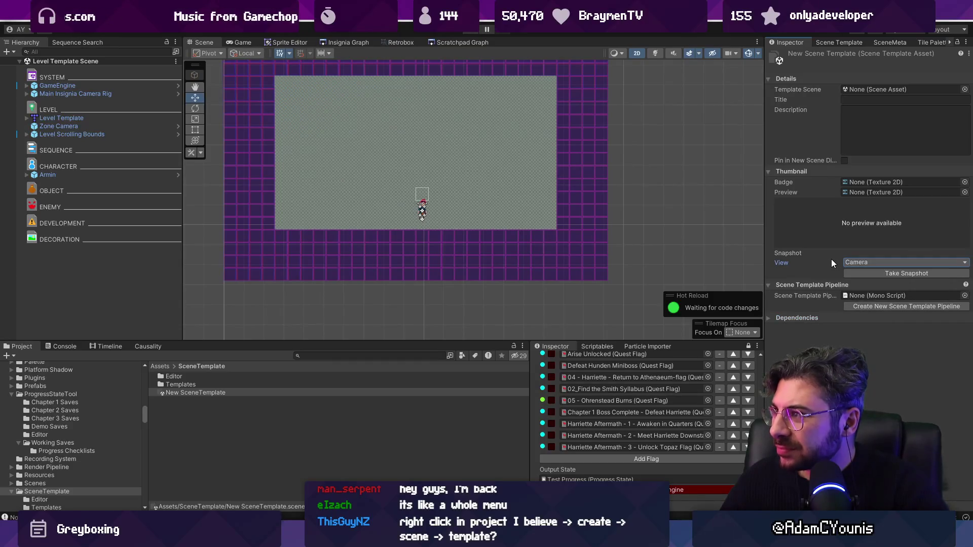
{"action": "left_click", "coordinate": [863, 263]}
{"action": "left_click", "coordinate": [788, 262]}
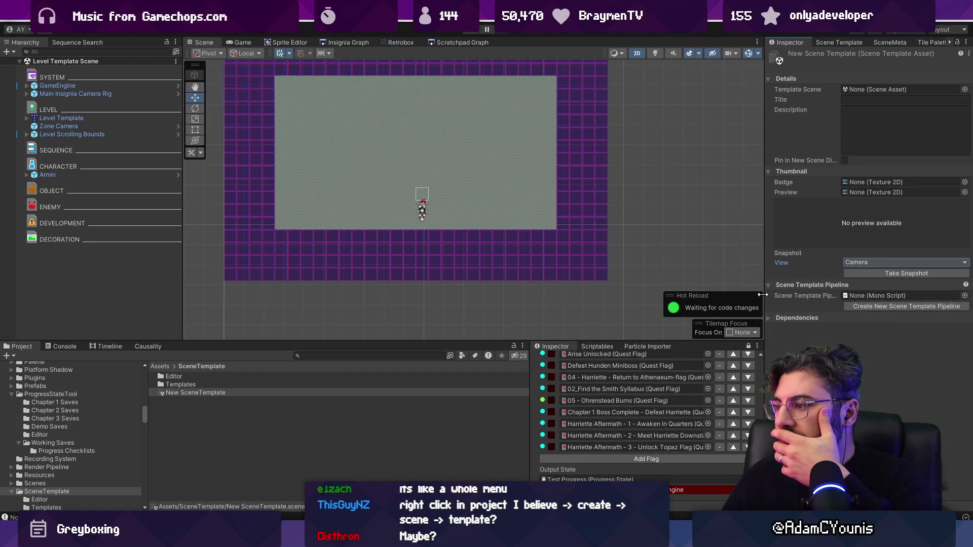
{"action": "left_click_drag", "start_coordinate": [762, 295], "coordinate": [658, 297]}
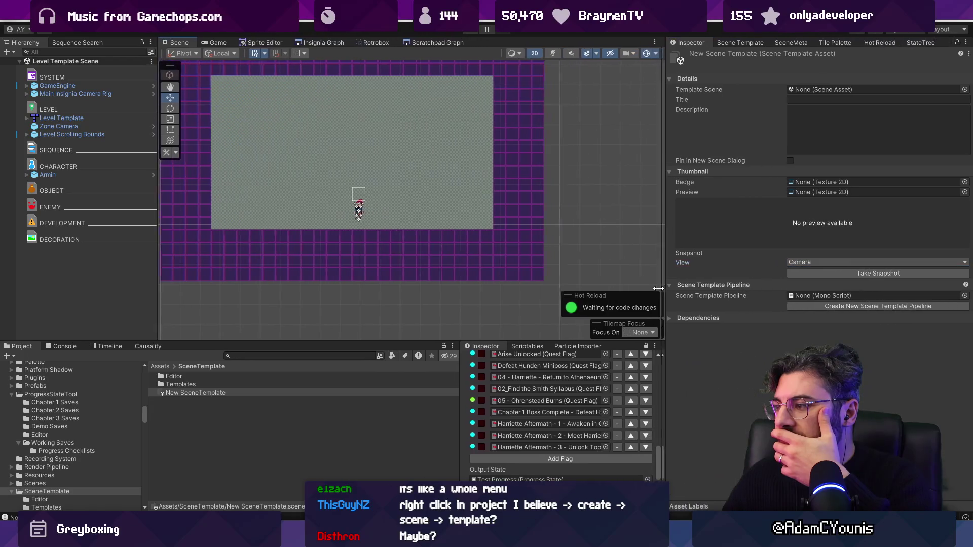
{"action": "left_click", "coordinate": [664, 317]}
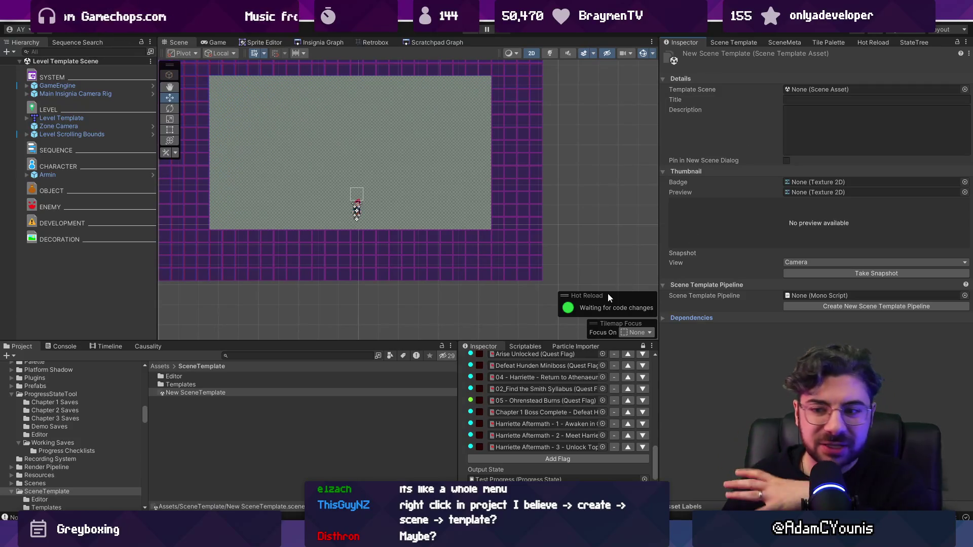
{"action": "left_click", "coordinate": [250, 400]}
{"action": "left_click", "coordinate": [250, 394]}
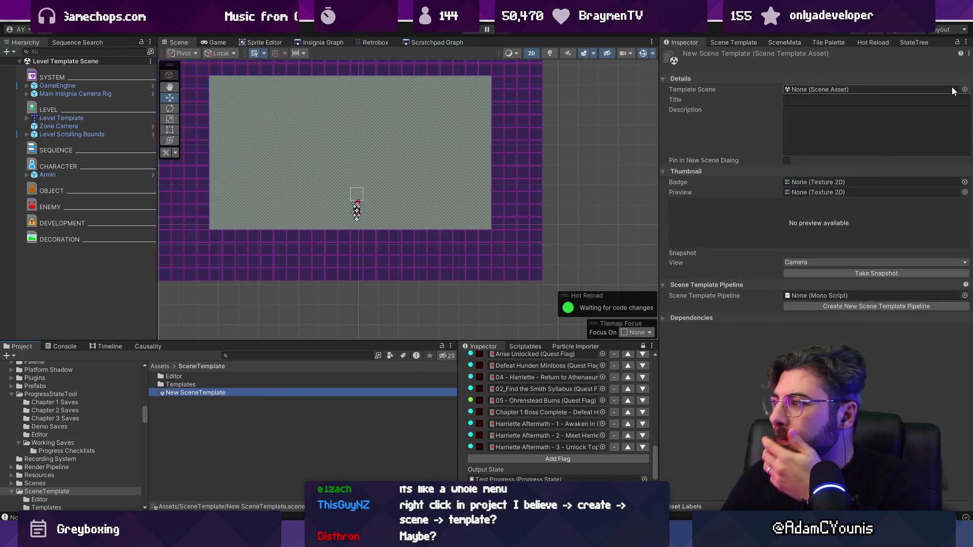
Step: Set Template Scene to Corridor Template Scene by searching 'template', take a snapshot, and expand the asset
{"action": "left_click", "coordinate": [965, 90]}
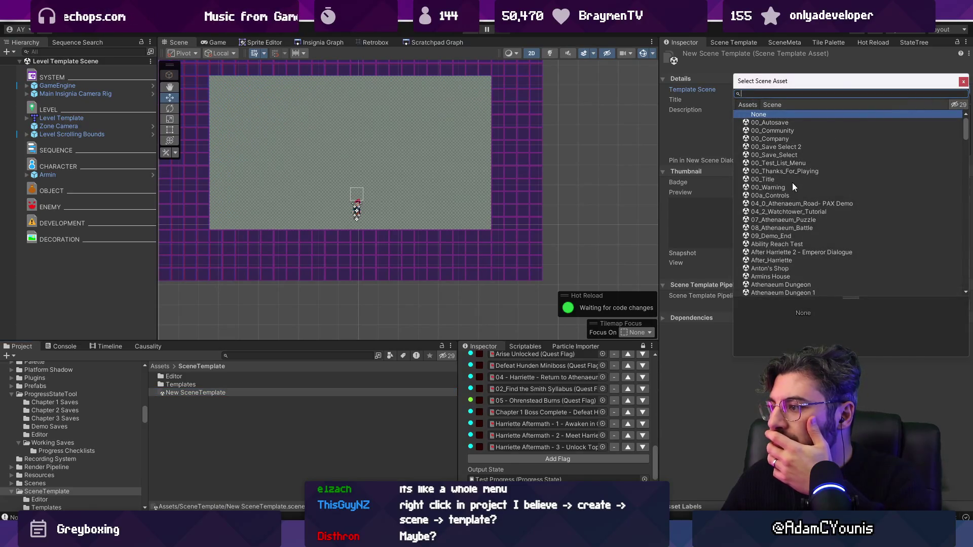
{"action": "type", "text": "template"}
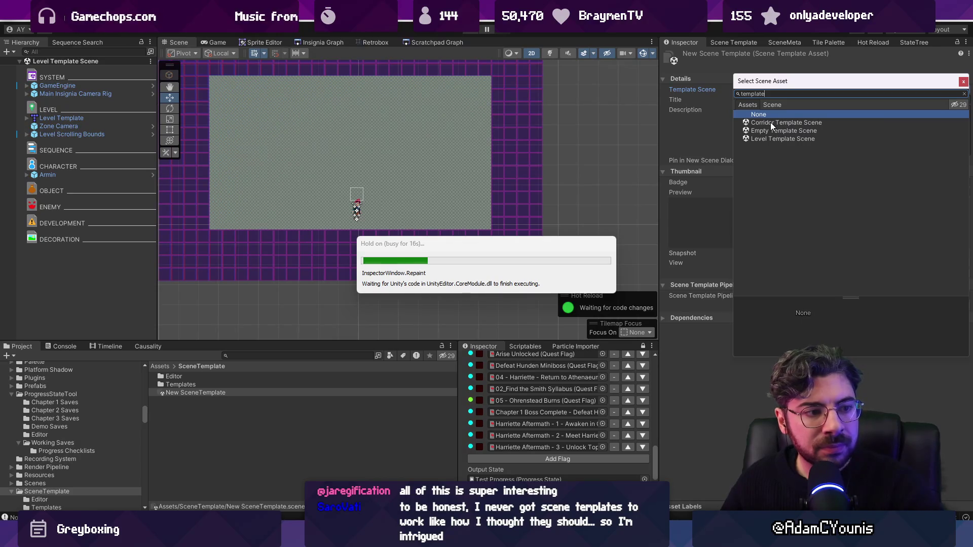
{"action": "left_click", "coordinate": [770, 122]}
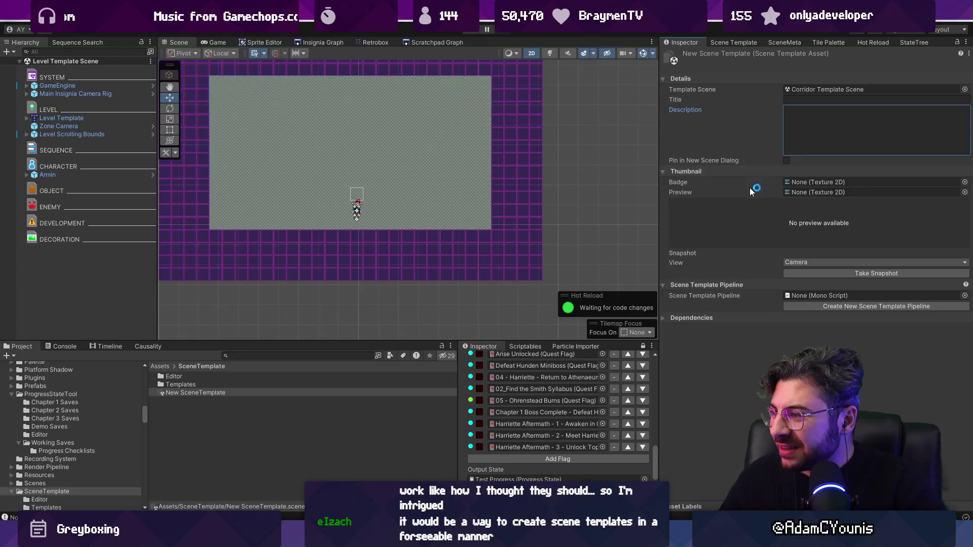
{"action": "left_click", "coordinate": [807, 275]}
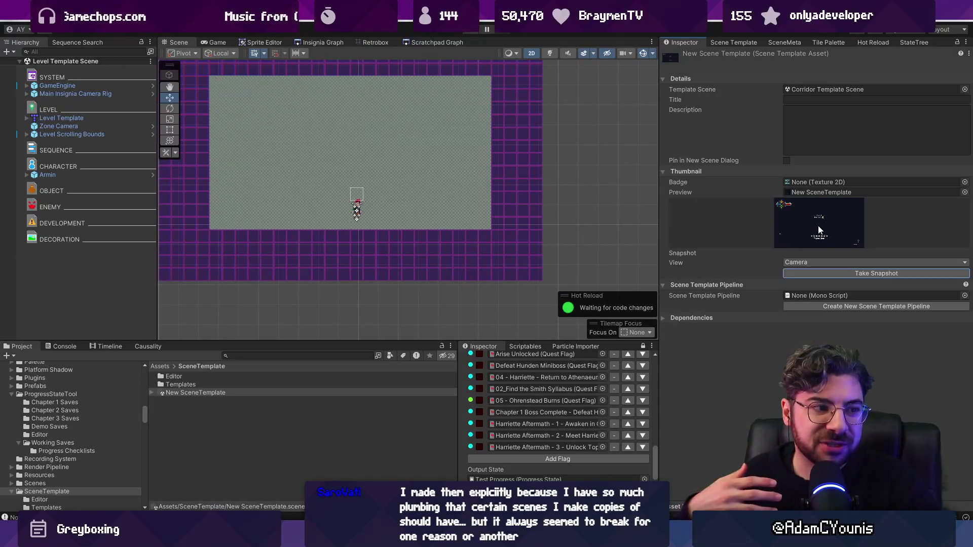
{"action": "left_click", "coordinate": [151, 393]}
{"action": "left_click", "coordinate": [191, 401]}
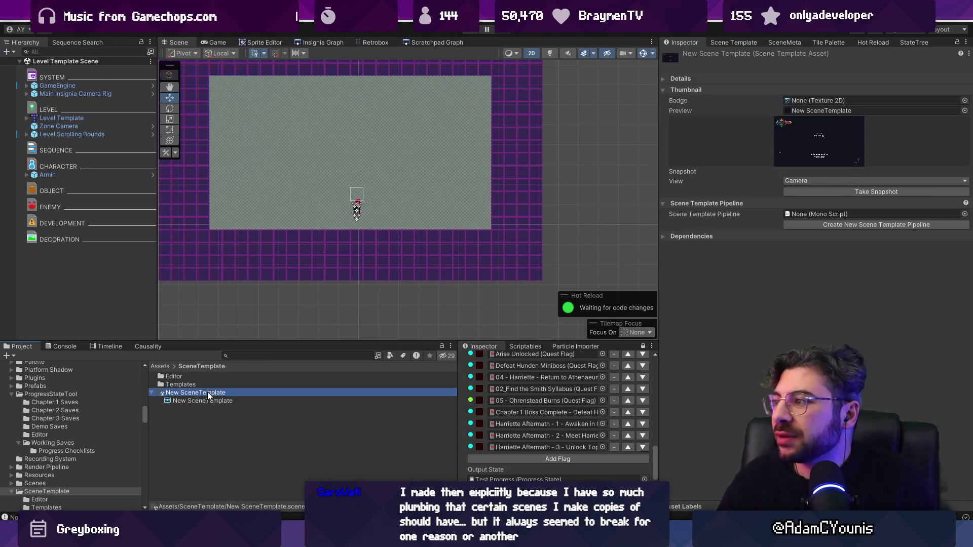
Step: Locate the template's preview image and expand its Details to edit the title
{"action": "left_click", "coordinate": [806, 108]}
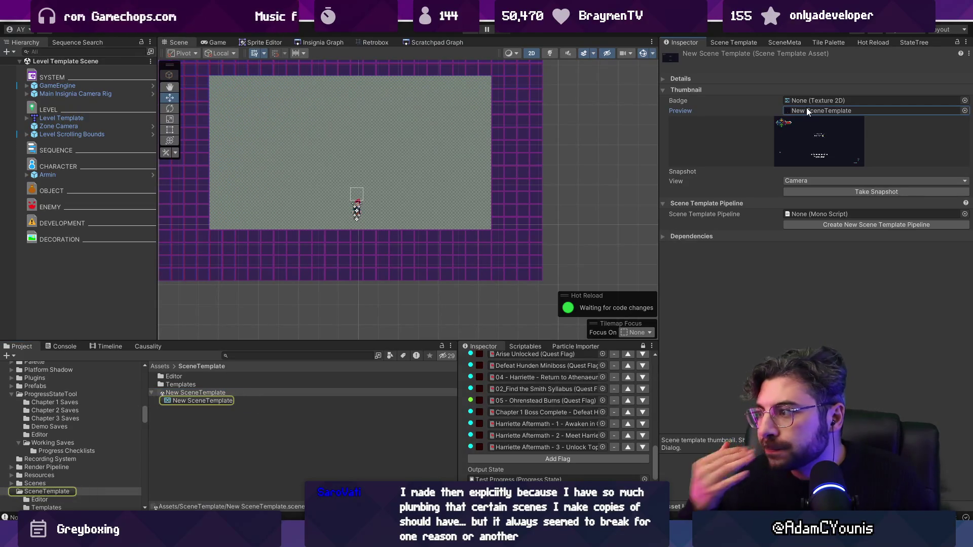
{"action": "left_click", "coordinate": [683, 79]}
{"action": "left_click", "coordinate": [794, 99]}
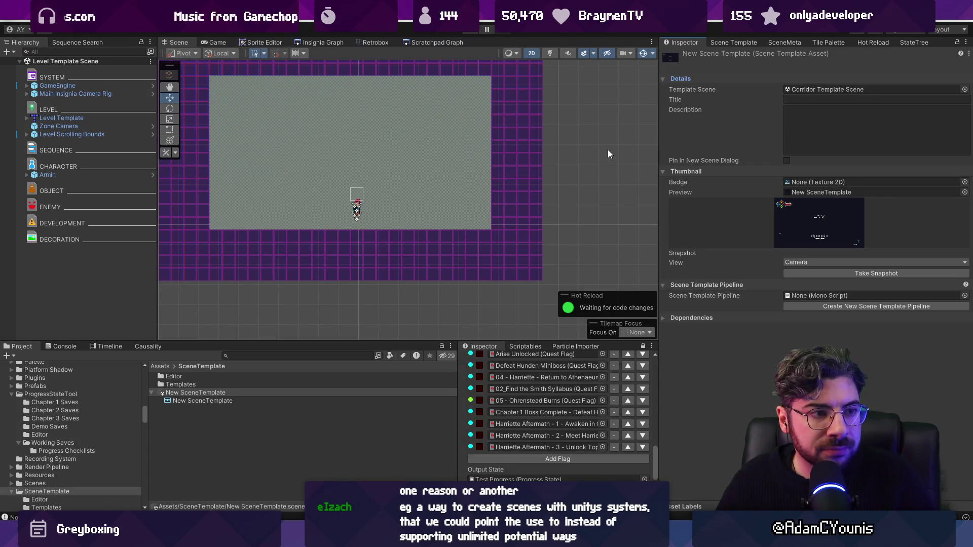
Step: Delete New SceneTemplate with confirmation, recentre the level view, and return to the Insignia Graph
{"action": "left_click", "coordinate": [215, 393]}
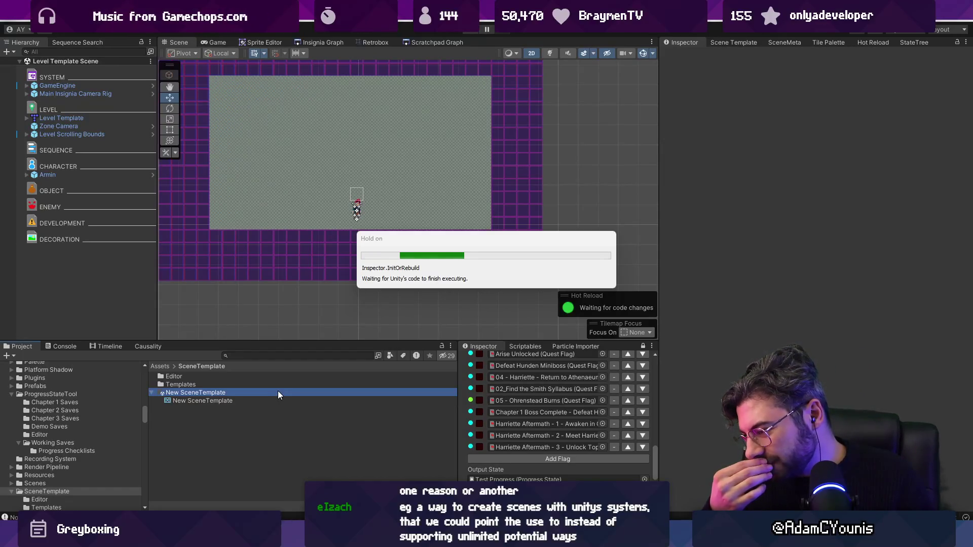
{"action": "key", "text": "Delete"}
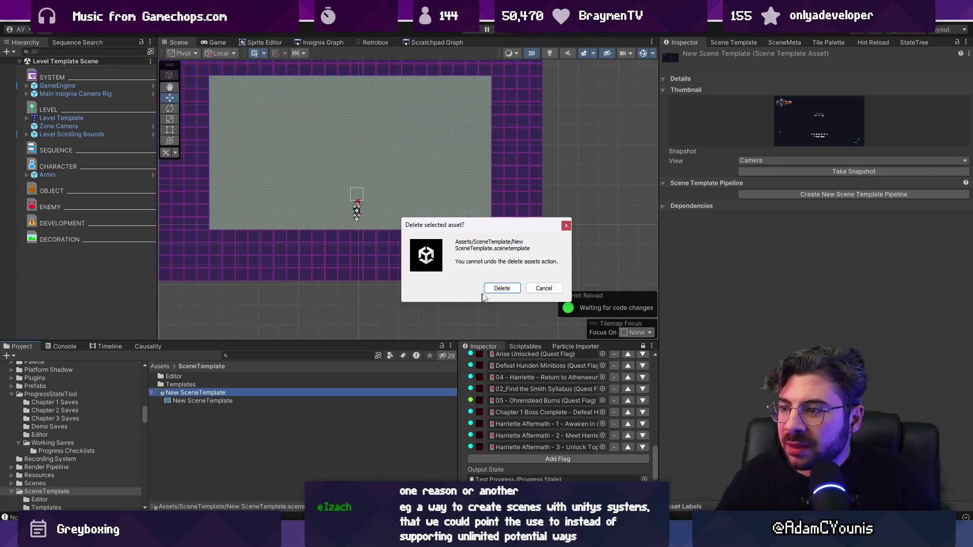
{"action": "left_click", "coordinate": [501, 288]}
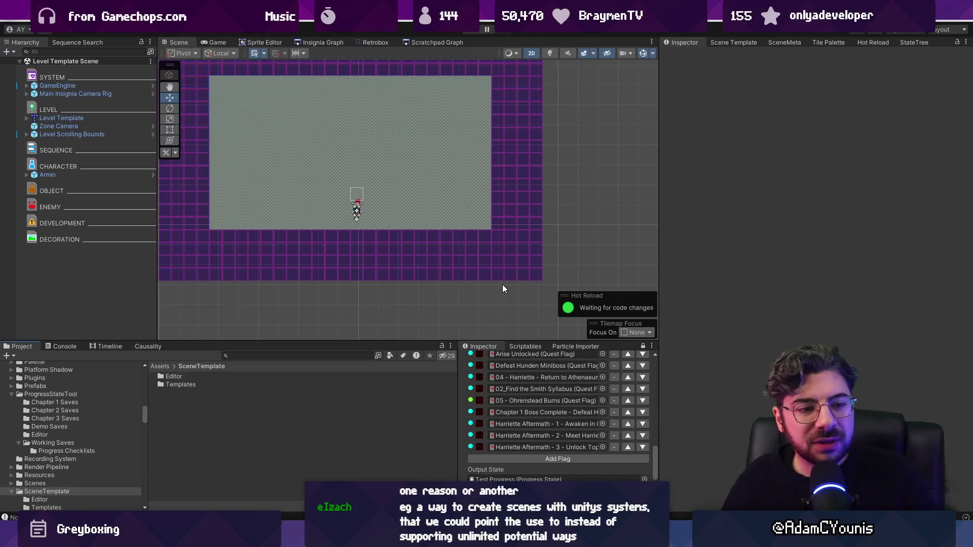
{"action": "left_click_drag", "start_coordinate": [406, 207], "coordinate": [399, 226]}
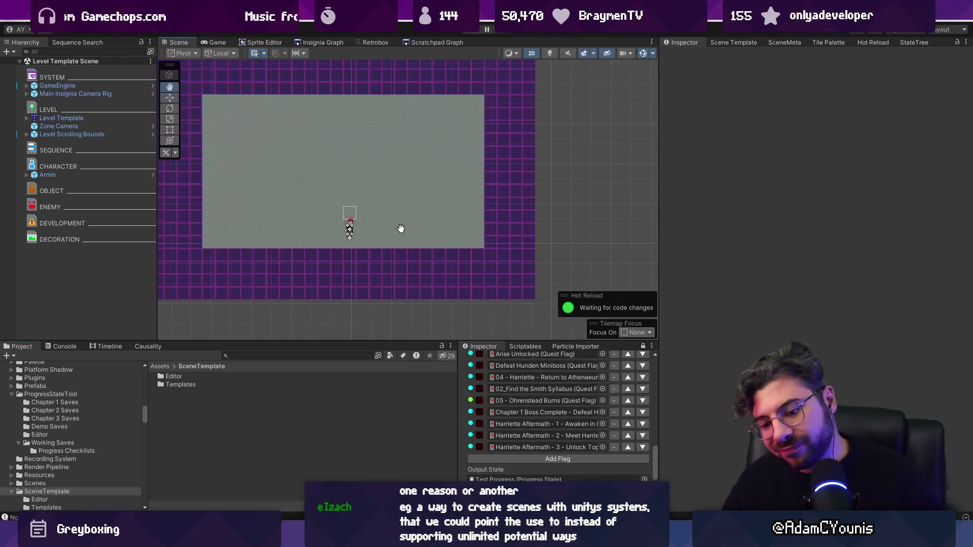
{"action": "left_click", "coordinate": [311, 42]}
Step: Open the Scene Graph project settings and close them again
{"action": "scroll", "coordinate": [419, 267], "scroll_direction": "down", "scroll_amount": 5}
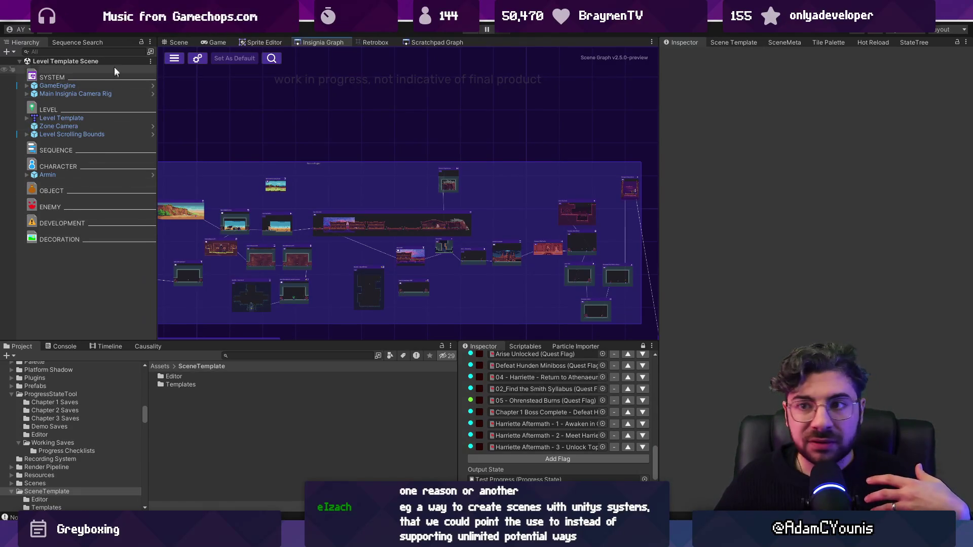
{"action": "left_click", "coordinate": [197, 59]}
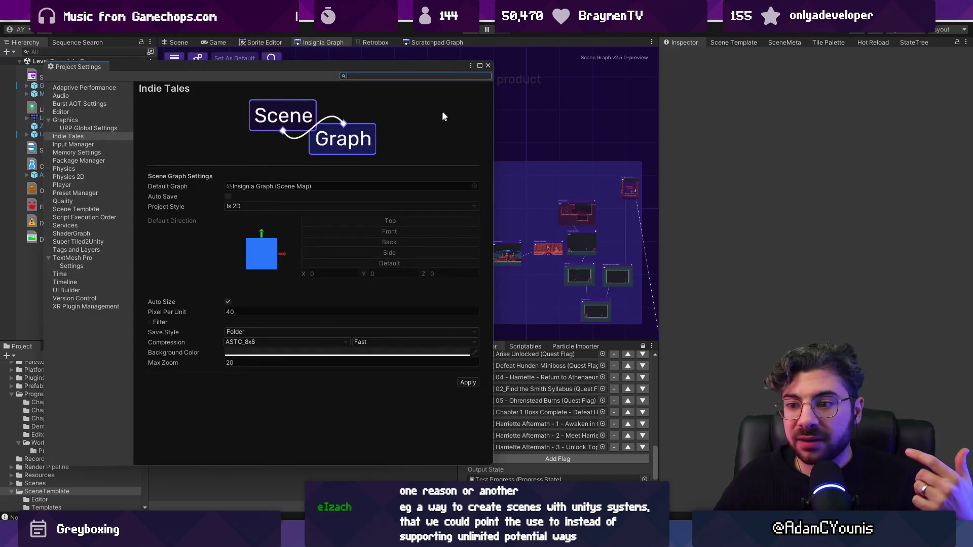
{"action": "left_click", "coordinate": [487, 66]}
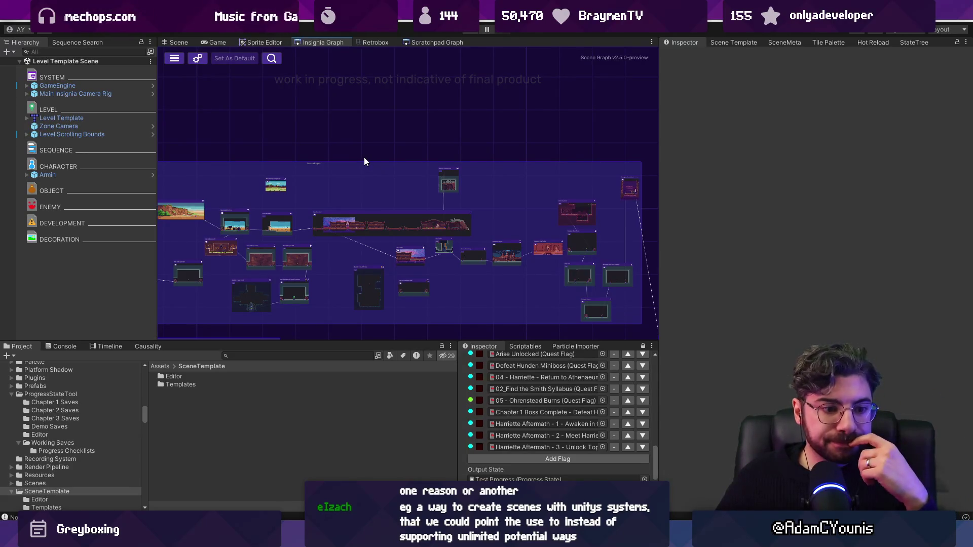
Step: Zoom the graph, box-select a cluster of room nodes, and bring up the scene template and skin chooser
{"action": "scroll", "coordinate": [400, 203], "scroll_direction": "up", "scroll_amount": 5}
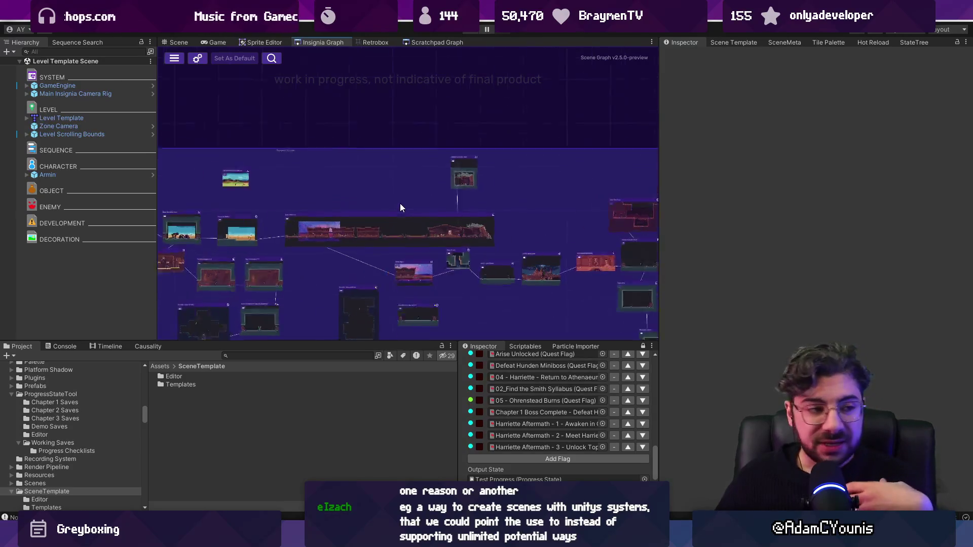
{"action": "scroll", "coordinate": [383, 179], "scroll_direction": "down", "scroll_amount": 4}
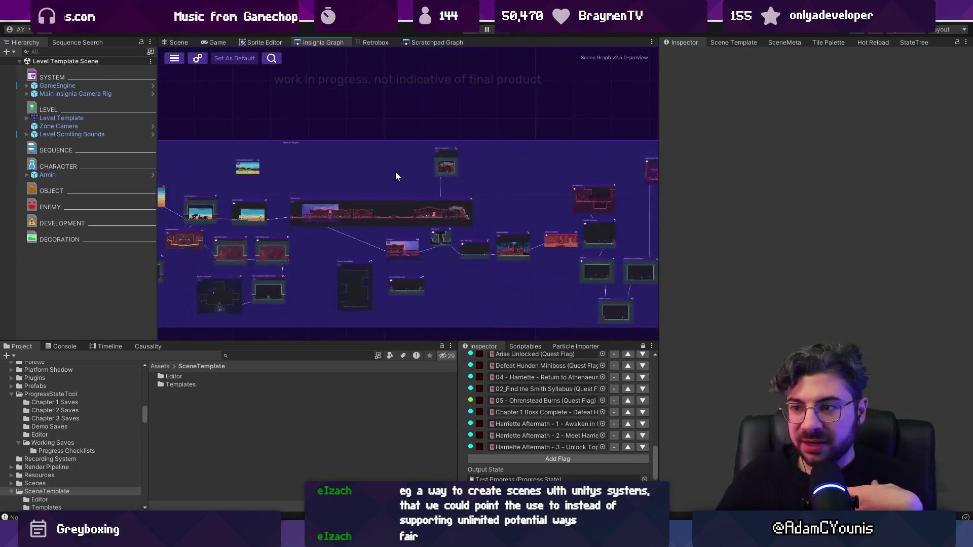
{"action": "scroll", "coordinate": [404, 187], "scroll_direction": "up", "scroll_amount": 3}
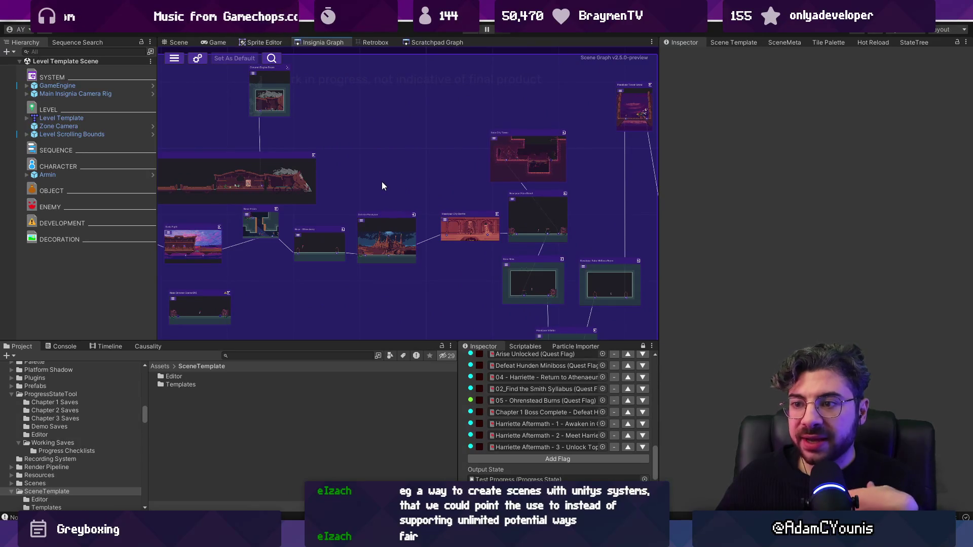
{"action": "scroll", "coordinate": [382, 186], "scroll_direction": "up", "scroll_amount": 2}
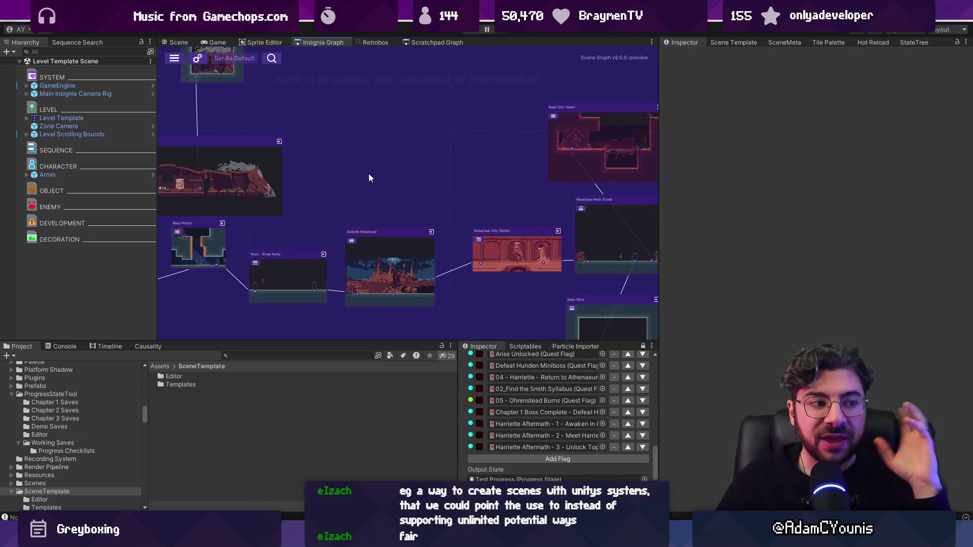
{"action": "left_click_drag", "start_coordinate": [353, 90], "coordinate": [491, 173]}
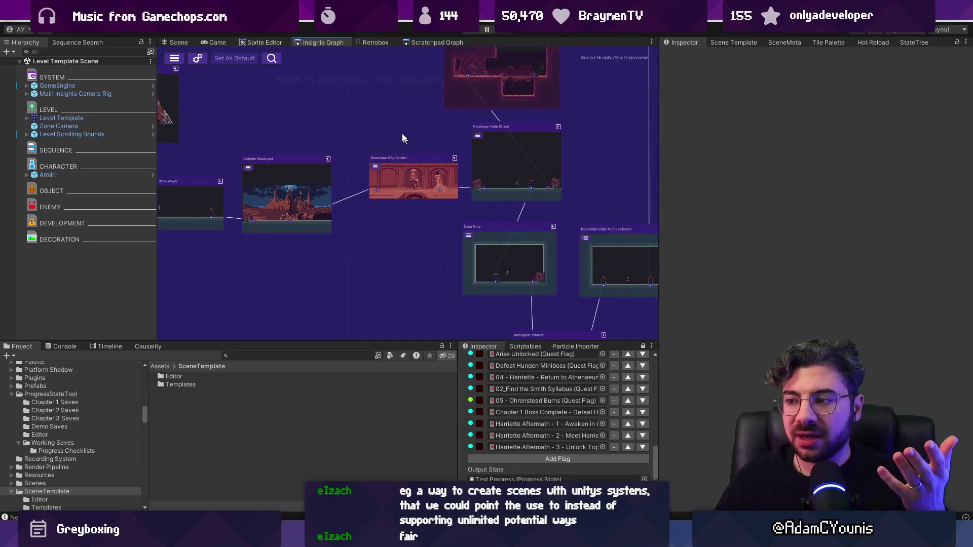
{"action": "left_click_drag", "start_coordinate": [415, 250], "coordinate": [412, 249]}
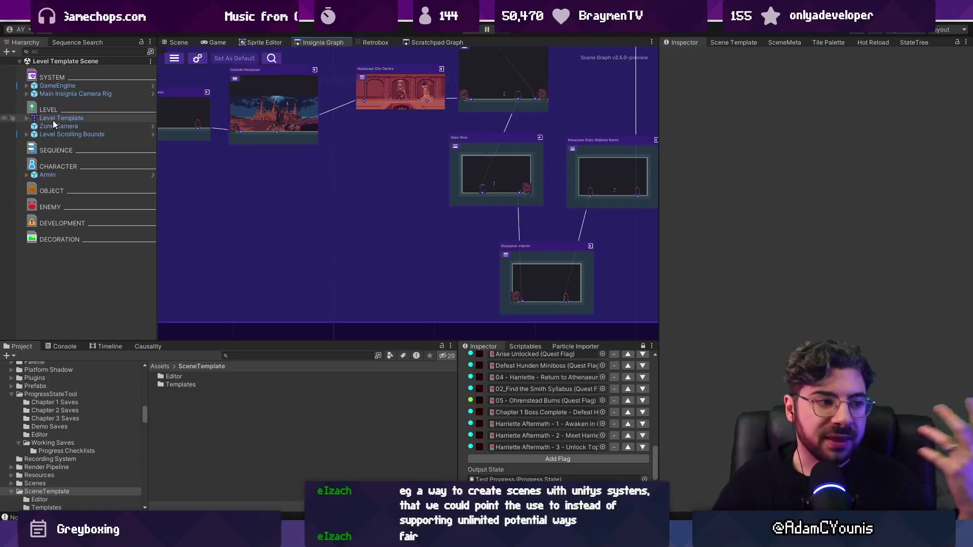
{"action": "left_click", "coordinate": [741, 41]}
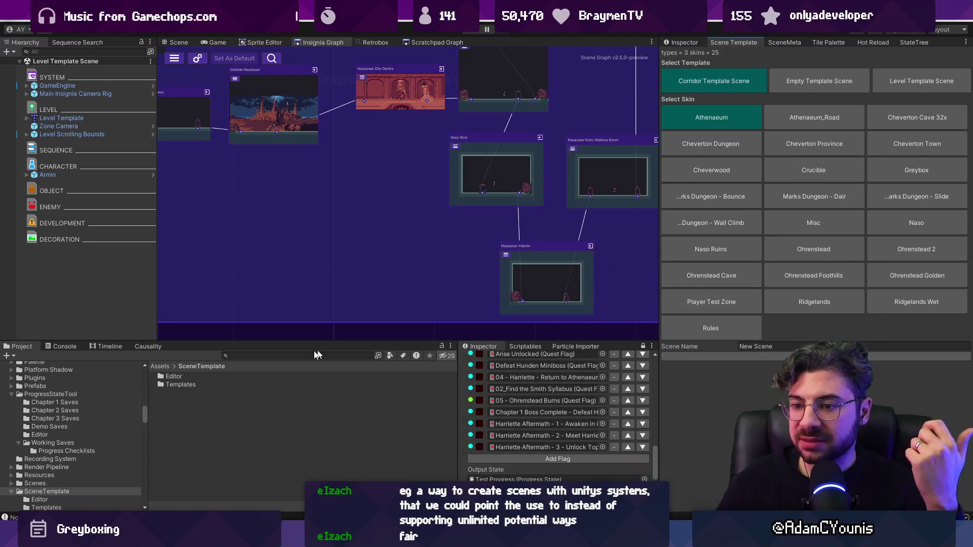
{"action": "left_click_drag", "start_coordinate": [357, 181], "coordinate": [350, 229]}
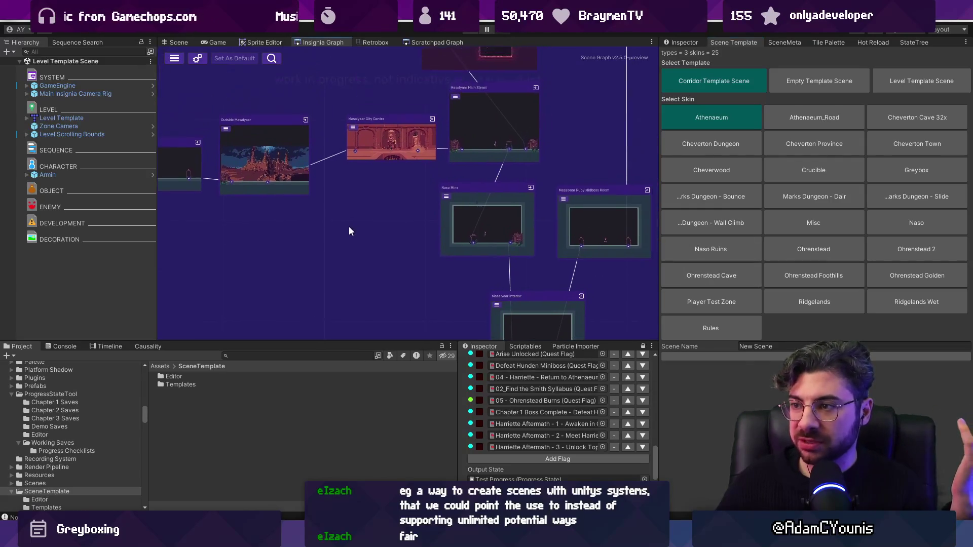
{"action": "double_click", "coordinate": [55, 117]}
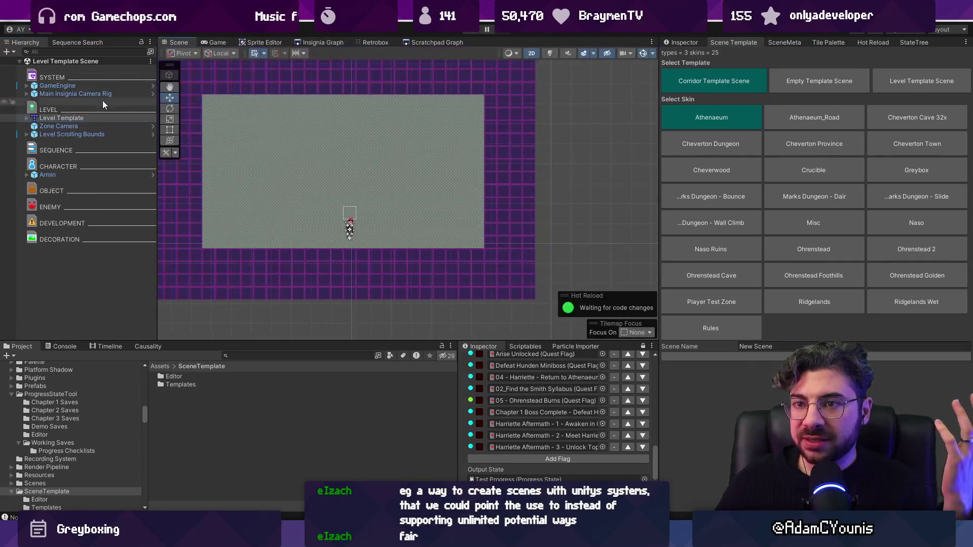
{"action": "scroll", "coordinate": [323, 152], "scroll_direction": "down", "scroll_amount": 2}
{"action": "mouse_move", "coordinate": [313, 129]}
{"action": "left_mouse_down"}
{"action": "mouse_move", "coordinate": [335, 129]}
{"action": "mouse_move", "coordinate": [284, 102]}
{"action": "left_mouse_up"}
{"action": "key", "text": "ctrl+z"}
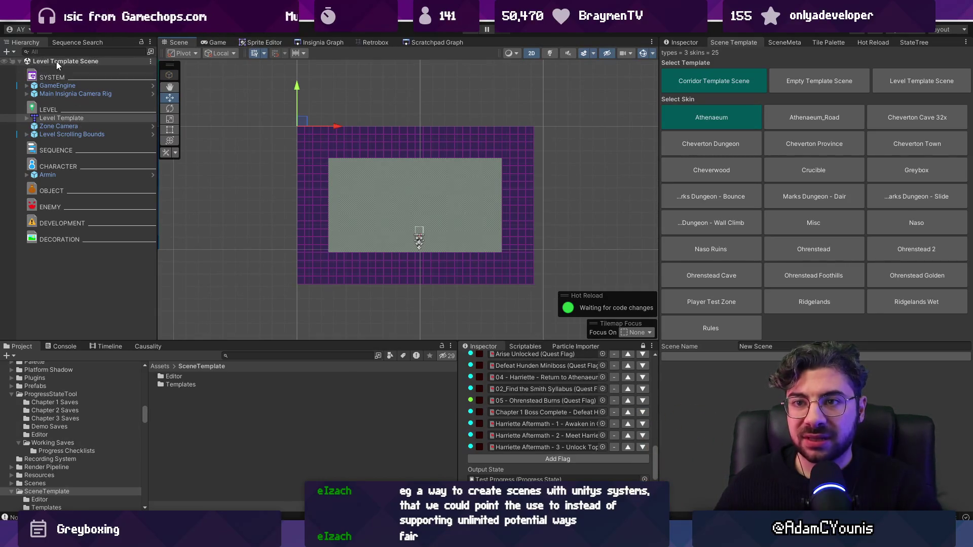
{"action": "left_click", "coordinate": [47, 117]}
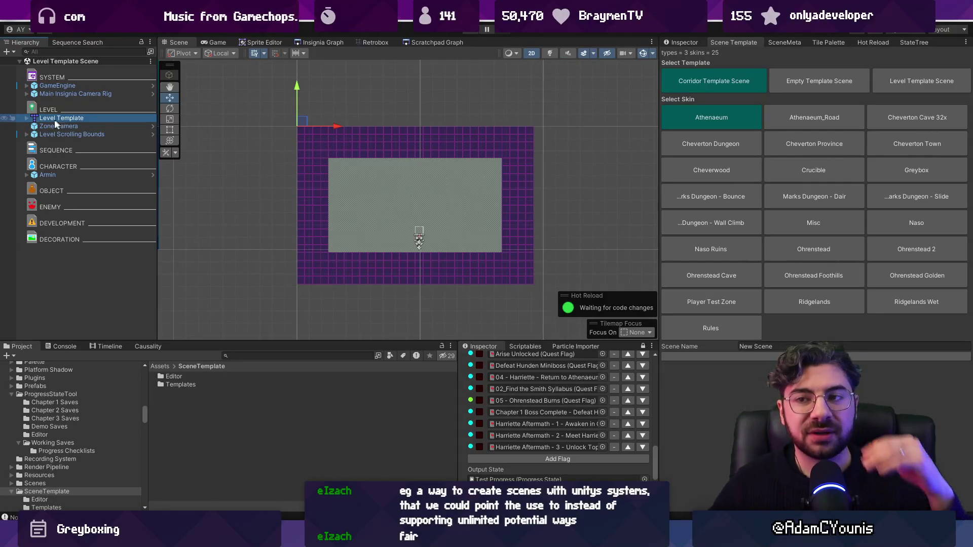
{"action": "left_click", "coordinate": [305, 44]}
{"action": "left_click_drag", "start_coordinate": [374, 202], "coordinate": [367, 286]}
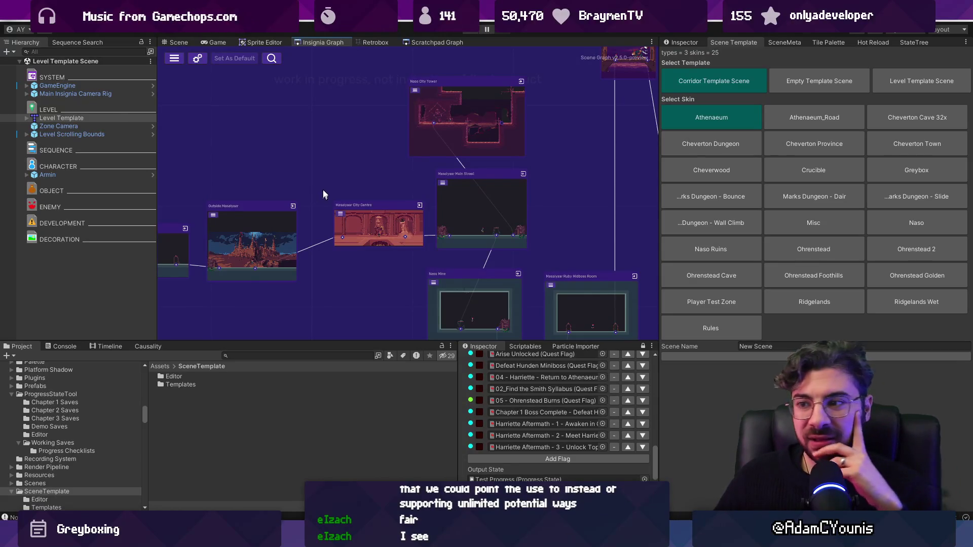
{"action": "scroll", "coordinate": [379, 193], "scroll_direction": "down", "scroll_amount": 3}
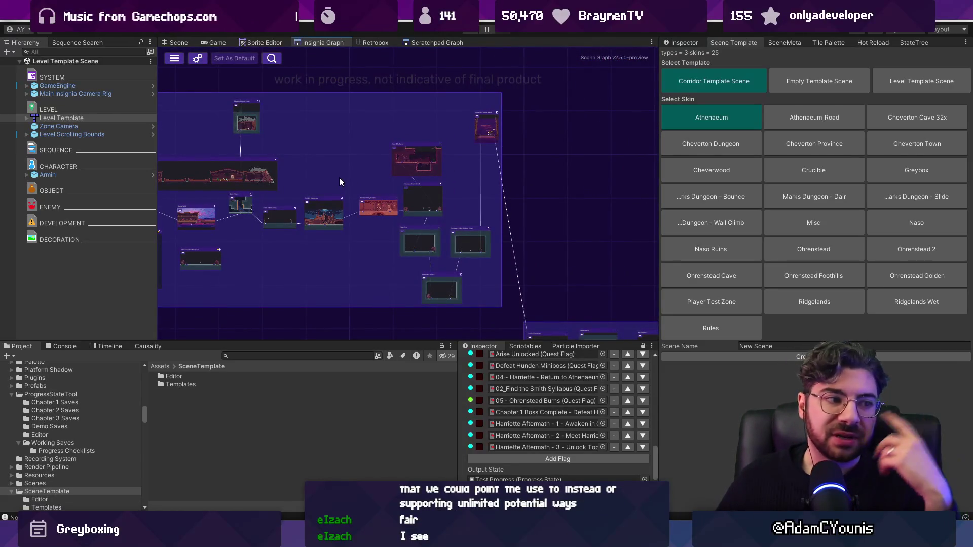
{"action": "left_click", "coordinate": [702, 112]}
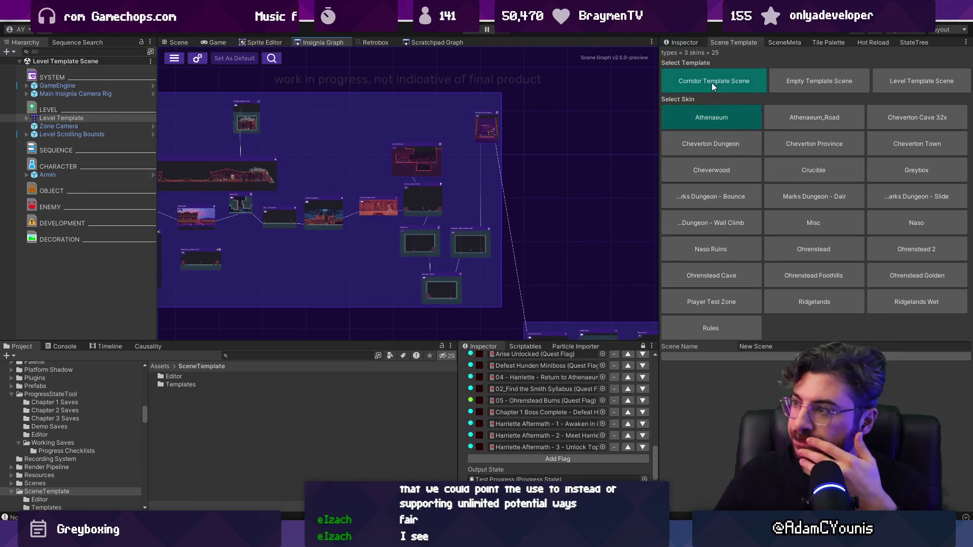
{"action": "left_click", "coordinate": [682, 42]}
{"action": "scroll", "coordinate": [452, 229], "scroll_direction": "up", "scroll_amount": 3}
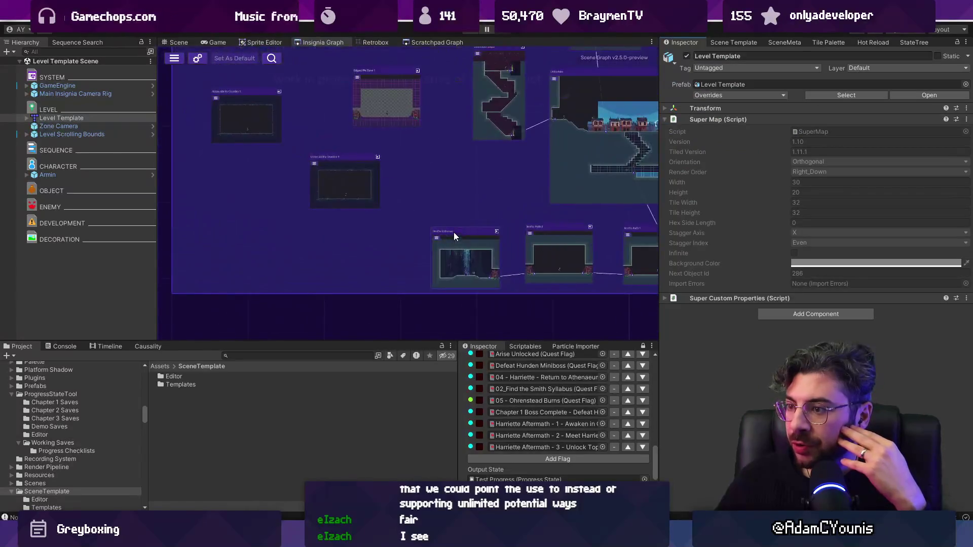
{"action": "scroll", "coordinate": [351, 202], "scroll_direction": "down", "scroll_amount": 1}
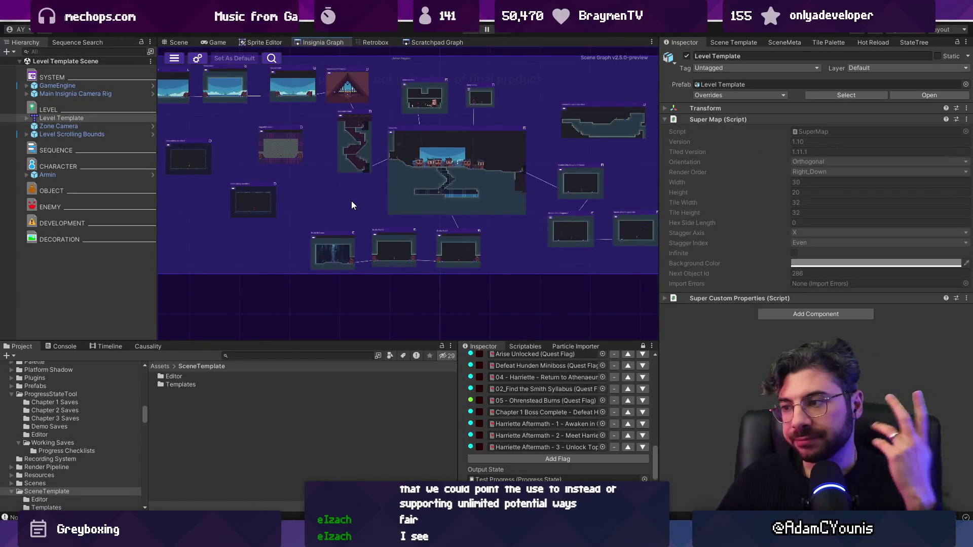
{"action": "scroll", "coordinate": [346, 270], "scroll_direction": "up", "scroll_amount": 5}
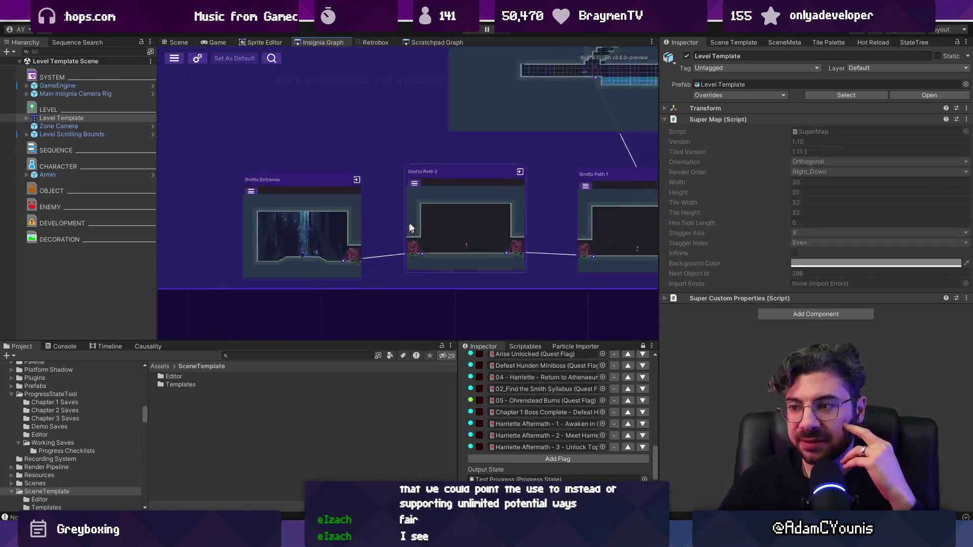
{"action": "scroll", "coordinate": [444, 210], "scroll_direction": "down", "scroll_amount": 5}
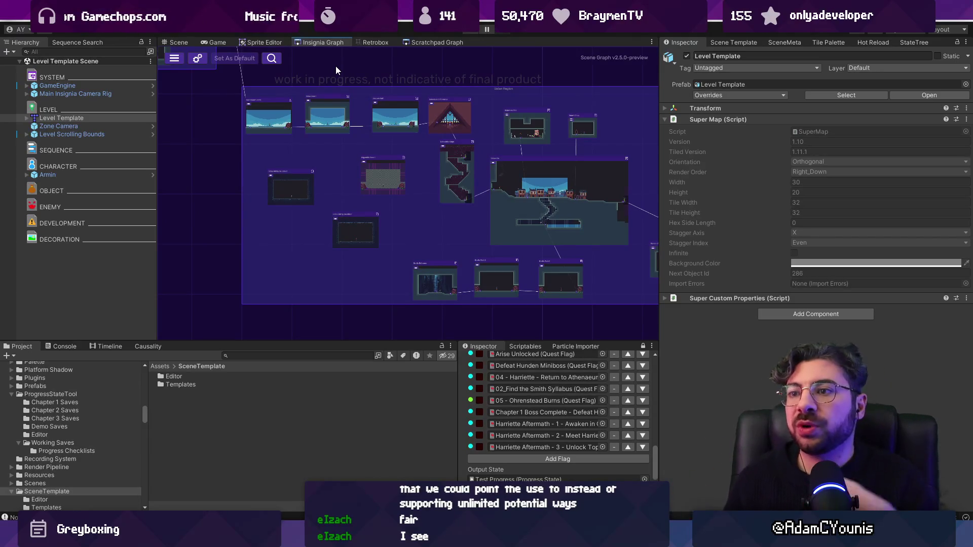
{"action": "scroll", "coordinate": [438, 256], "scroll_direction": "down", "scroll_amount": 3}
{"action": "scroll", "coordinate": [451, 218], "scroll_direction": "up", "scroll_amount": 3}
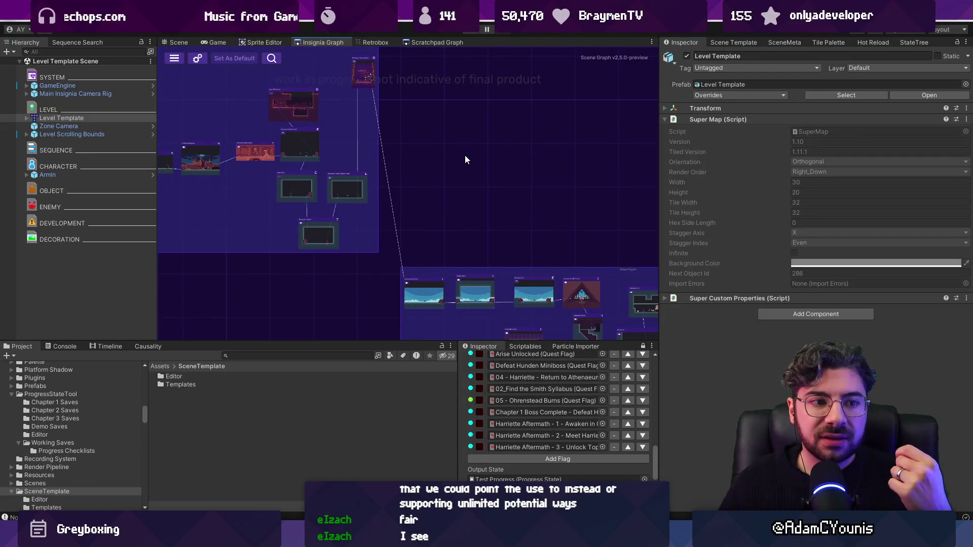
{"action": "left_click_drag", "start_coordinate": [418, 190], "coordinate": [548, 62]}
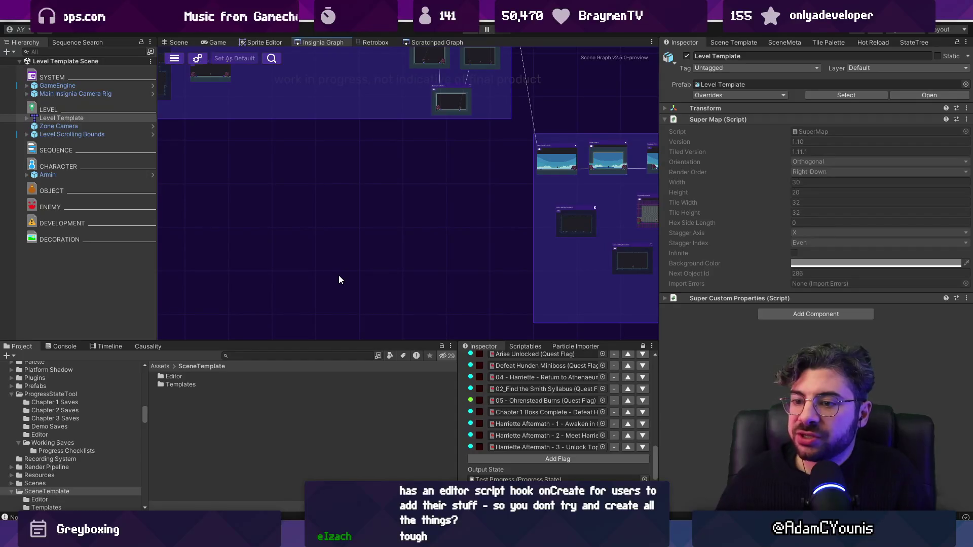
Step: Reveal the upper Insignia Graph nodes and drag the Project panel splitter down to enlarge the graph view
{"action": "scroll", "coordinate": [330, 238], "scroll_direction": "down", "scroll_amount": 3}
{"action": "scroll", "coordinate": [340, 191], "scroll_direction": "up", "scroll_amount": 3}
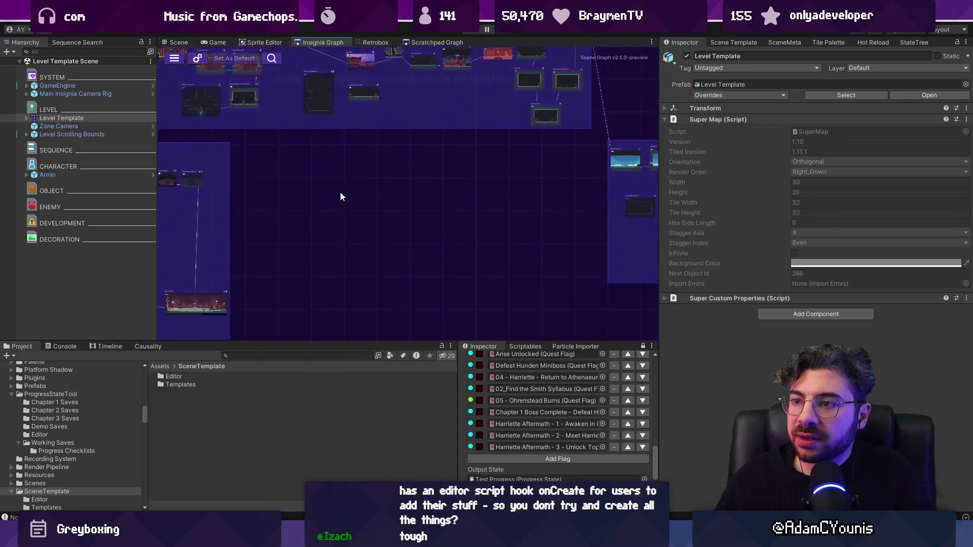
{"action": "scroll", "coordinate": [339, 192], "scroll_direction": "down", "scroll_amount": 3}
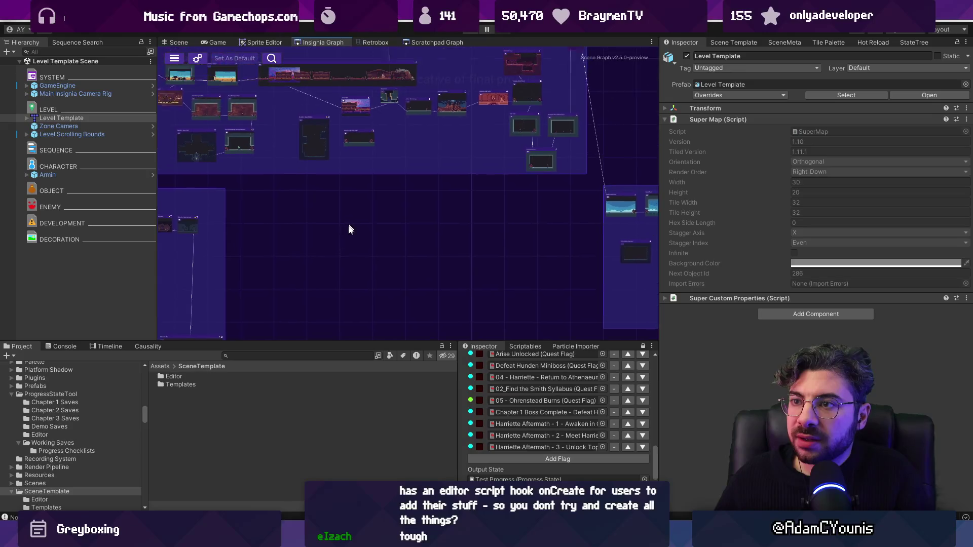
{"action": "left_click_drag", "start_coordinate": [302, 93], "coordinate": [314, 198]}
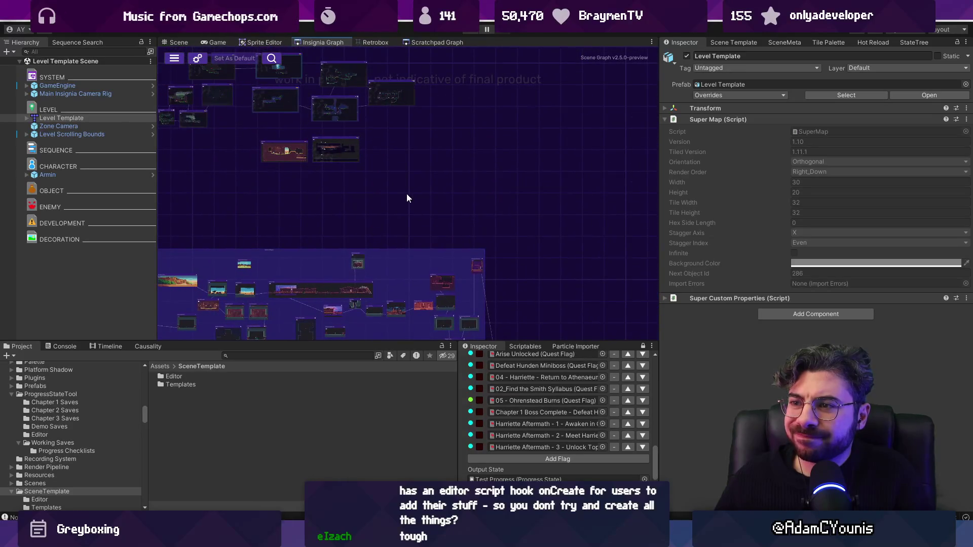
{"action": "scroll", "coordinate": [408, 198], "scroll_direction": "up", "scroll_amount": 3}
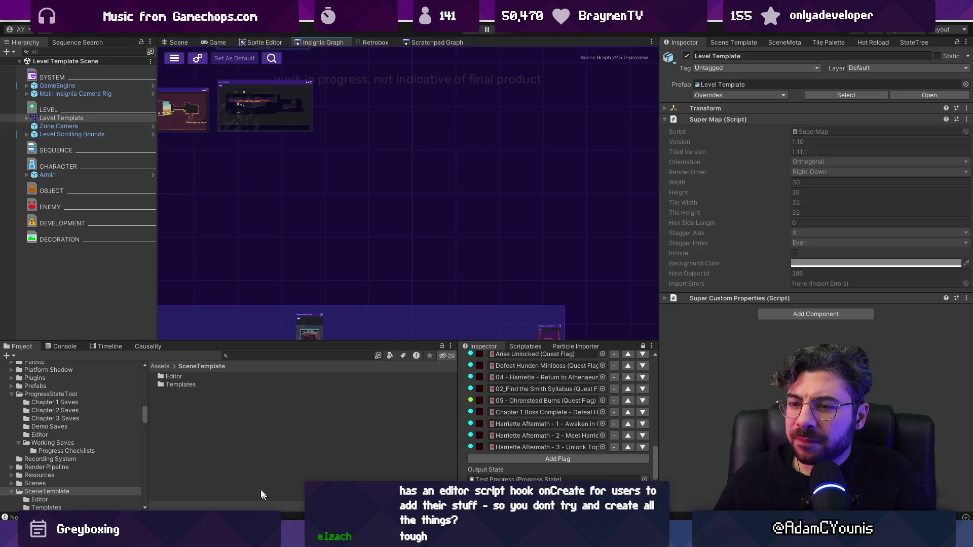
{"action": "left_click_drag", "start_coordinate": [285, 347], "coordinate": [291, 352]}
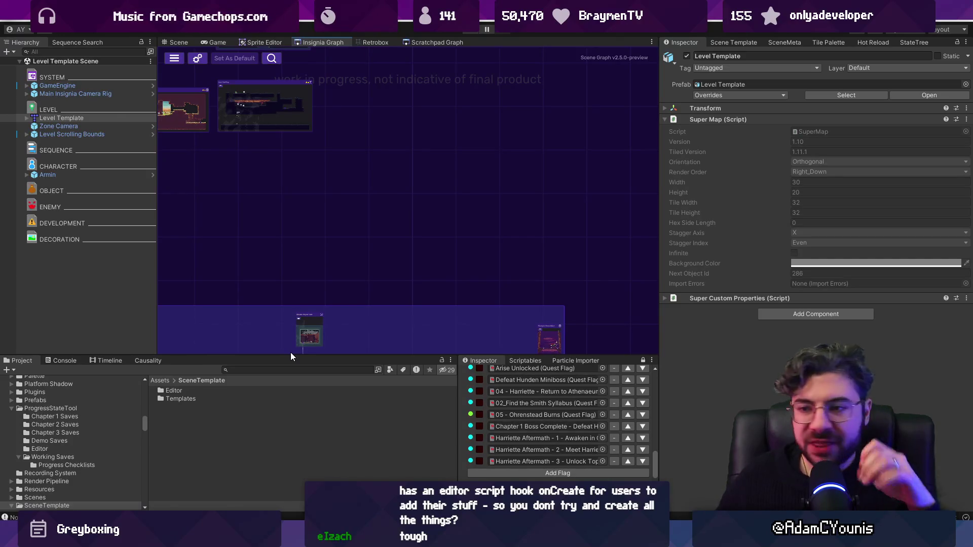
{"action": "key", "text": "alt+Tab"}
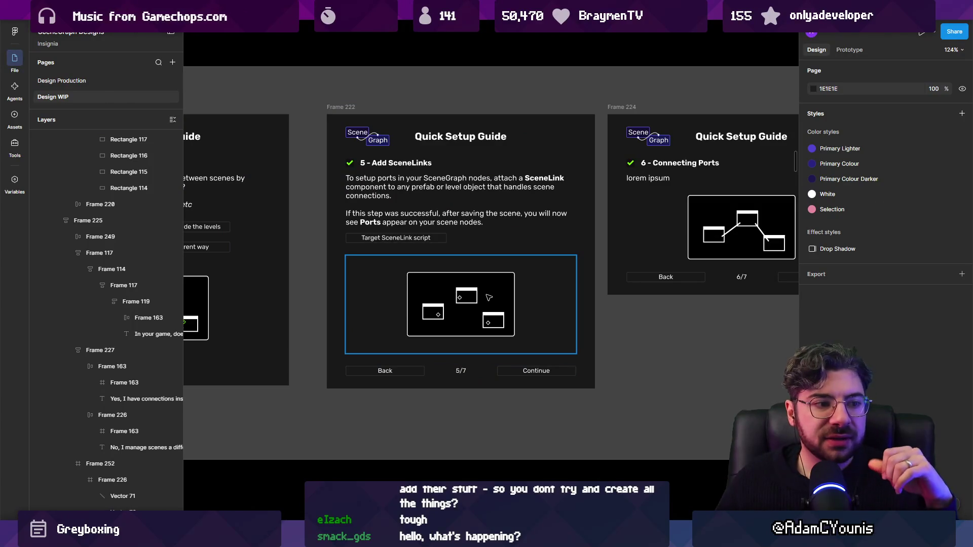
{"action": "key", "text": "shift+n"}
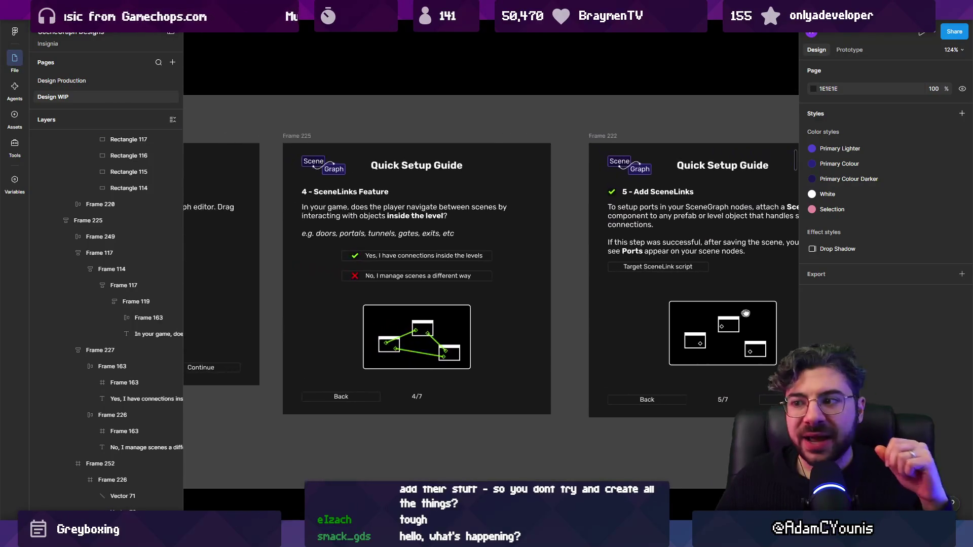
{"action": "key", "text": "shift+n"}
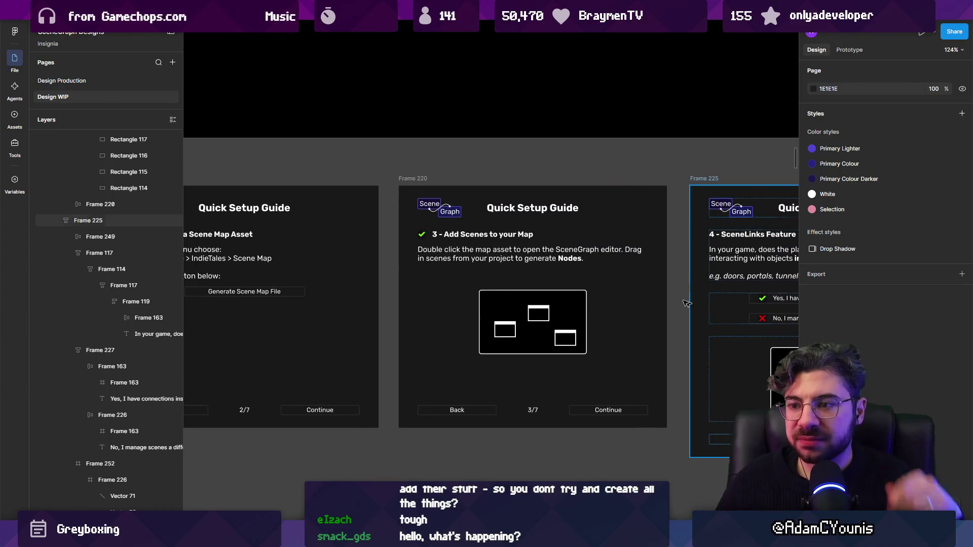
{"action": "scroll", "coordinate": [528, 302], "scroll_direction": "up", "scroll_amount": 3}
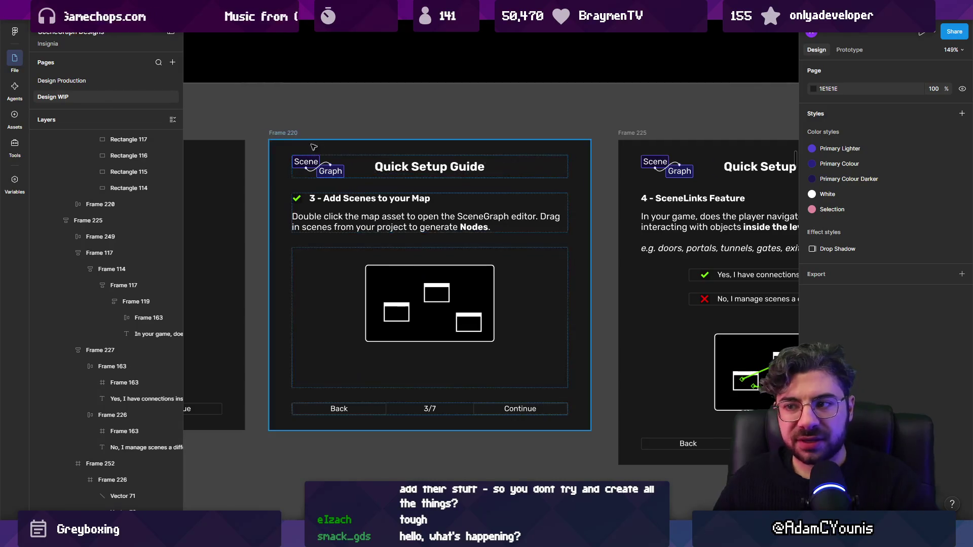
{"action": "scroll", "coordinate": [567, 272], "scroll_direction": "down", "scroll_amount": 5}
{"action": "scroll", "coordinate": [564, 283], "scroll_direction": "up", "scroll_amount": 5}
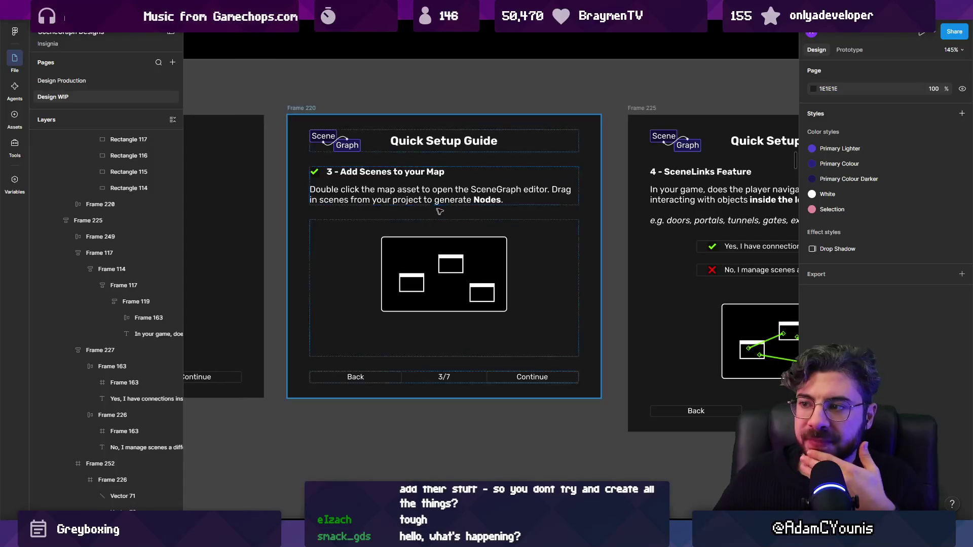
{"action": "double_click", "coordinate": [405, 190]}
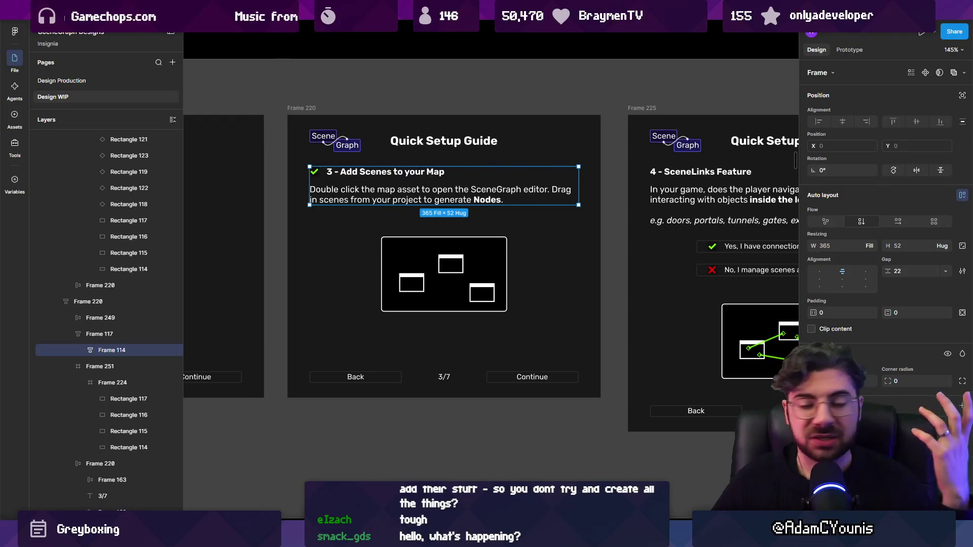
{"action": "key", "text": "alt+Tab"}
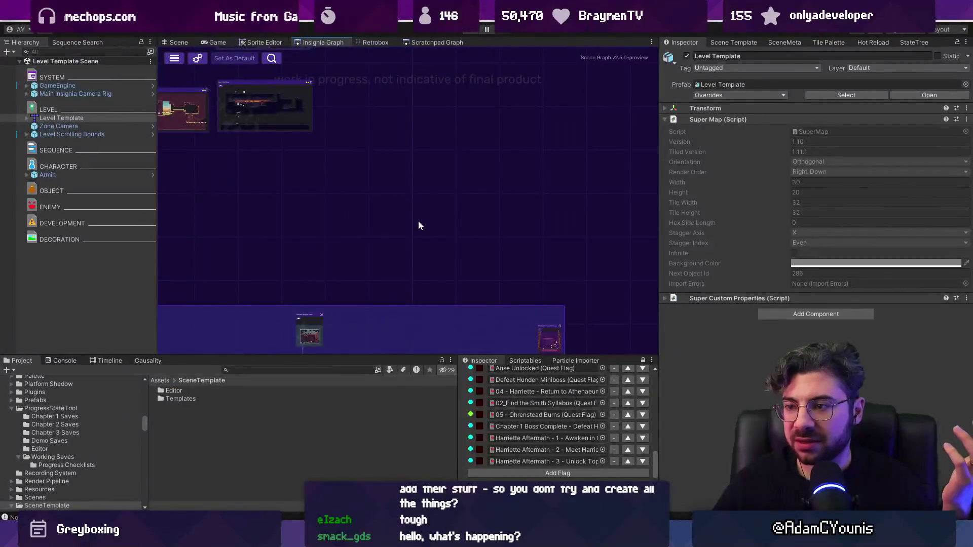
Step: Search the Project panel for t:scene to list every scene asset
{"action": "right_click", "coordinate": [230, 377]}
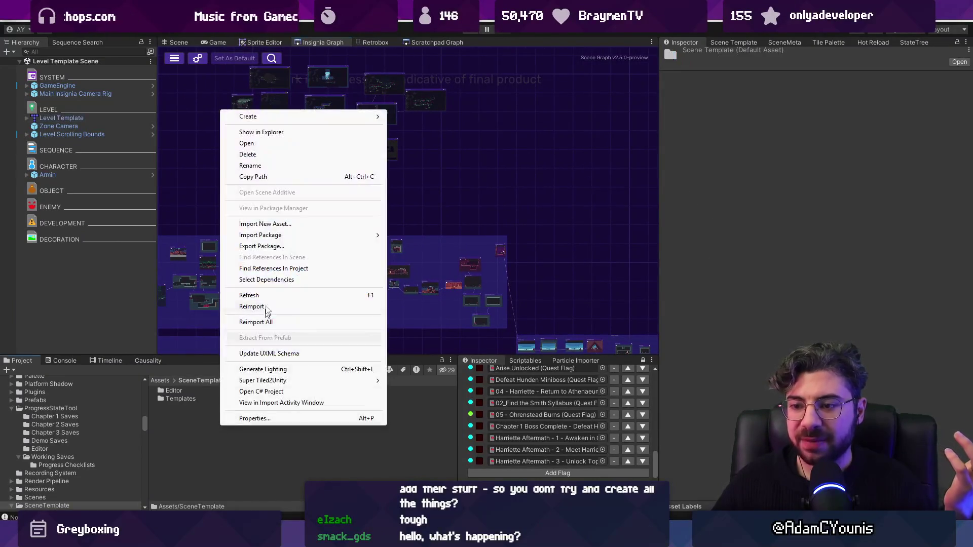
{"action": "left_click", "coordinate": [144, 412]}
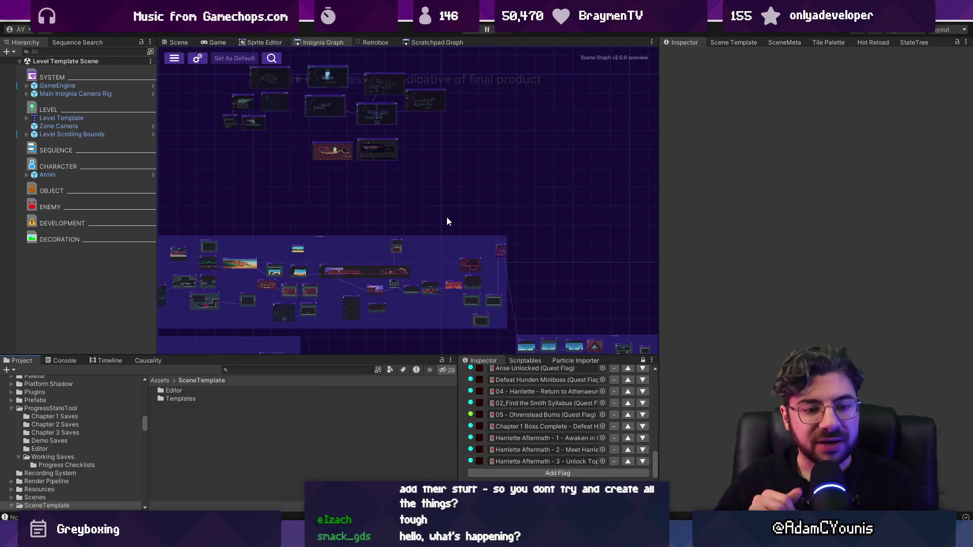
{"action": "left_click", "coordinate": [285, 370]}
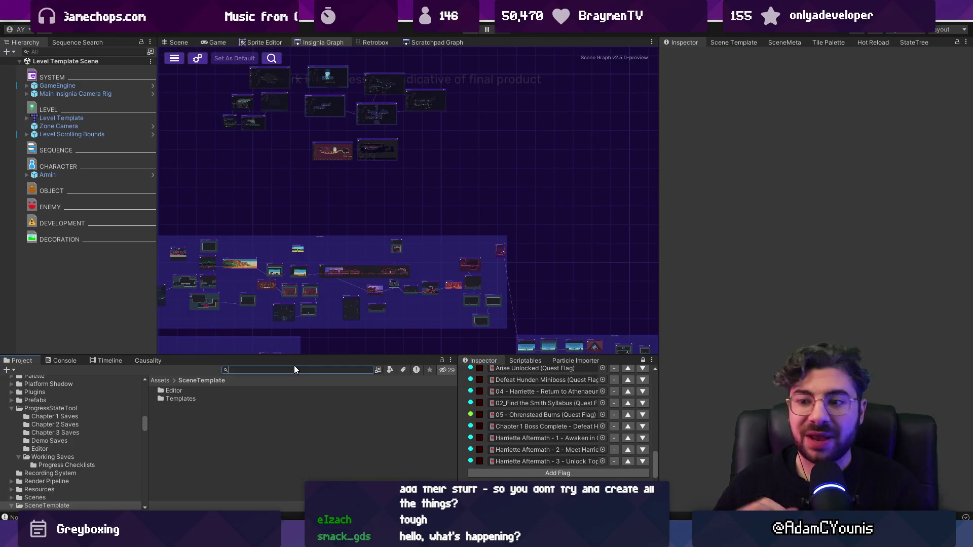
{"action": "type", "text": "t:scene"}
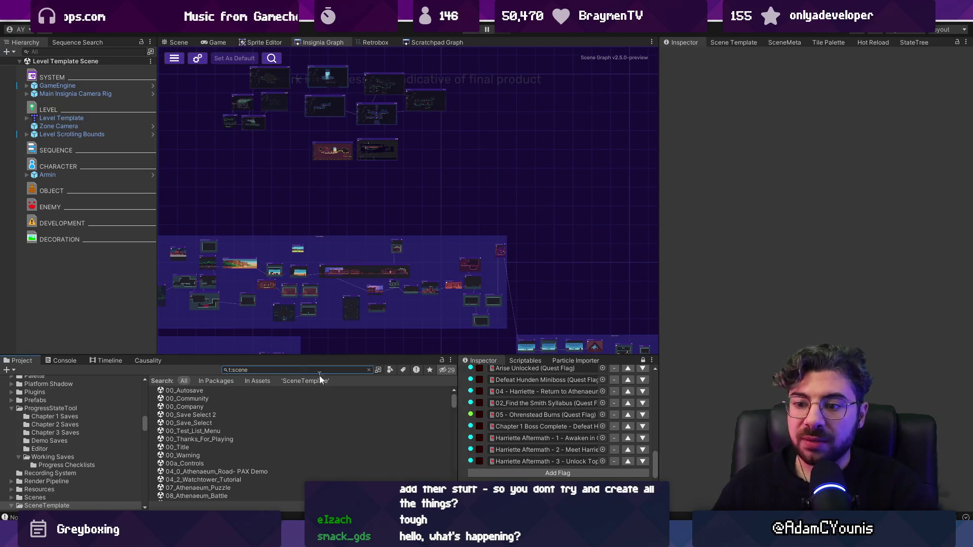
{"action": "key", "text": "alt+Tab"}
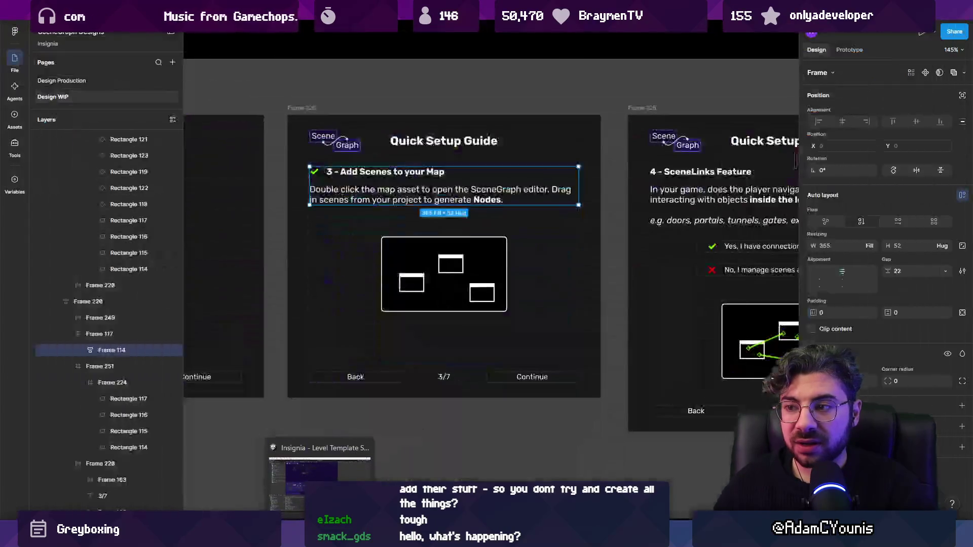
Step: Duplicate the Generate Scene Map File button and relabel the copy 'Import all scenes from Assets folder'
{"action": "scroll", "coordinate": [301, 227], "scroll_direction": "left", "scroll_amount": 5}
{"action": "scroll", "coordinate": [302, 228], "scroll_direction": "up", "scroll_amount": 3}
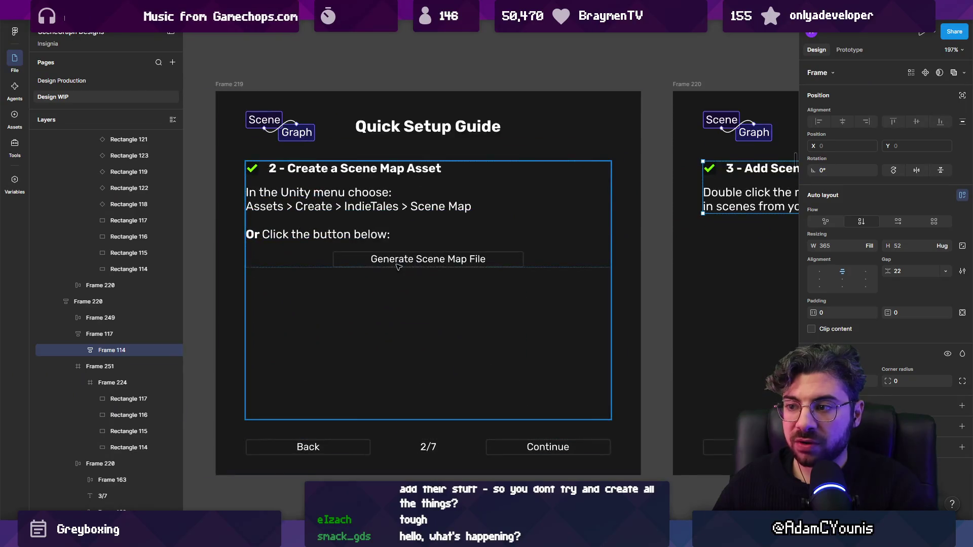
{"action": "double_click", "coordinate": [364, 266]}
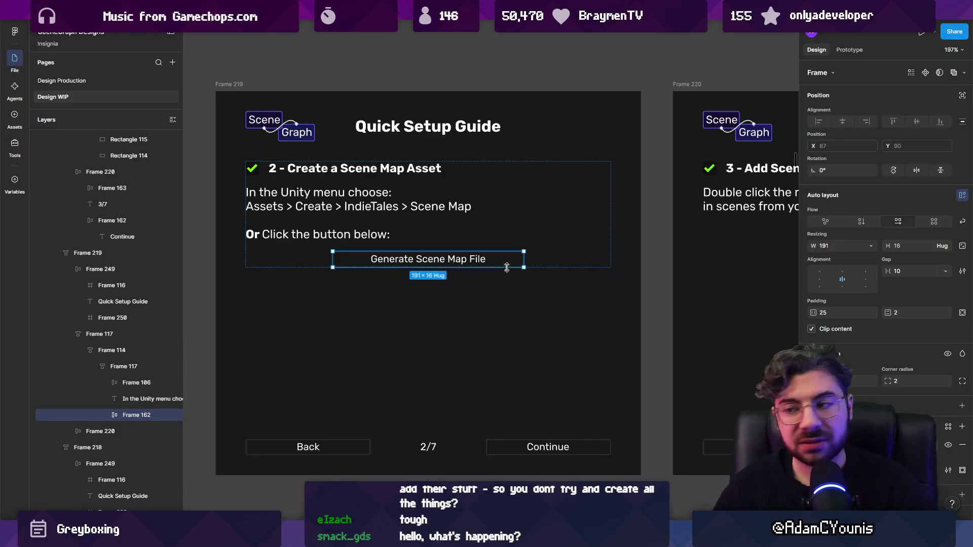
{"action": "key", "text": "ctrl+d"}
{"action": "double_click", "coordinate": [436, 287]}
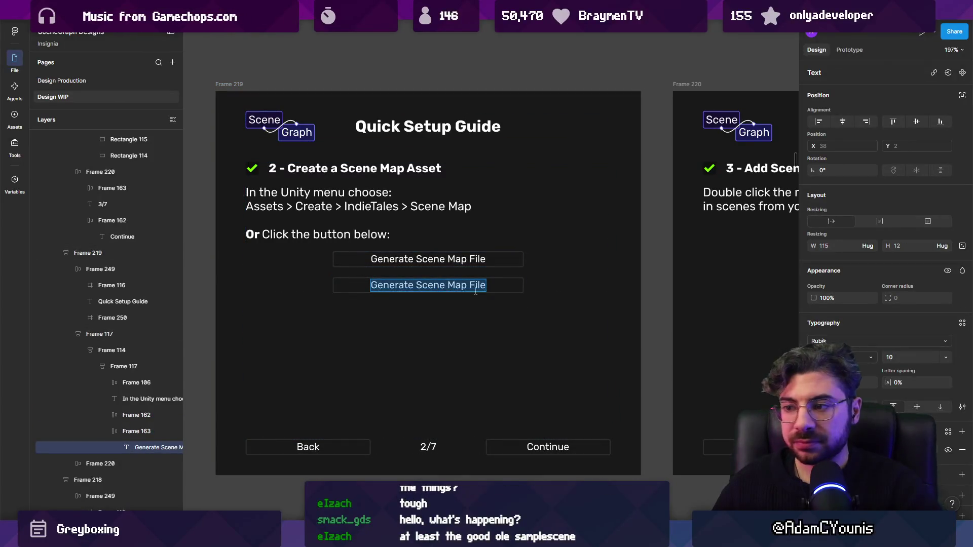
{"action": "type", "text": "Import all"}
{"action": "type", "text": " scenes"}
{"action": "type", "text": "A"}
{"action": "type", "text": "cenes from"}
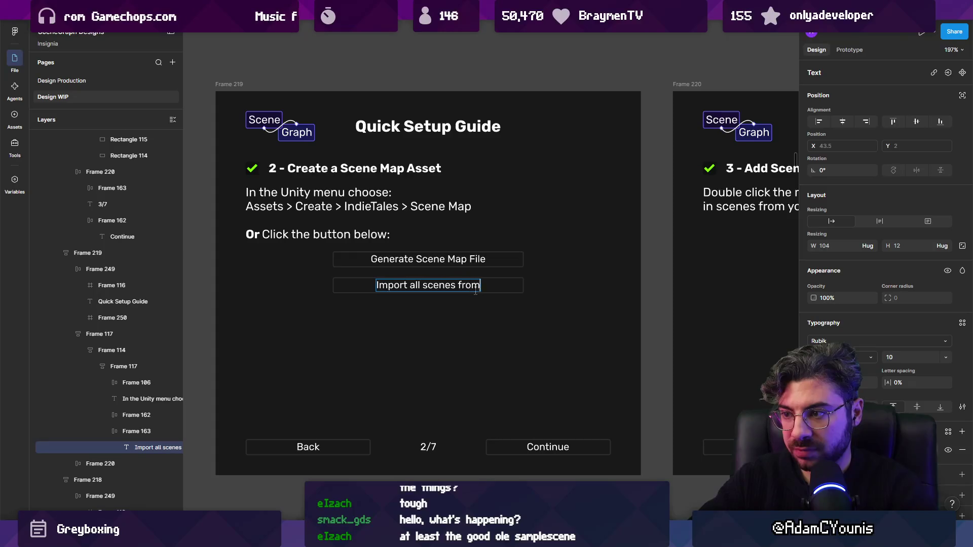
{"action": "type", "text": " Assets folder"}
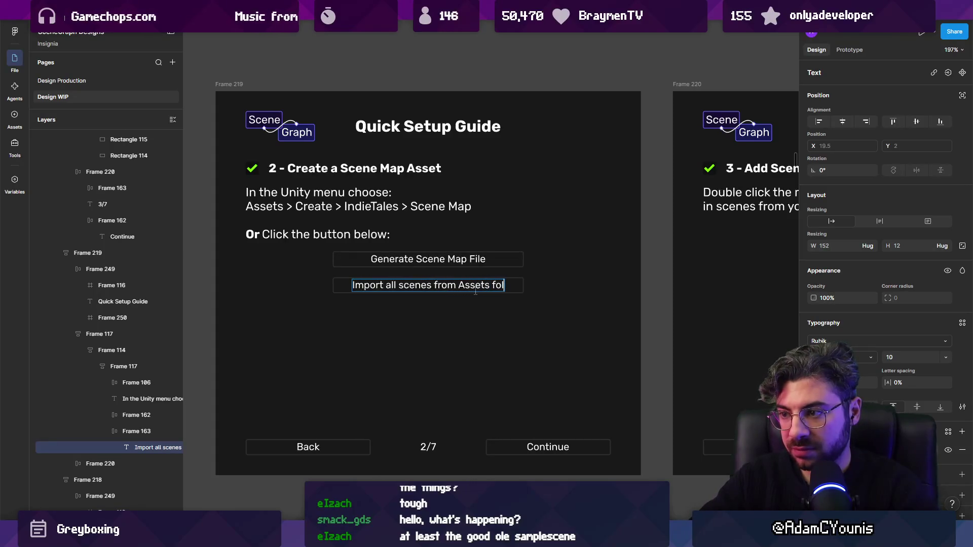
{"action": "left_click", "coordinate": [346, 295]}
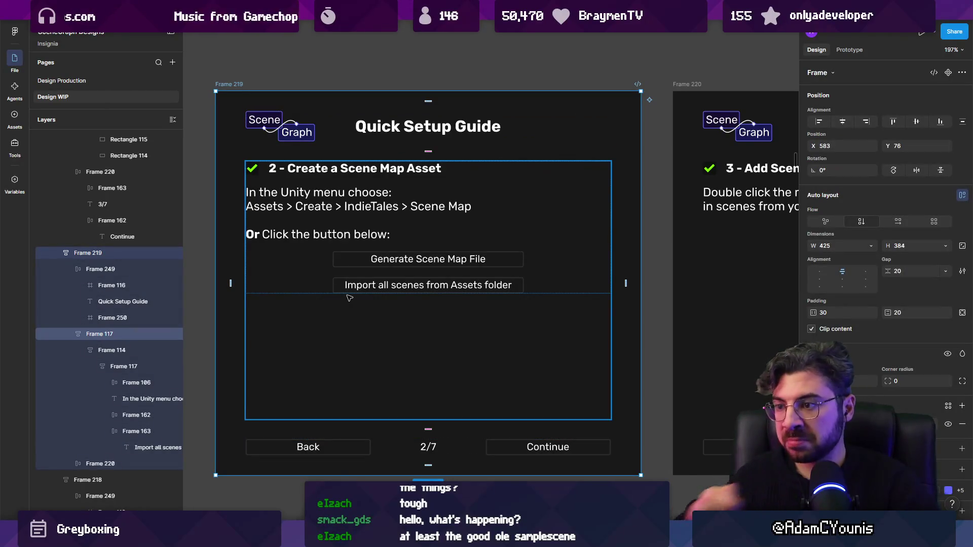
Step: Move the new import button out of step 2 into the step 3 frame above the map
{"action": "scroll", "coordinate": [349, 297], "scroll_direction": "down", "scroll_amount": 4}
{"action": "key", "text": "Escape"}
{"action": "scroll", "coordinate": [380, 385], "scroll_direction": "right", "scroll_amount": 2}
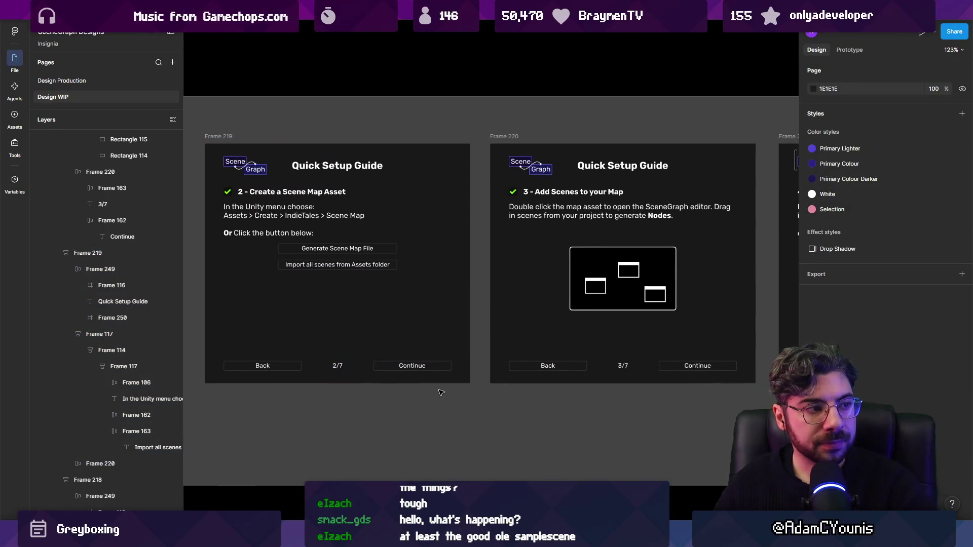
{"action": "left_click", "coordinate": [340, 264]}
{"action": "double_click", "coordinate": [354, 264]}
{"action": "double_click", "coordinate": [349, 261]}
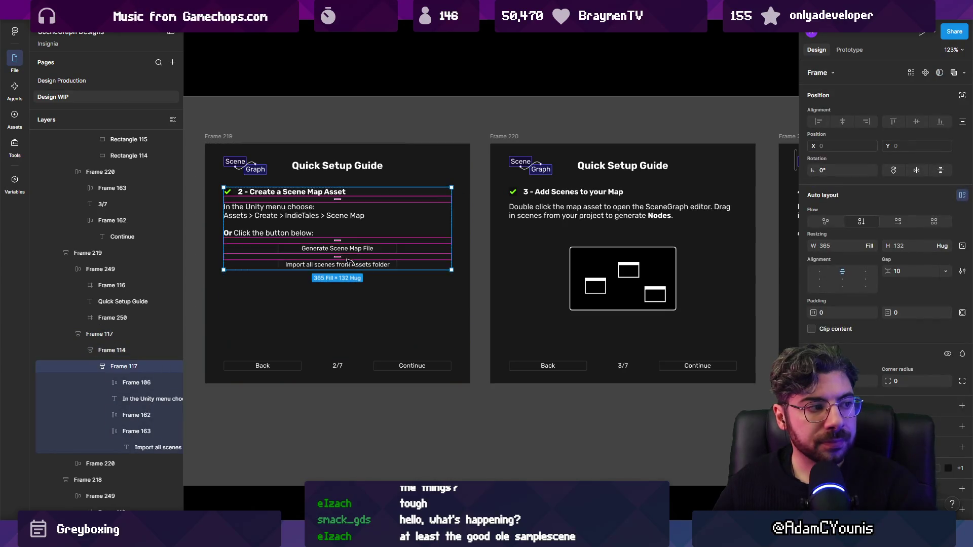
{"action": "left_click", "coordinate": [350, 263]}
{"action": "mouse_move", "coordinate": [360, 266]}
{"action": "left_mouse_down"}
{"action": "mouse_move", "coordinate": [436, 284]}
{"action": "mouse_move", "coordinate": [628, 238]}
{"action": "mouse_move", "coordinate": [618, 253]}
{"action": "left_mouse_up"}
{"action": "scroll", "coordinate": [512, 307], "scroll_direction": "right", "scroll_amount": 2}
{"action": "key", "text": "Escape"}
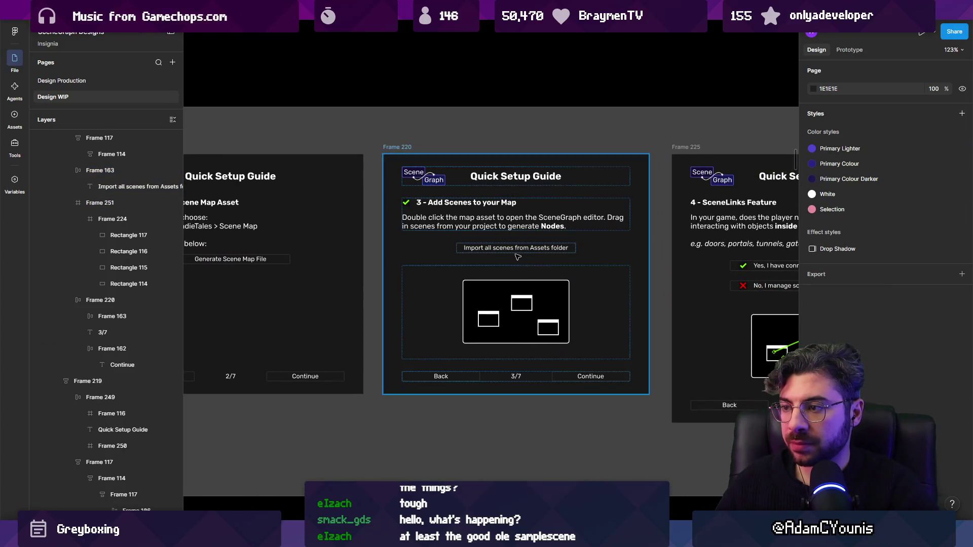
Step: Check the import button's placement in the step 3 frame
{"action": "scroll", "coordinate": [507, 251], "scroll_direction": "up", "scroll_amount": 2}
{"action": "left_click", "coordinate": [482, 249]}
{"action": "scroll", "coordinate": [491, 349], "scroll_direction": "left", "scroll_amount": 5}
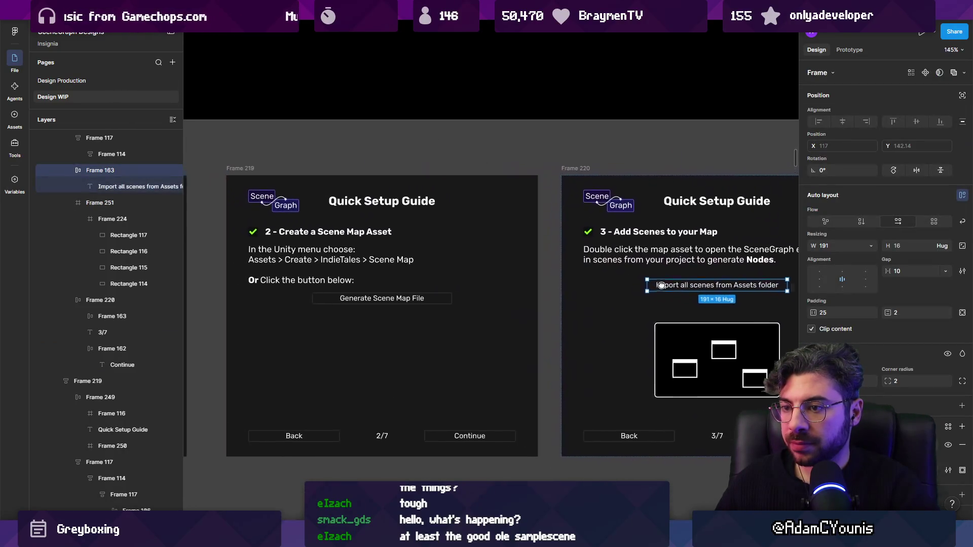
{"action": "scroll", "coordinate": [490, 348], "scroll_direction": "right", "scroll_amount": 4}
{"action": "key", "text": "Escape"}
{"action": "scroll", "coordinate": [449, 375], "scroll_direction": "up", "scroll_amount": 2}
{"action": "scroll", "coordinate": [449, 375], "scroll_direction": "right", "scroll_amount": 3}
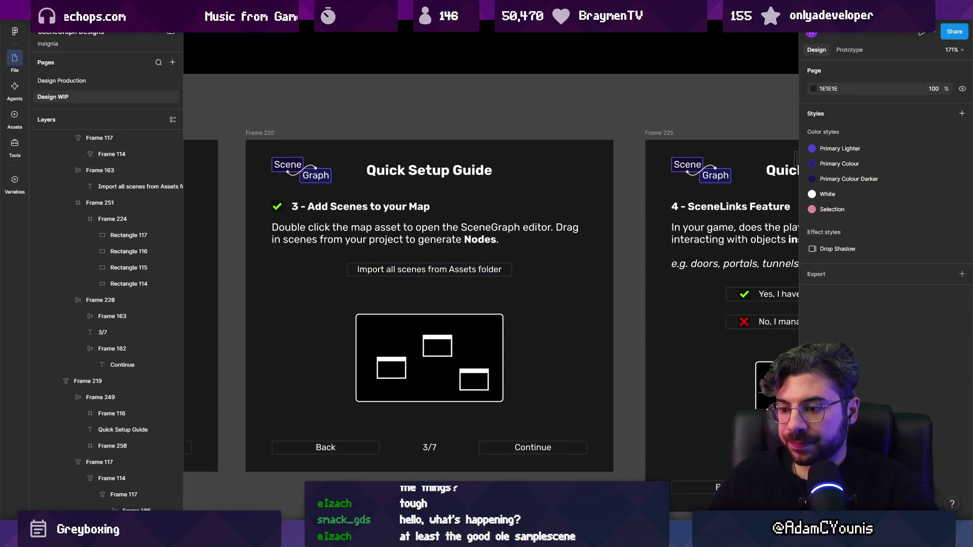
{"action": "scroll", "coordinate": [357, 182], "scroll_direction": "down", "scroll_amount": 5}
Step: Select the step 3 card, Frame 220, and move the image mockup frame to top level
{"action": "left_click", "coordinate": [357, 228]}
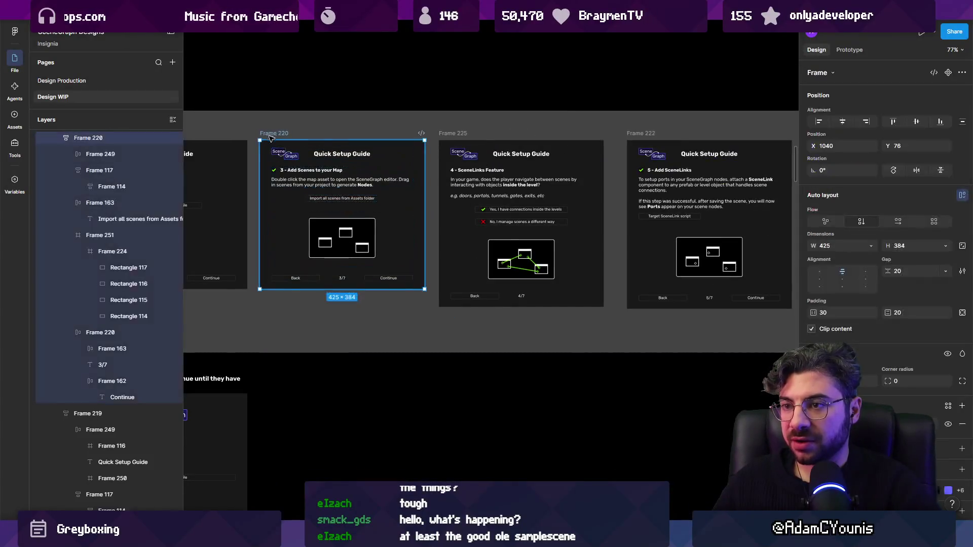
{"action": "scroll", "coordinate": [357, 228], "scroll_direction": "down", "scroll_amount": 3}
{"action": "scroll", "coordinate": [450, 290], "scroll_direction": "down", "scroll_amount": 3}
{"action": "scroll", "coordinate": [450, 289], "scroll_direction": "up", "scroll_amount": 3}
{"action": "scroll", "coordinate": [454, 299], "scroll_direction": "down", "scroll_amount": 5}
{"action": "left_click", "coordinate": [456, 294]}
{"action": "mouse_move", "coordinate": [456, 294]}
{"action": "left_mouse_down"}
{"action": "mouse_move", "coordinate": [717, 278]}
{"action": "mouse_move", "coordinate": [425, 271]}
{"action": "left_mouse_up"}
Step: Place Frame 220 inside the image mockup, just below the SceneGraph menu bar
{"action": "scroll", "coordinate": [425, 272], "scroll_direction": "up", "scroll_amount": 3}
{"action": "mouse_move", "coordinate": [340, 254]}
{"action": "left_mouse_down"}
{"action": "mouse_move", "coordinate": [535, 266]}
{"action": "mouse_move", "coordinate": [356, 266]}
{"action": "left_mouse_up"}
{"action": "left_click_drag", "start_coordinate": [380, 260], "coordinate": [380, 255]}
{"action": "scroll", "coordinate": [380, 255], "scroll_direction": "up", "scroll_amount": 5}
{"action": "scroll", "coordinate": [431, 278], "scroll_direction": "right", "scroll_amount": 3}
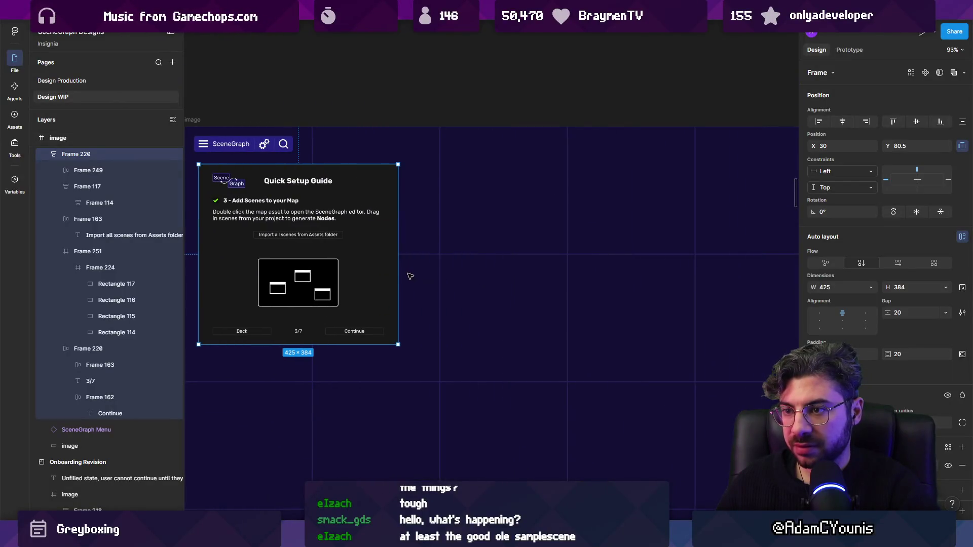
{"action": "scroll", "coordinate": [270, 227], "scroll_direction": "up", "scroll_amount": 2}
{"action": "scroll", "coordinate": [270, 227], "scroll_direction": "up", "scroll_amount": 3}
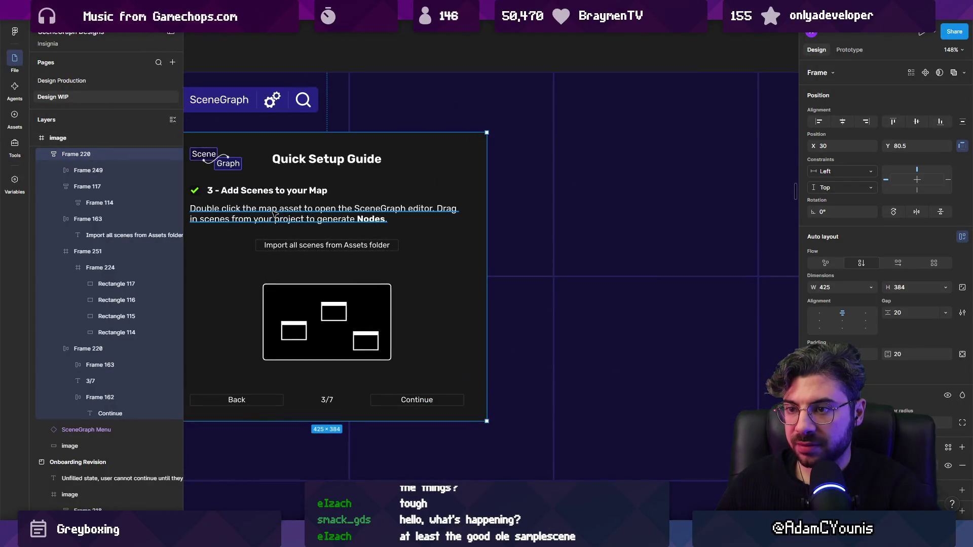
{"action": "left_click_drag", "start_coordinate": [272, 212], "coordinate": [379, 238]}
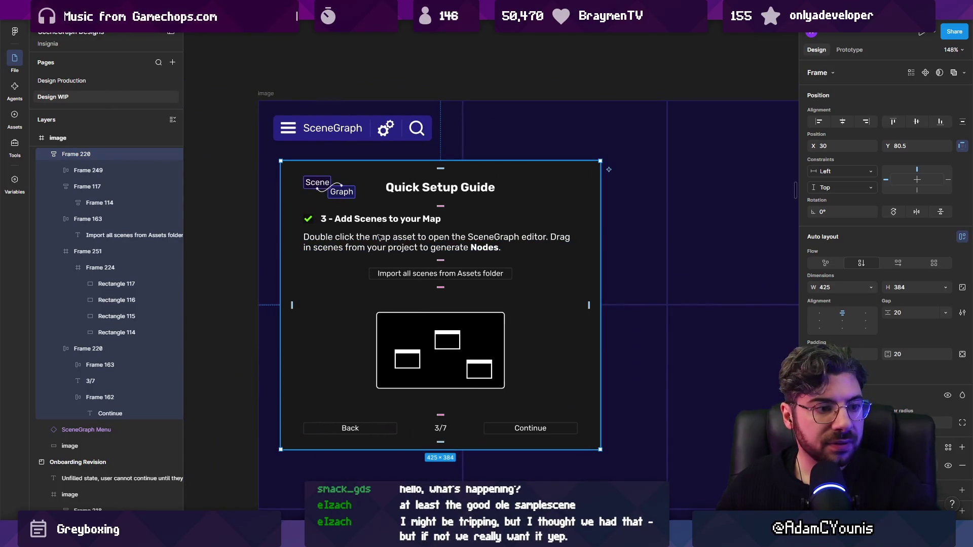
Step: Delete the opening double-click sentence from the step 3 instruction text
{"action": "double_click", "coordinate": [379, 238]}
{"action": "double_click", "coordinate": [381, 237]}
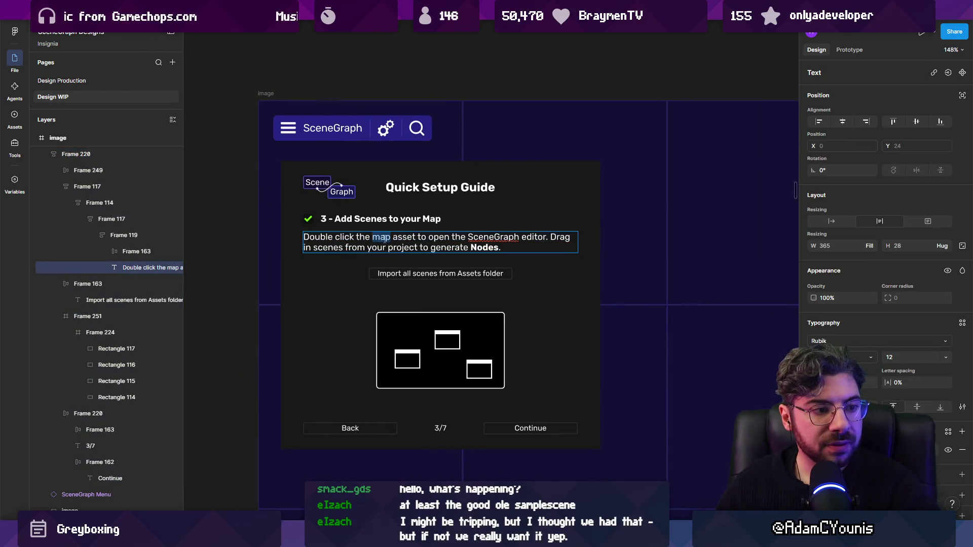
{"action": "key", "text": "ctrl+Right"}
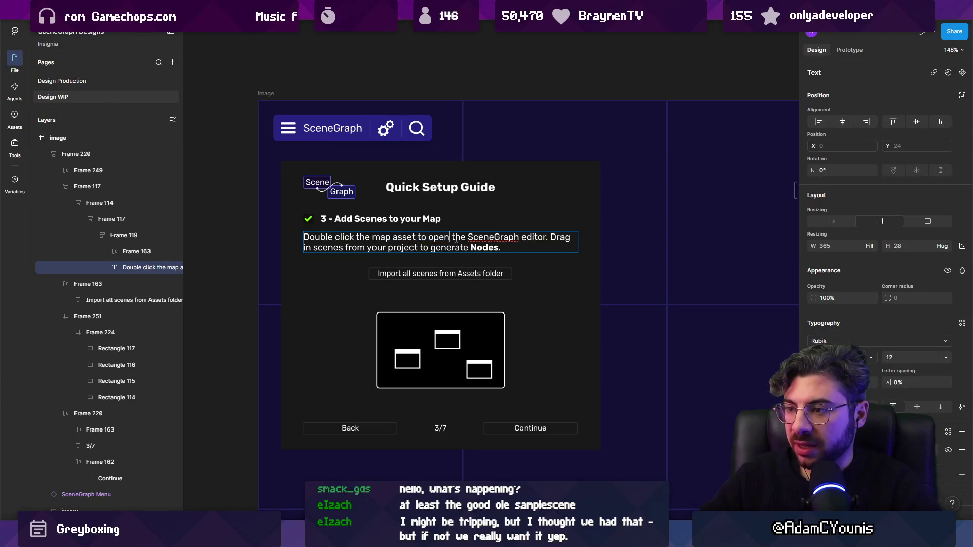
{"action": "key", "text": "ctrl+shift+Right"}
{"action": "key", "text": "ctrl+shift+Right"}
{"action": "key", "text": "ctrl+shift+Right"}
{"action": "key", "text": "ctrl+Left"}
{"action": "key", "text": "shift+Home"}
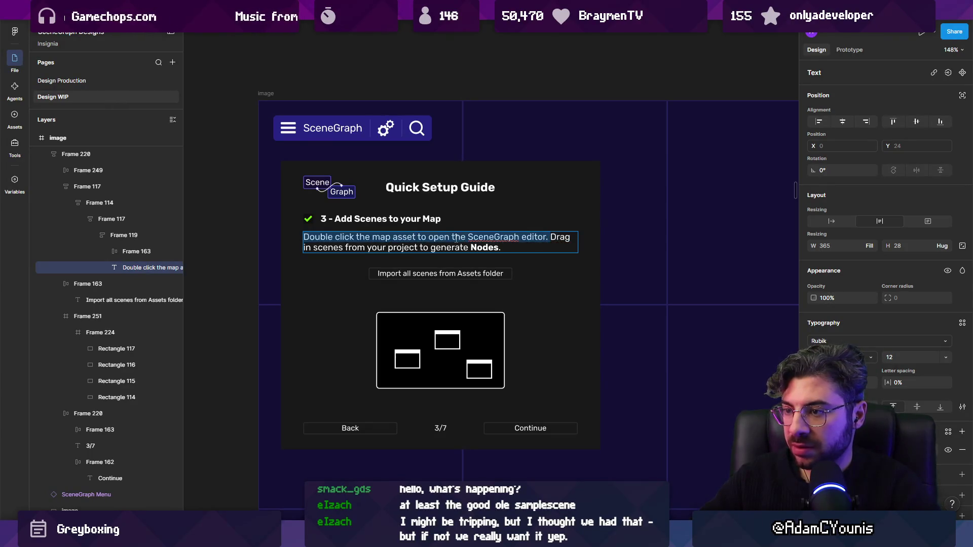
{"action": "key", "text": "BackSpace"}
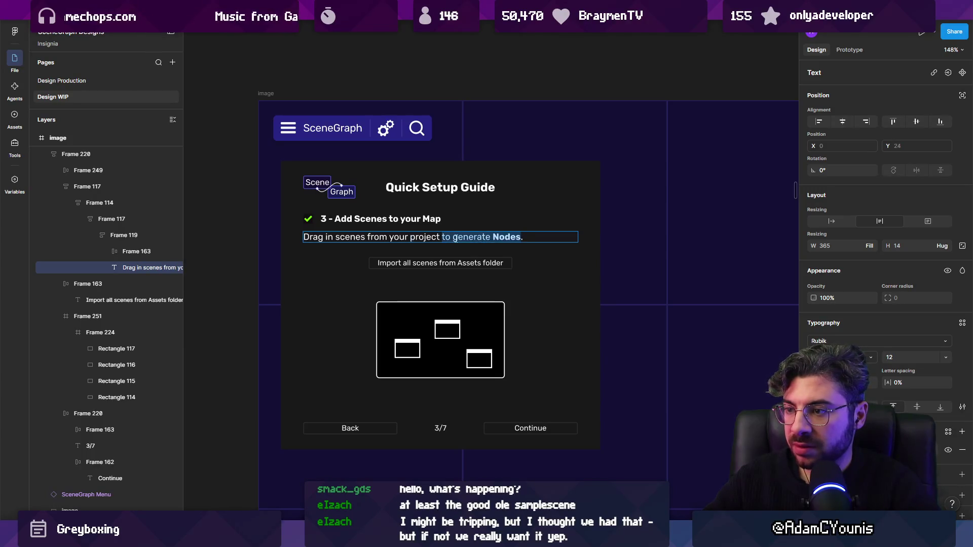
Step: Append 'window, or import all with the button below' after 'project' in non-bold text
{"action": "left_click", "coordinate": [441, 237]}
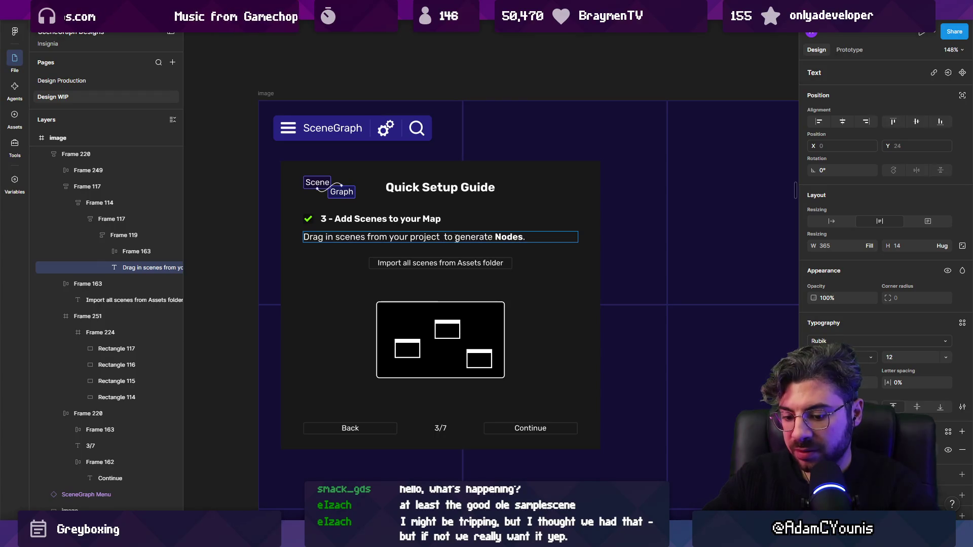
{"action": "key", "text": "Delete"}
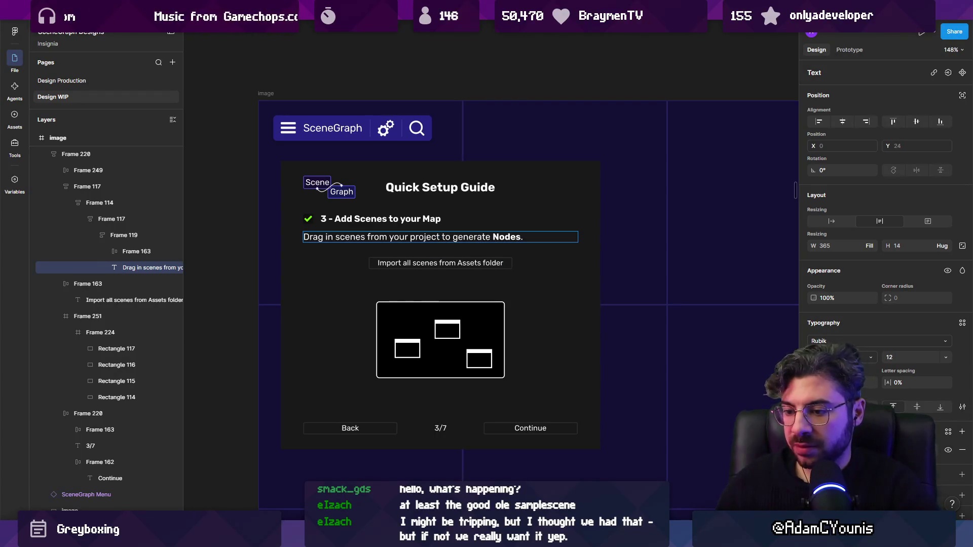
{"action": "type", "text": "win"}
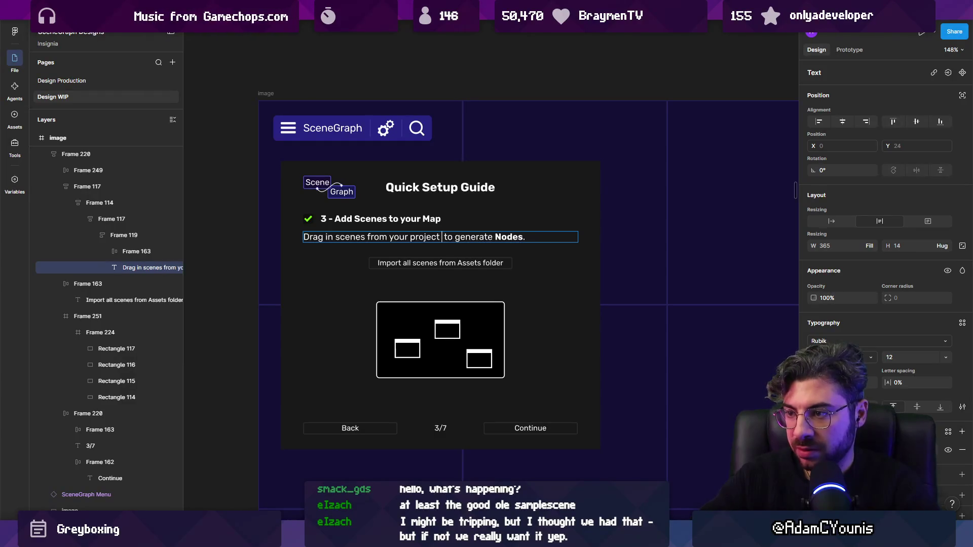
{"action": "type", "text": "dow"}
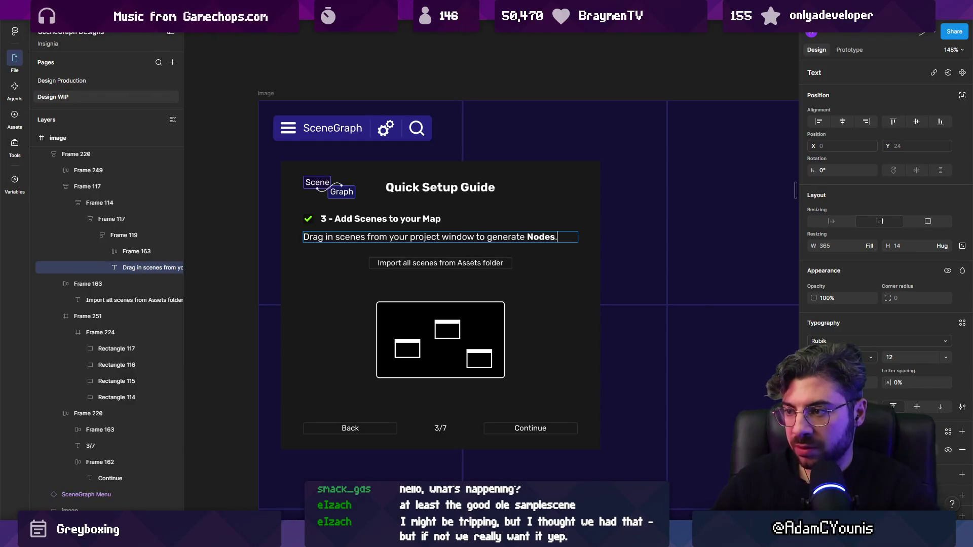
{"action": "type", "text": ", or import all"}
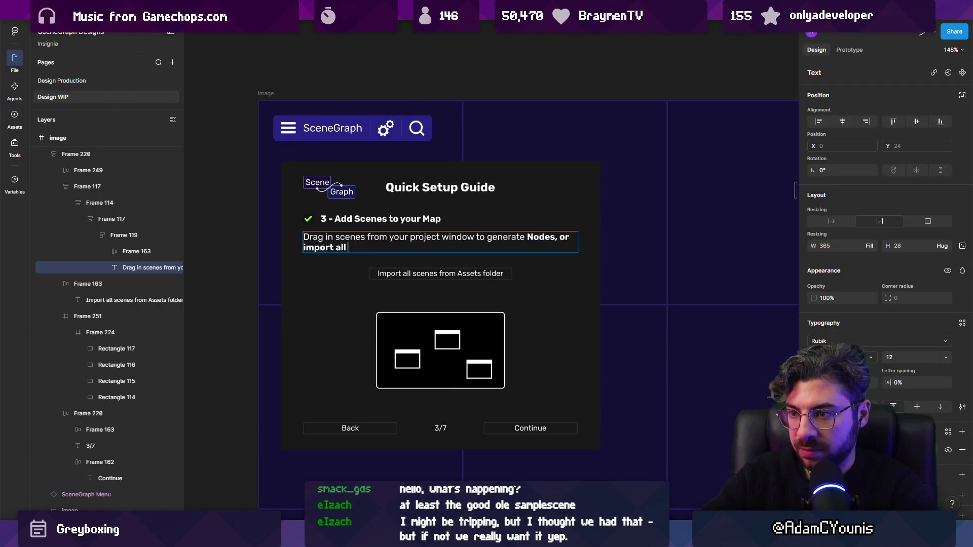
{"action": "type", "text": "elowe."}
{"action": "key", "text": "ctrl+shift+Left"}
{"action": "key", "text": "ctrl+shift+Left"}
{"action": "key", "text": "ctrl+shift+Left"}
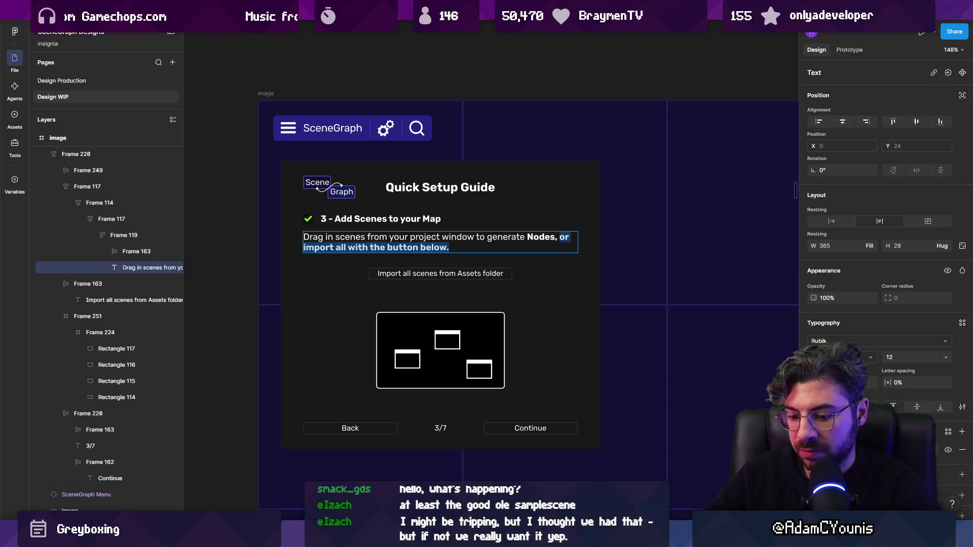
{"action": "key", "text": "ctrl+b"}
{"action": "key", "text": "Right"}
{"action": "key", "text": "Escape"}
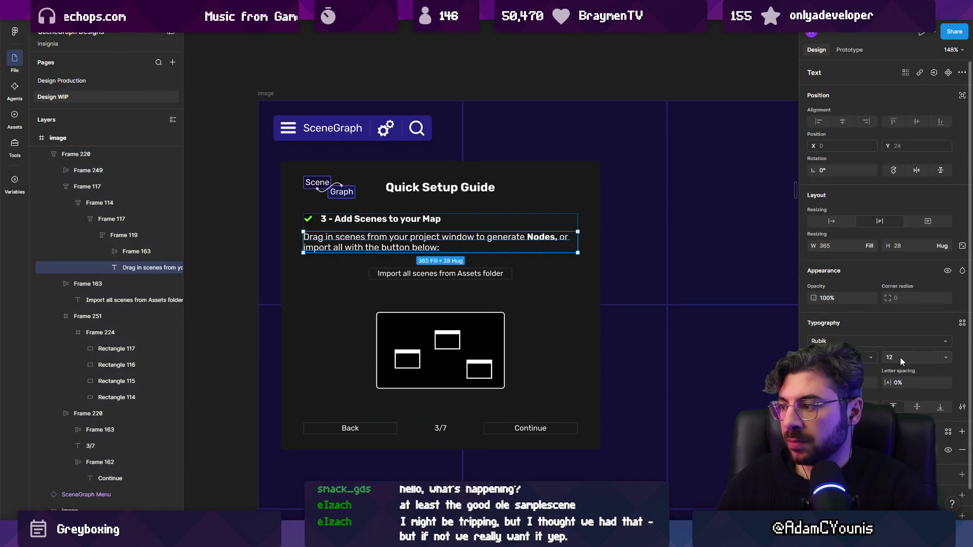
{"action": "key", "text": "Escape"}
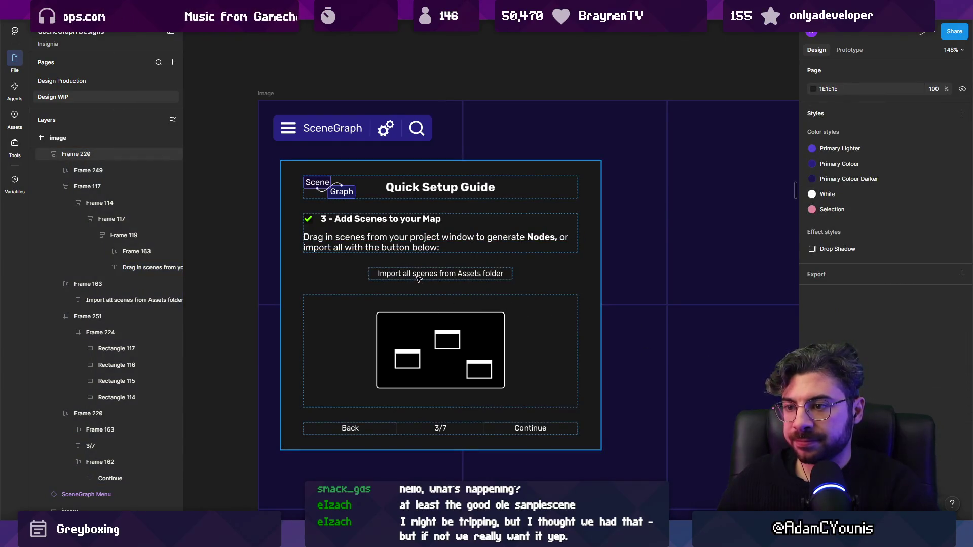
Step: Reselect the 'Drag in scenes' text layer and re-enter its editing
{"action": "scroll", "coordinate": [418, 276], "scroll_direction": "down", "scroll_amount": 2}
{"action": "scroll", "coordinate": [418, 276], "scroll_direction": "up", "scroll_amount": 4}
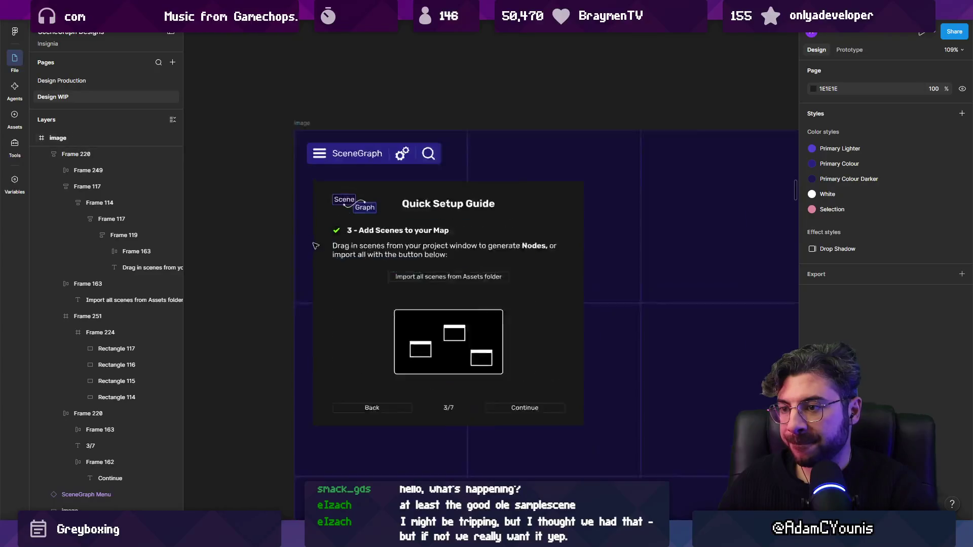
{"action": "left_click", "coordinate": [387, 247]}
{"action": "left_click", "coordinate": [379, 247]}
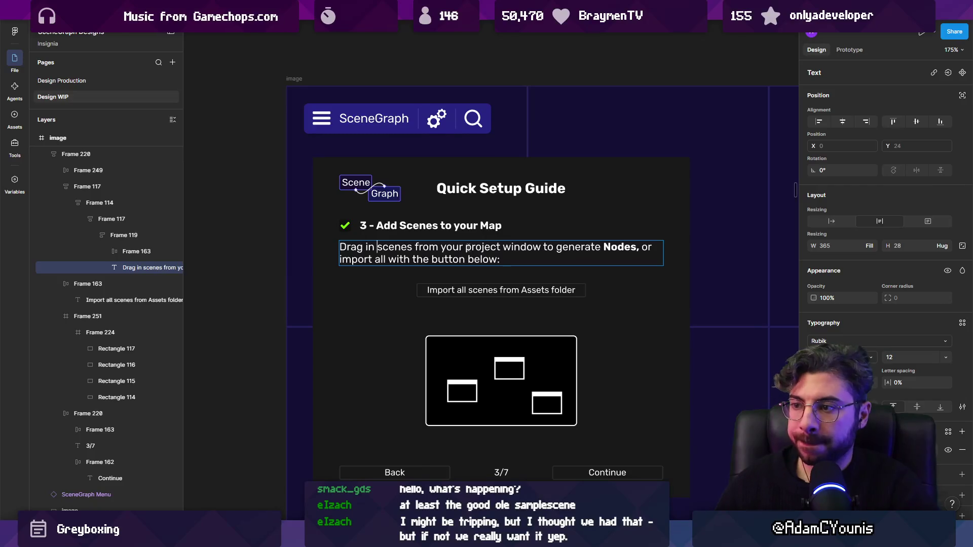
{"action": "scroll", "coordinate": [467, 246], "scroll_direction": "down", "scroll_amount": 5}
{"action": "key", "text": "Escape"}
{"action": "key", "text": "Escape"}
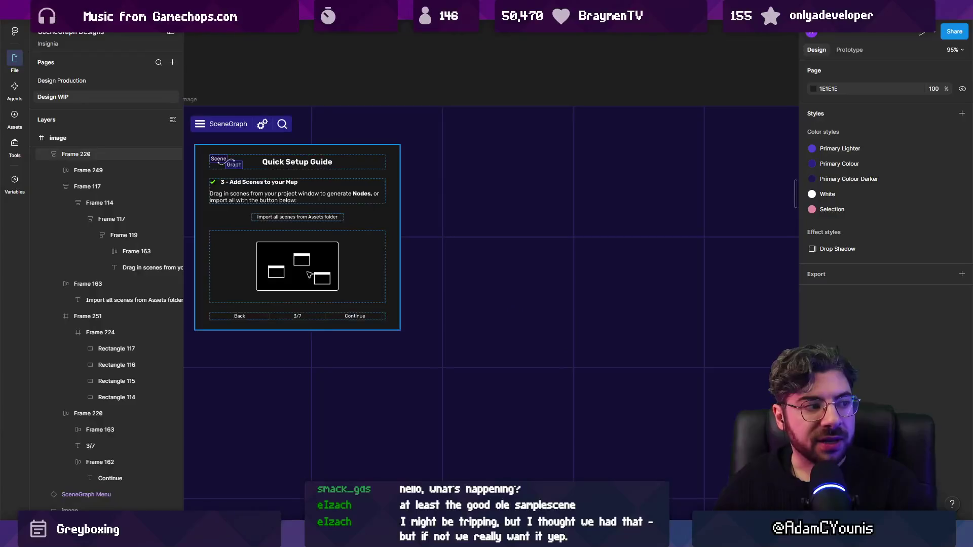
{"action": "scroll", "coordinate": [300, 270], "scroll_direction": "up", "scroll_amount": 3}
{"action": "scroll", "coordinate": [569, 353], "scroll_direction": "down", "scroll_amount": 10}
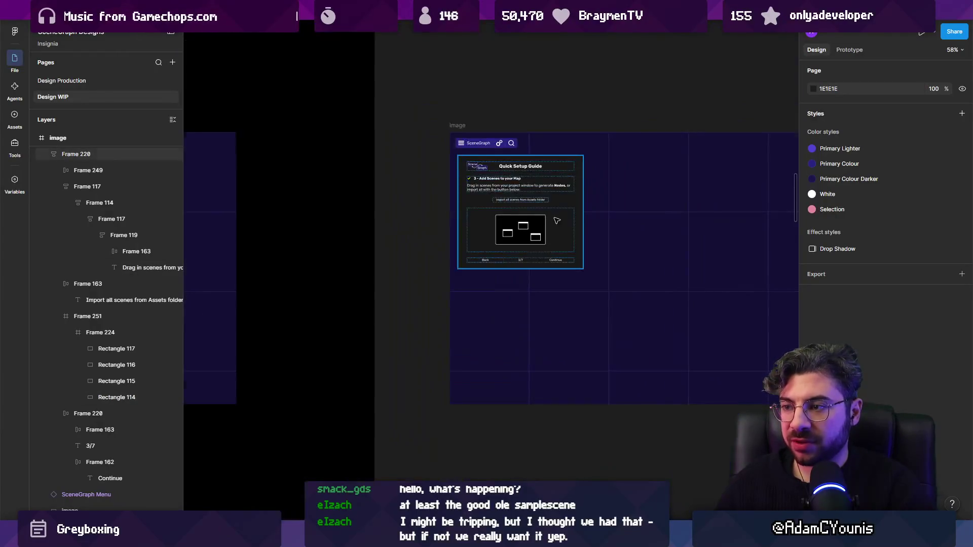
{"action": "scroll", "coordinate": [563, 206], "scroll_direction": "up", "scroll_amount": 10}
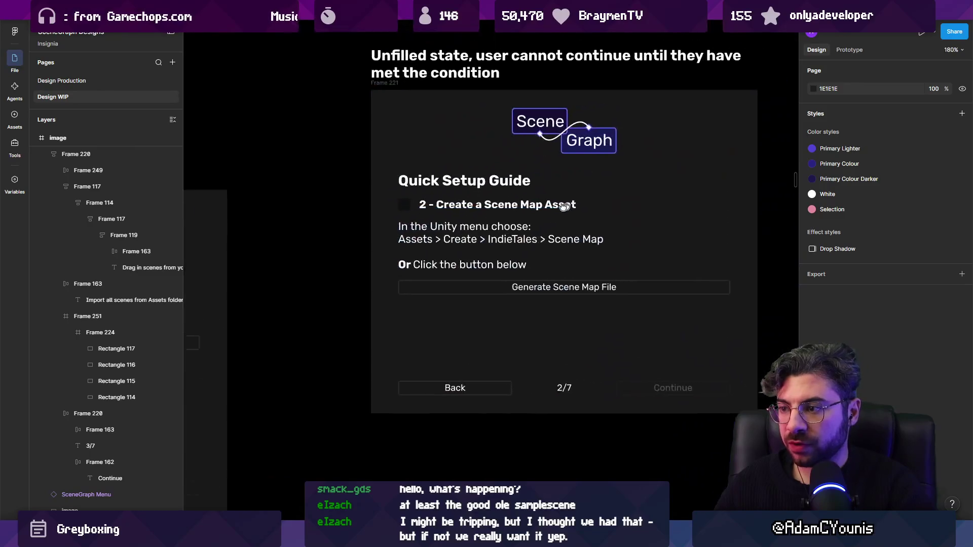
{"action": "left_click_drag", "start_coordinate": [564, 206], "coordinate": [441, 242]}
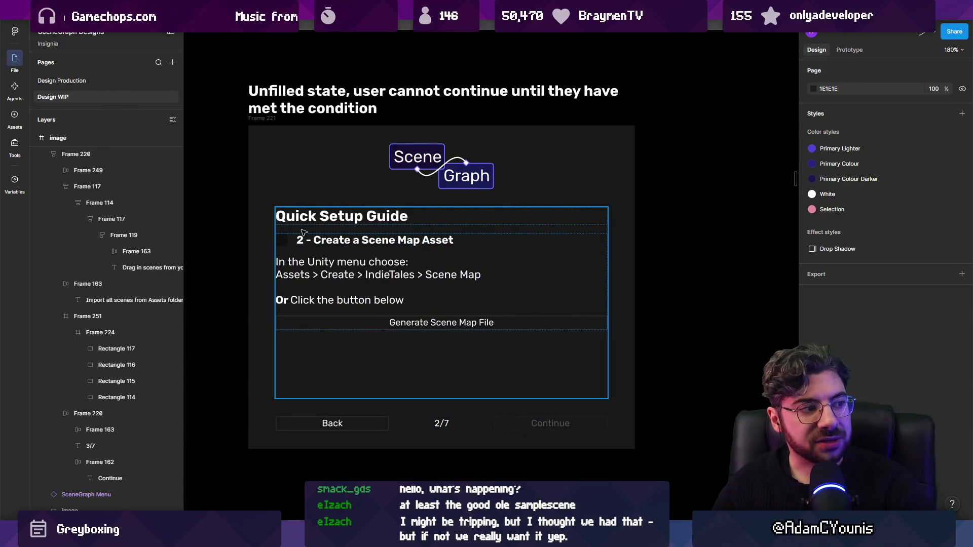
{"action": "scroll", "coordinate": [392, 208], "scroll_direction": "down", "scroll_amount": 10}
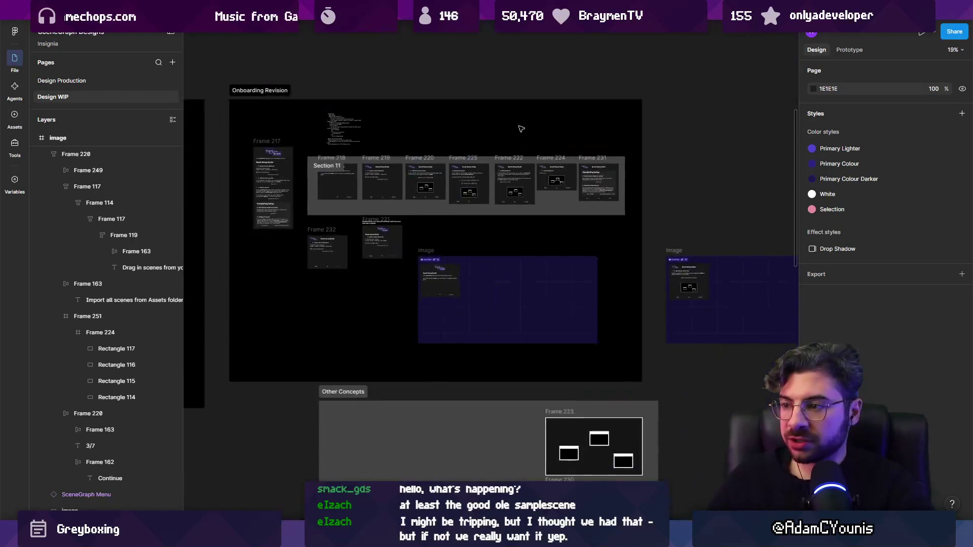
{"action": "scroll", "coordinate": [491, 280], "scroll_direction": "up", "scroll_amount": 5}
Step: Move the step 3 image mockup frame slightly left and up to X 22870, Y -2797
{"action": "left_click", "coordinate": [410, 320]}
{"action": "left_click", "coordinate": [407, 388]}
{"action": "left_click", "coordinate": [410, 366]}
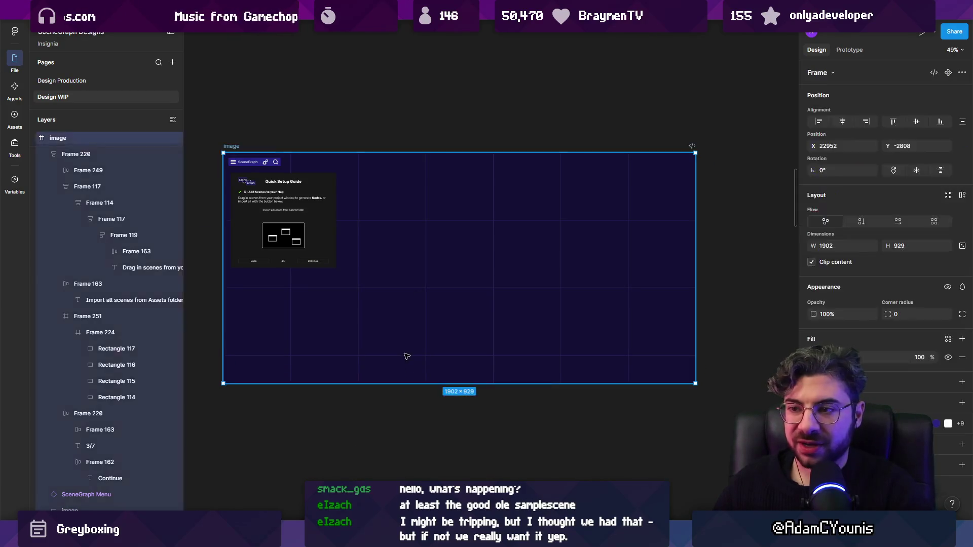
{"action": "scroll", "coordinate": [563, 278], "scroll_direction": "down", "scroll_amount": 3}
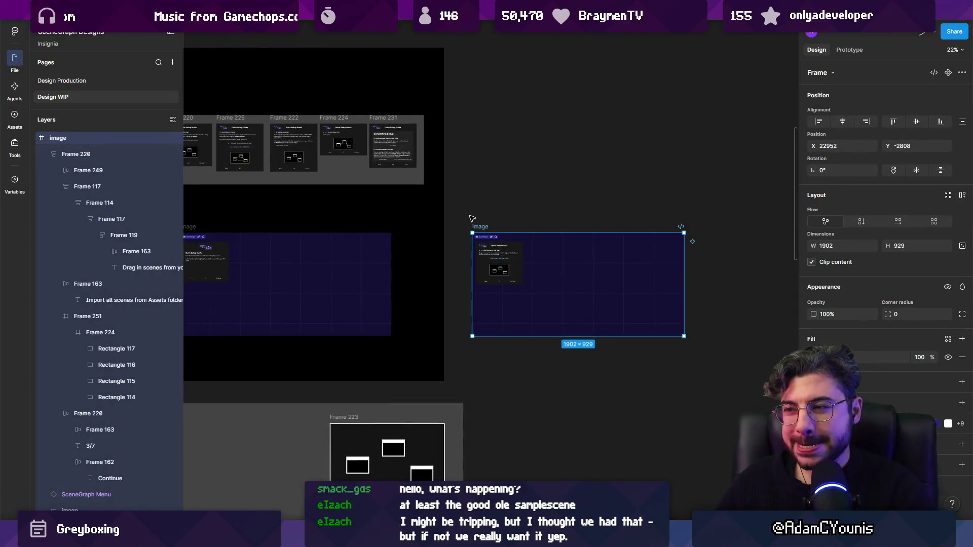
{"action": "scroll", "coordinate": [471, 218], "scroll_direction": "left", "scroll_amount": 5}
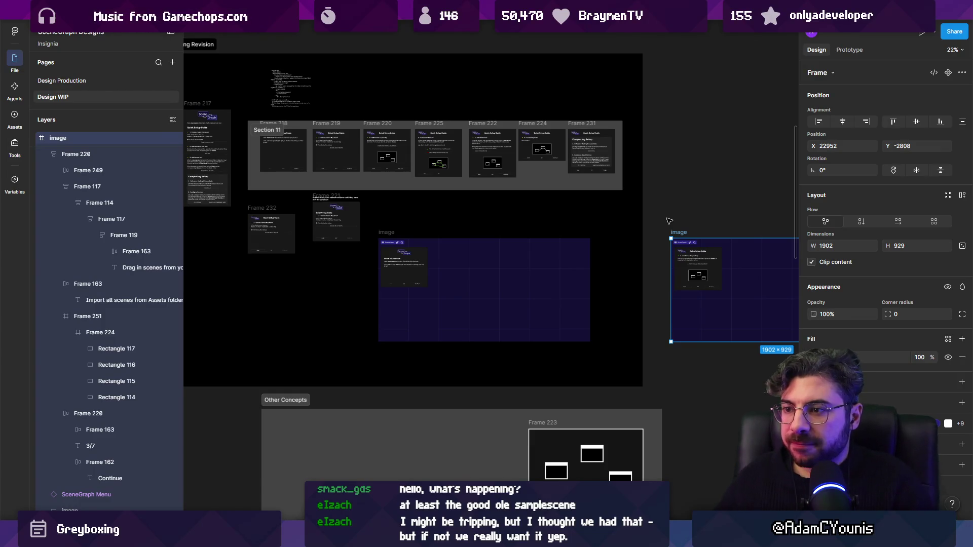
{"action": "scroll", "coordinate": [738, 303], "scroll_direction": "up", "scroll_amount": 5, "text": "ctrl"}
{"action": "scroll", "coordinate": [737, 306], "scroll_direction": "up", "scroll_amount": 4, "text": "ctrl"}
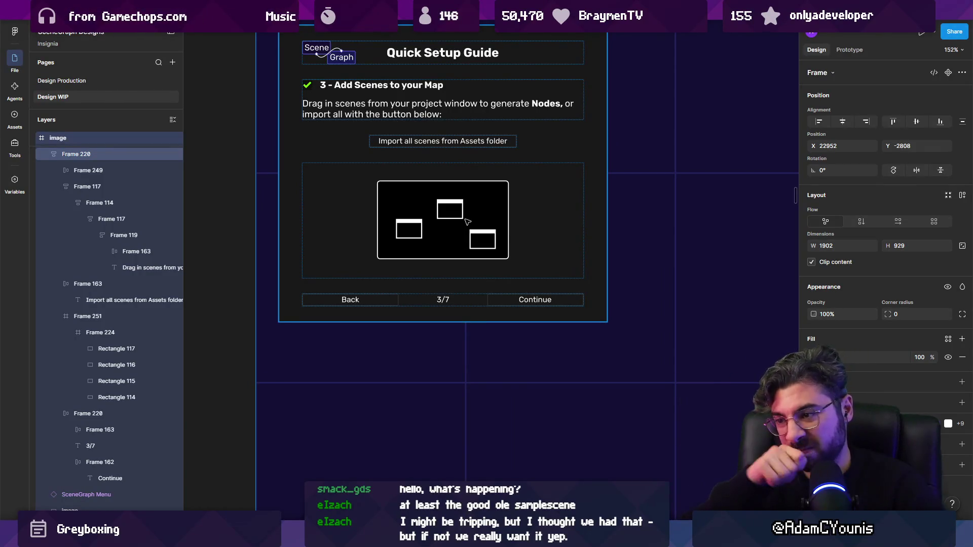
{"action": "scroll", "coordinate": [684, 301], "scroll_direction": "down", "scroll_amount": 5, "text": "ctrl"}
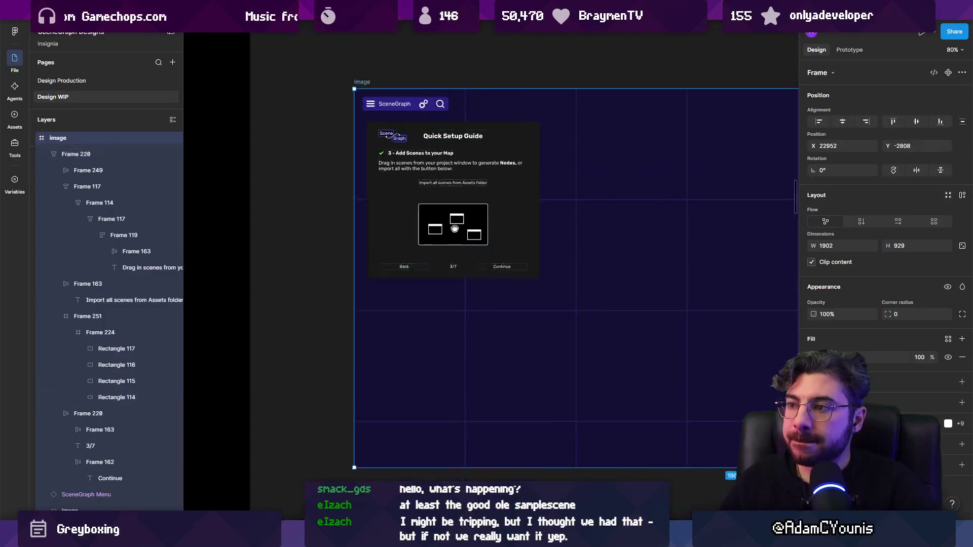
{"action": "scroll", "coordinate": [479, 250], "scroll_direction": "down", "scroll_amount": 5, "text": "ctrl"}
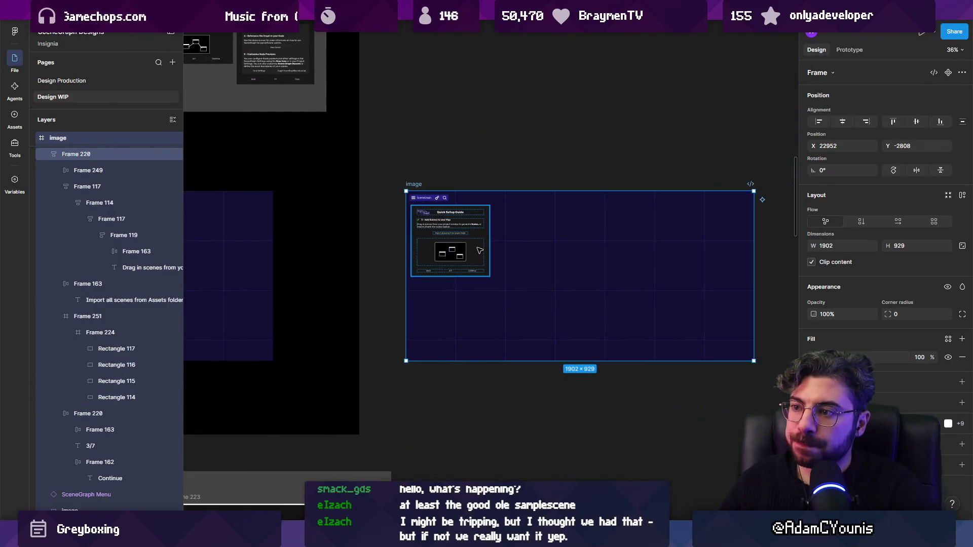
{"action": "scroll", "coordinate": [480, 250], "scroll_direction": "left", "scroll_amount": 5}
{"action": "scroll", "coordinate": [603, 283], "scroll_direction": "down", "scroll_amount": 3, "text": "ctrl"}
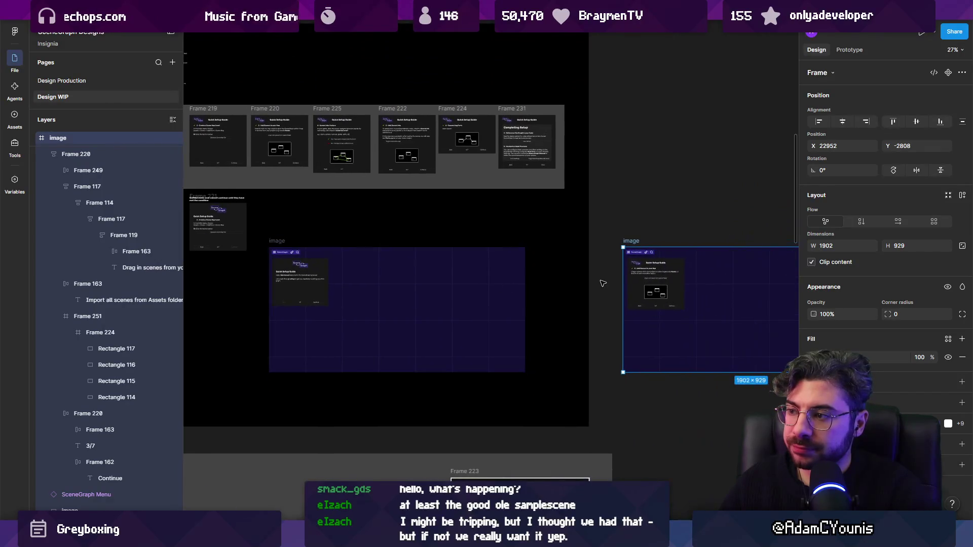
{"action": "left_click", "coordinate": [603, 283]}
{"action": "left_click_drag", "start_coordinate": [630, 241], "coordinate": [619, 241]}
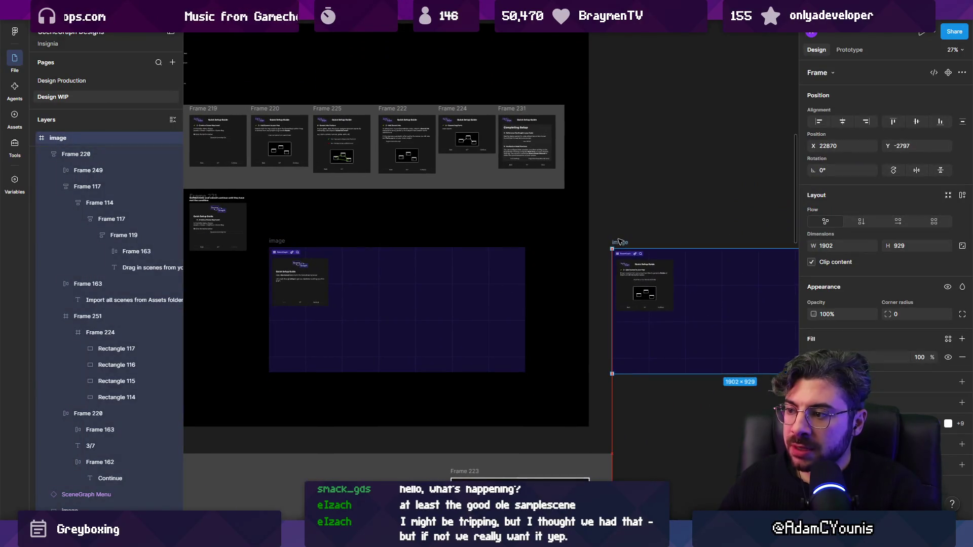
{"action": "scroll", "coordinate": [619, 242], "scroll_direction": "up", "scroll_amount": 8, "text": "ctrl"}
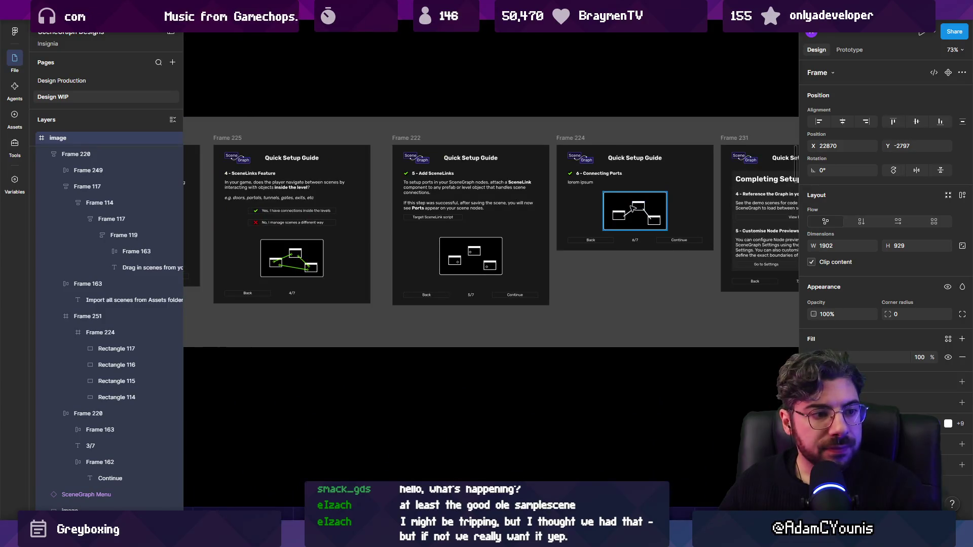
{"action": "scroll", "coordinate": [633, 208], "scroll_direction": "down", "scroll_amount": 3, "text": "ctrl"}
{"action": "scroll", "coordinate": [578, 336], "scroll_direction": "up", "scroll_amount": 4}
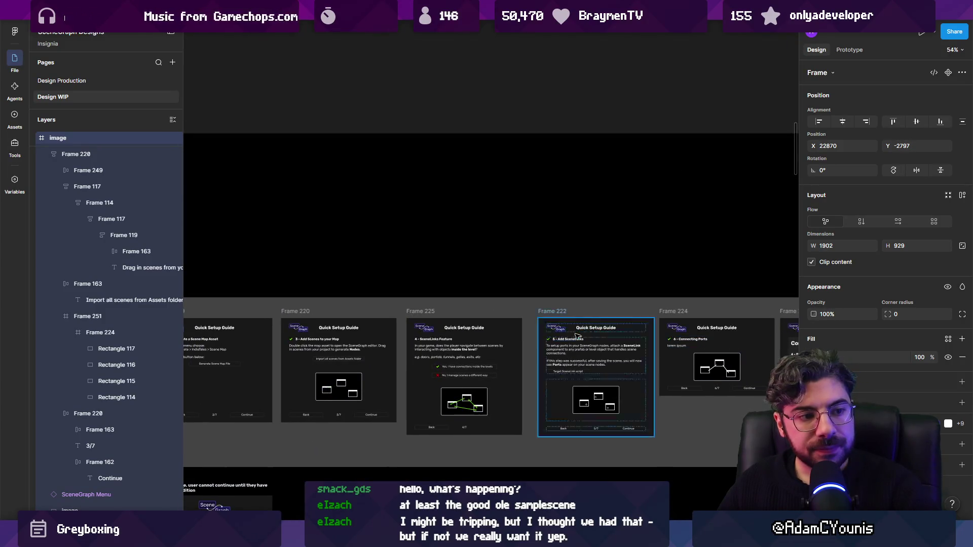
{"action": "scroll", "coordinate": [578, 336], "scroll_direction": "down", "scroll_amount": 2}
{"action": "scroll", "coordinate": [578, 335], "scroll_direction": "right", "scroll_amount": 2}
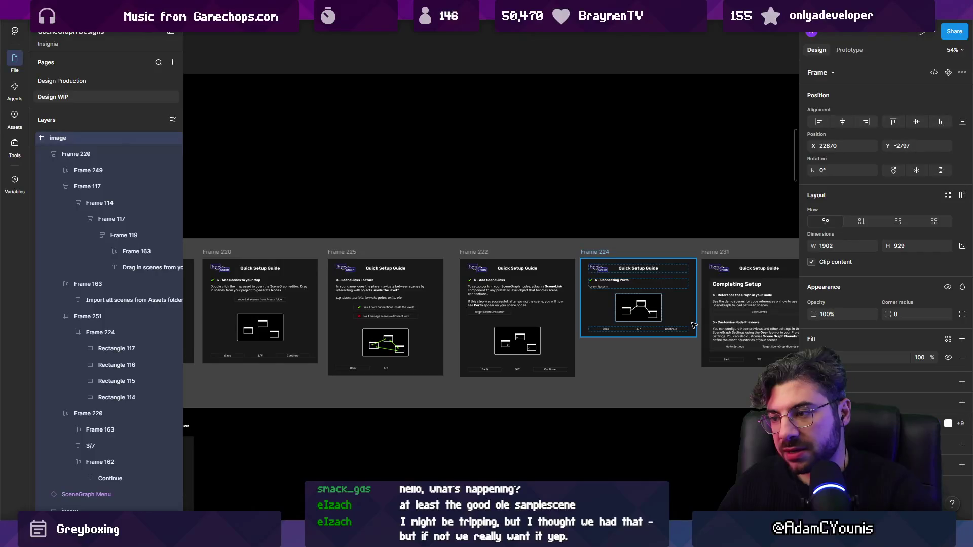
{"action": "scroll", "coordinate": [573, 323], "scroll_direction": "up", "scroll_amount": 5, "text": "ctrl"}
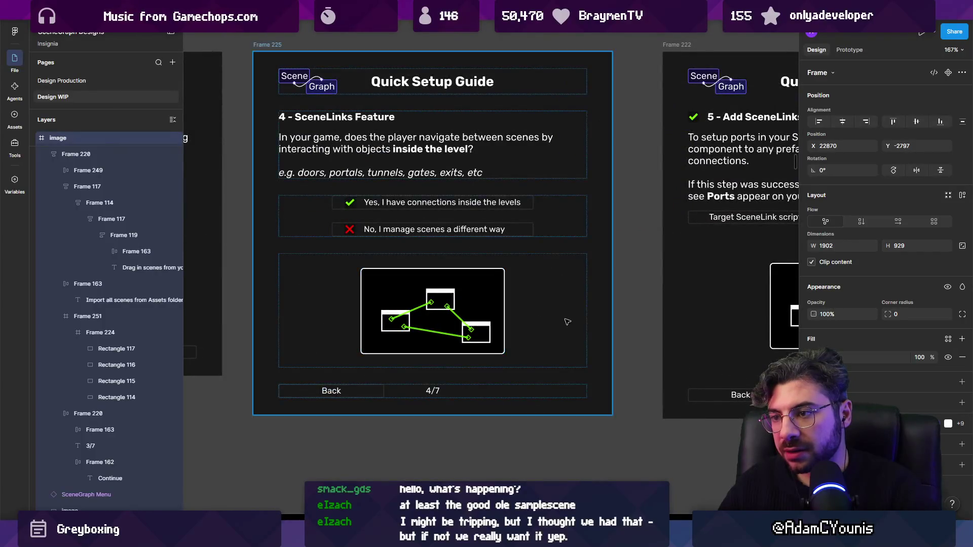
{"action": "scroll", "coordinate": [573, 323], "scroll_direction": "down", "scroll_amount": 6, "text": "ctrl"}
{"action": "scroll", "coordinate": [573, 323], "scroll_direction": "down", "scroll_amount": 8, "text": "ctrl"}
{"action": "scroll", "coordinate": [506, 235], "scroll_direction": "down", "scroll_amount": 2}
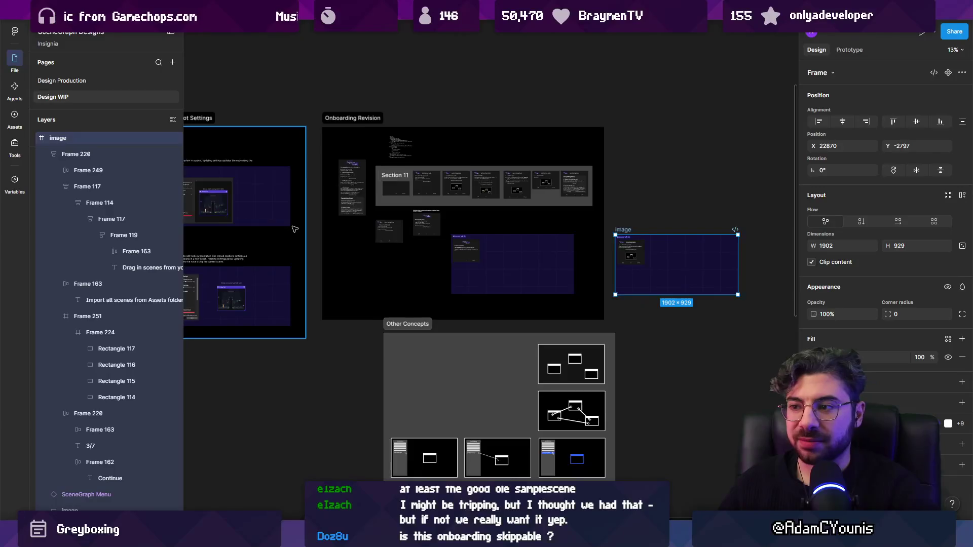
{"action": "scroll", "coordinate": [739, 274], "scroll_direction": "up", "scroll_amount": 4, "text": "ctrl"}
{"action": "scroll", "coordinate": [358, 207], "scroll_direction": "up", "scroll_amount": 5, "text": "ctrl"}
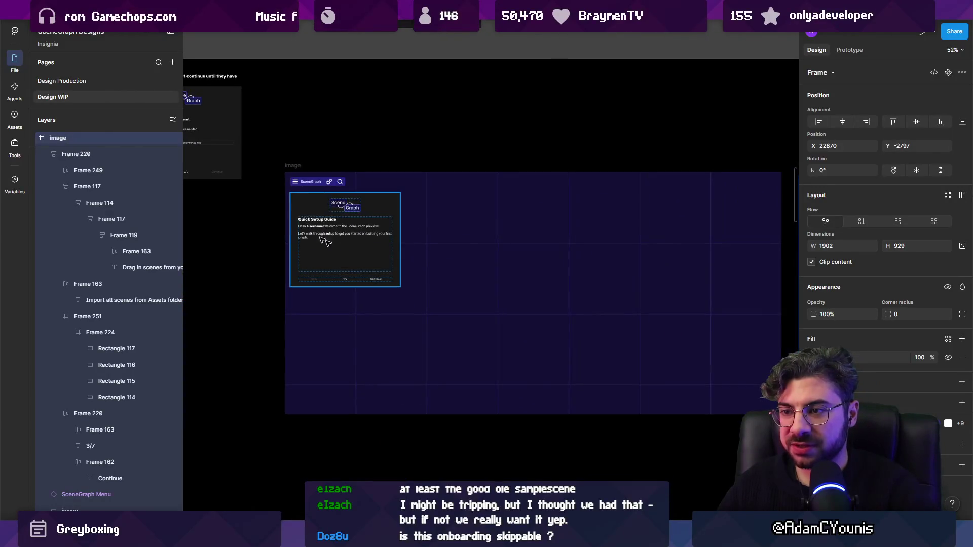
{"action": "scroll", "coordinate": [347, 225], "scroll_direction": "up", "scroll_amount": 3, "text": "ctrl"}
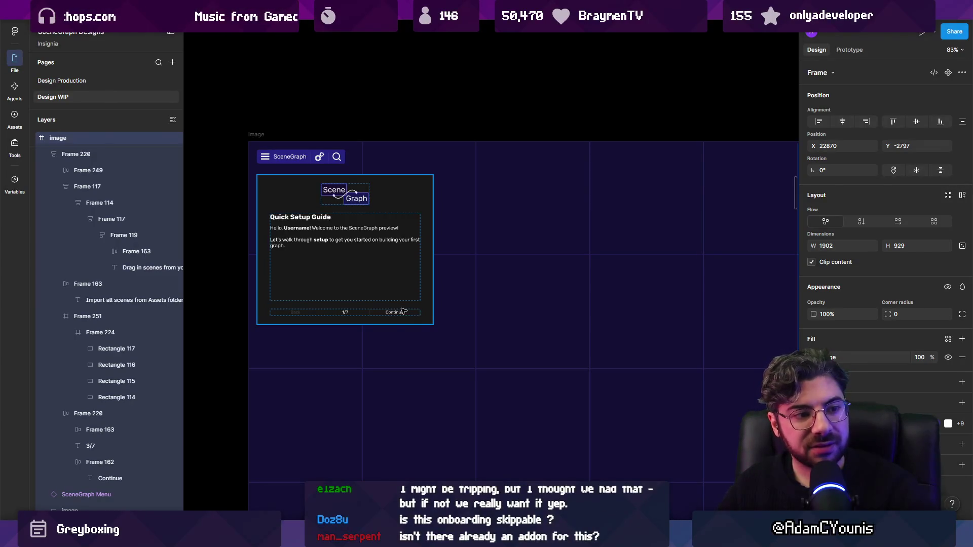
{"action": "scroll", "coordinate": [404, 310], "scroll_direction": "up", "scroll_amount": 1, "text": "ctrl"}
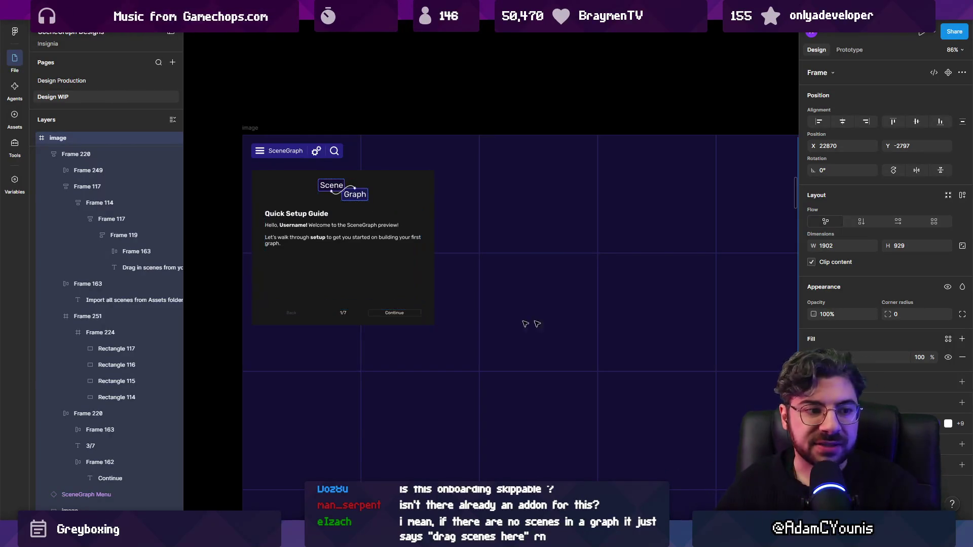
{"action": "scroll", "coordinate": [552, 313], "scroll_direction": "down", "scroll_amount": 10, "text": "ctrl"}
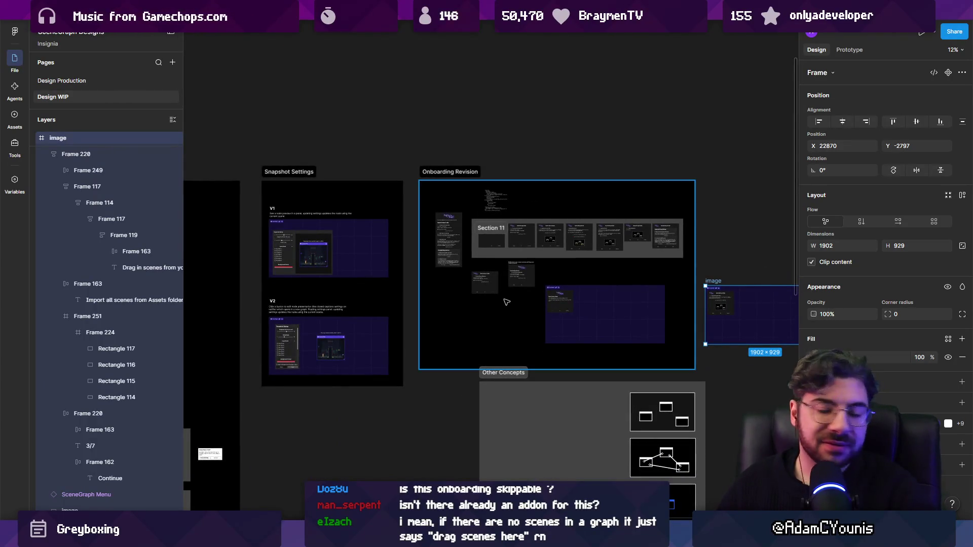
{"action": "scroll", "coordinate": [530, 310], "scroll_direction": "right", "scroll_amount": 2}
{"action": "left_click", "coordinate": [697, 254]}
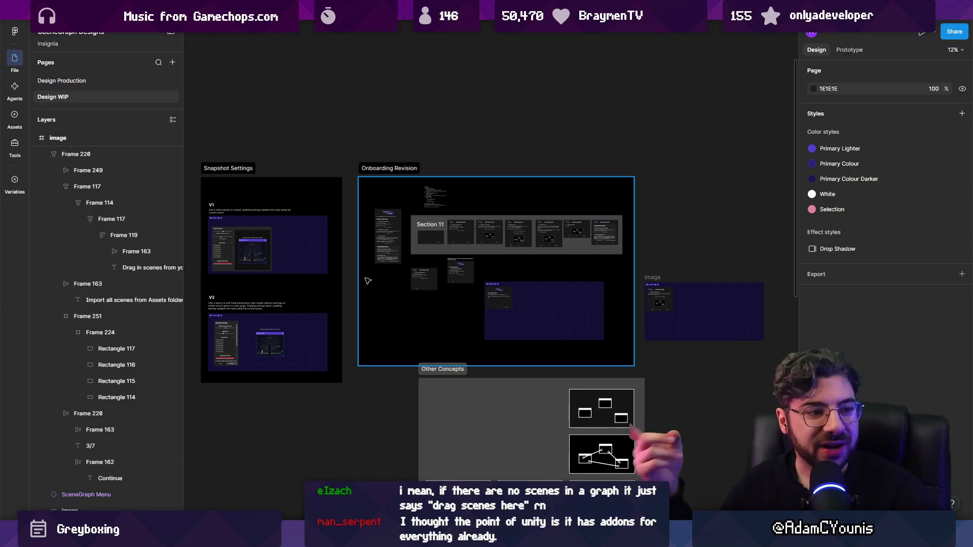
Step: Drag the bottom-left settings mockup into the top-right slot of the Settings auto-layout
{"action": "scroll", "coordinate": [717, 248], "scroll_direction": "down", "scroll_amount": 5}
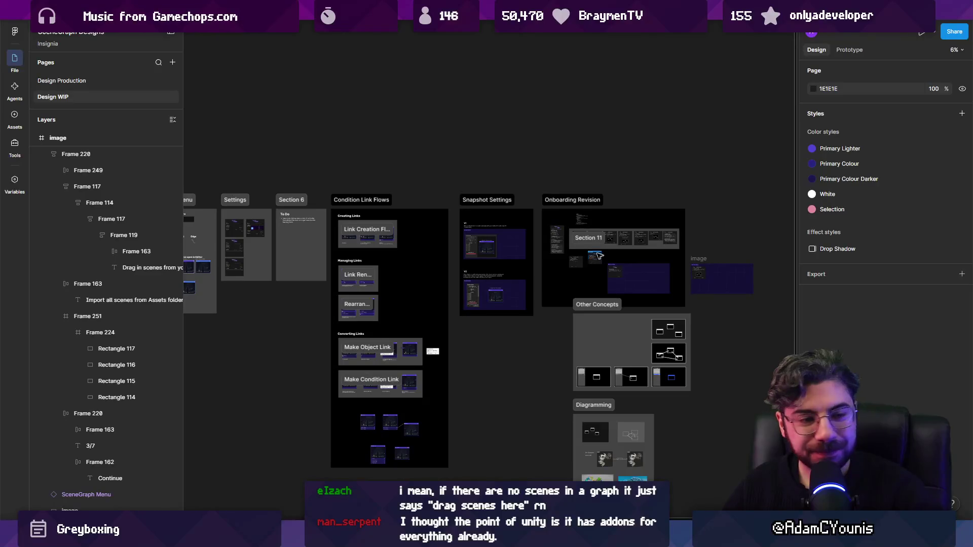
{"action": "scroll", "coordinate": [455, 307], "scroll_direction": "up", "scroll_amount": 3}
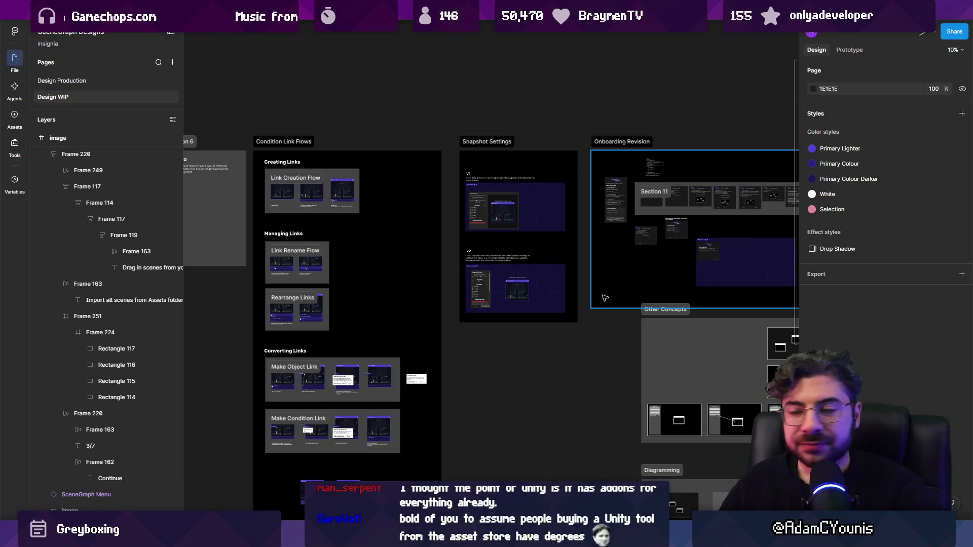
{"action": "scroll", "coordinate": [614, 309], "scroll_direction": "down", "scroll_amount": 1}
{"action": "scroll", "coordinate": [677, 310], "scroll_direction": "down", "scroll_amount": 1}
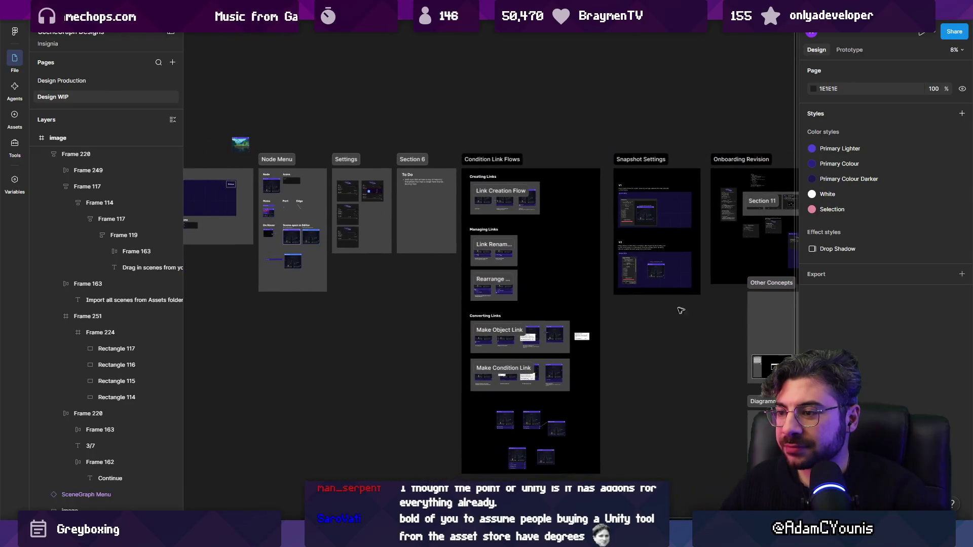
{"action": "scroll", "coordinate": [670, 317], "scroll_direction": "left", "scroll_amount": 1}
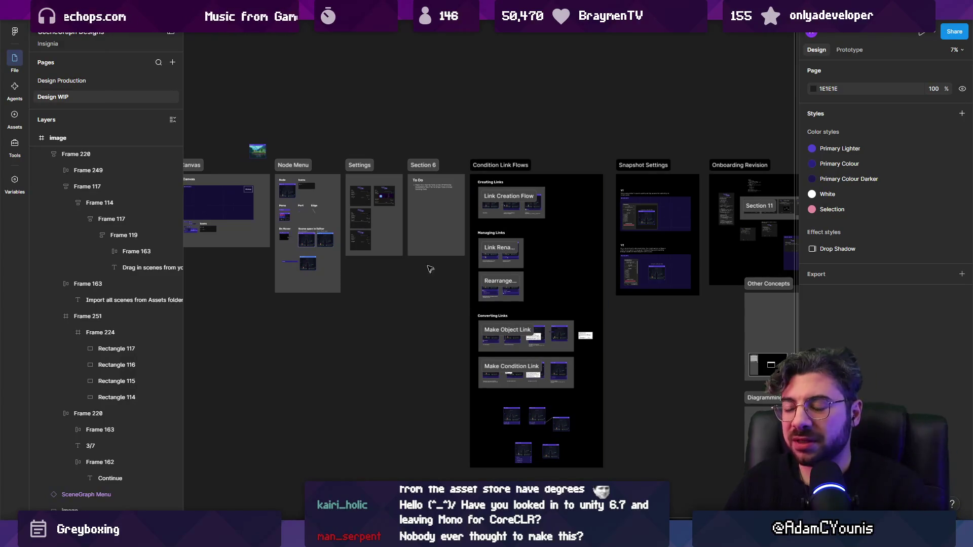
{"action": "scroll", "coordinate": [420, 270], "scroll_direction": "left", "scroll_amount": 3}
{"action": "scroll", "coordinate": [421, 271], "scroll_direction": "up", "scroll_amount": 2}
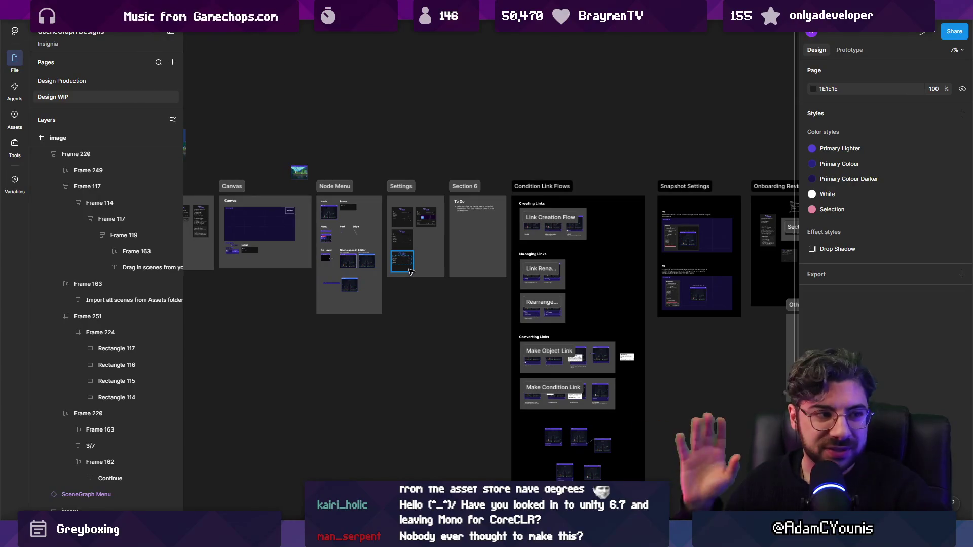
{"action": "mouse_move", "coordinate": [400, 268]}
{"action": "left_mouse_down"}
{"action": "mouse_move", "coordinate": [406, 300]}
{"action": "mouse_move", "coordinate": [411, 244]}
{"action": "mouse_move", "coordinate": [427, 227]}
{"action": "left_mouse_up"}
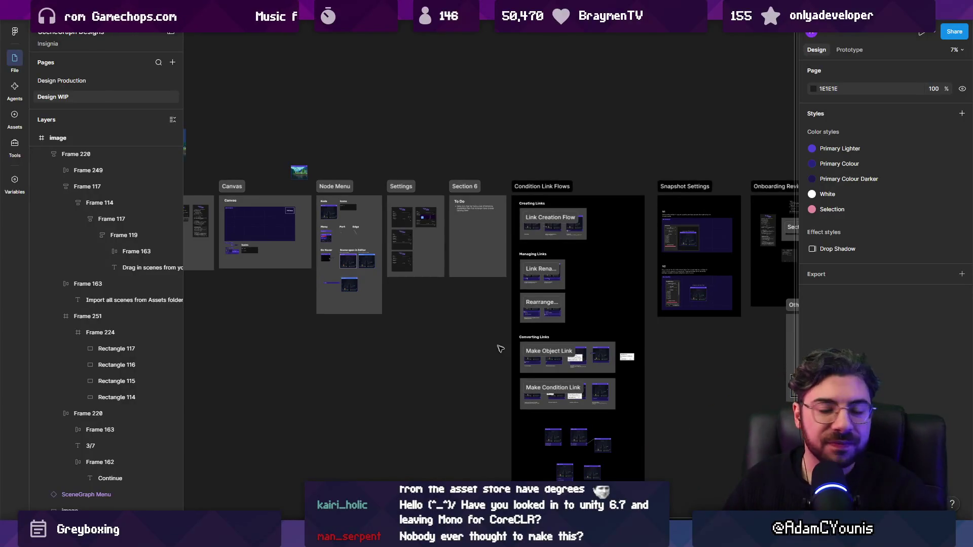
{"action": "scroll", "coordinate": [412, 324], "scroll_direction": "right", "scroll_amount": 3}
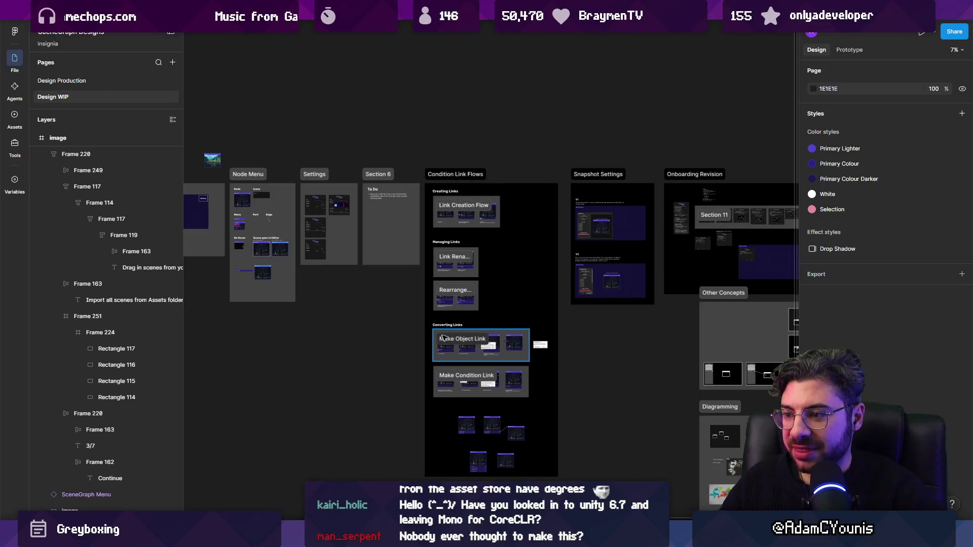
{"action": "left_click", "coordinate": [444, 337]}
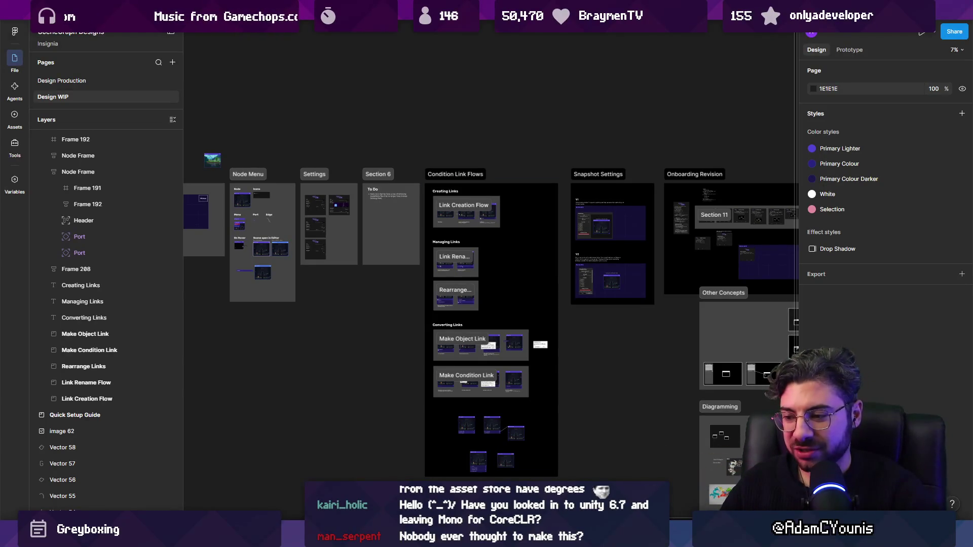
Step: Pan the Design WIP canvas across Other Concepts, Diagramming and the Canvas section
{"action": "mouse_move", "coordinate": [475, 537]}
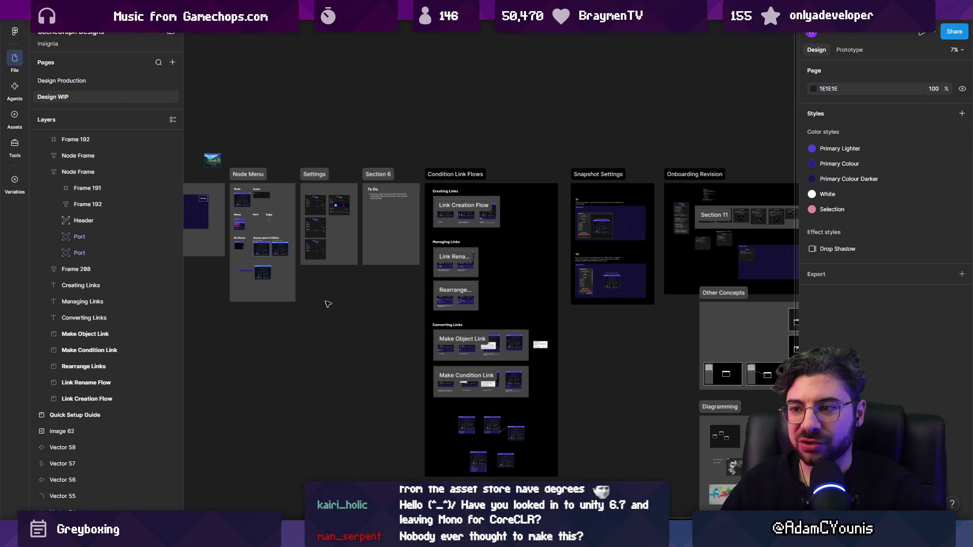
{"action": "mouse_move", "coordinate": [346, 307]}
{"action": "left_mouse_down"}
{"action": "mouse_move", "coordinate": [664, 354]}
{"action": "mouse_move", "coordinate": [411, 332]}
{"action": "left_mouse_up"}
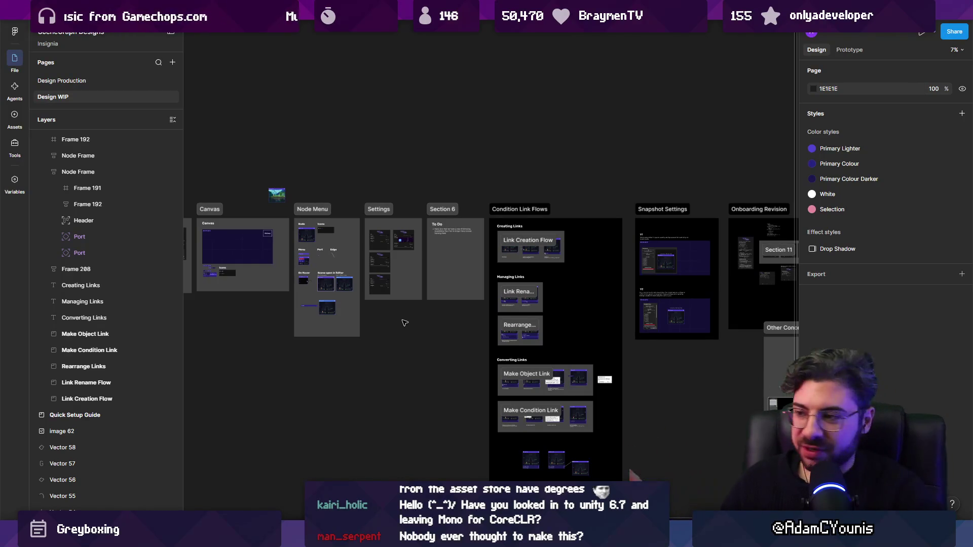
{"action": "scroll", "coordinate": [626, 345], "scroll_direction": "up", "scroll_amount": 1}
{"action": "mouse_move", "coordinate": [690, 344]}
{"action": "left_mouse_down"}
{"action": "mouse_move", "coordinate": [309, 318]}
{"action": "mouse_move", "coordinate": [432, 266]}
{"action": "mouse_move", "coordinate": [425, 260]}
{"action": "mouse_move", "coordinate": [441, 283]}
{"action": "mouse_move", "coordinate": [714, 380]}
{"action": "left_mouse_up"}
{"action": "scroll", "coordinate": [398, 310], "scroll_direction": "up", "scroll_amount": 5}
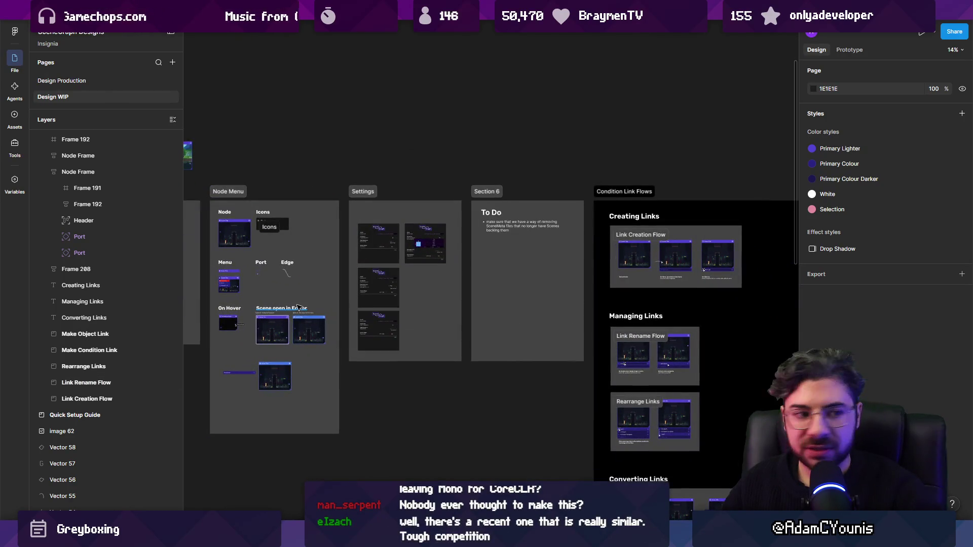
{"action": "left_click_drag", "start_coordinate": [262, 278], "coordinate": [492, 313]}
{"action": "scroll", "coordinate": [493, 312], "scroll_direction": "up", "scroll_amount": 2}
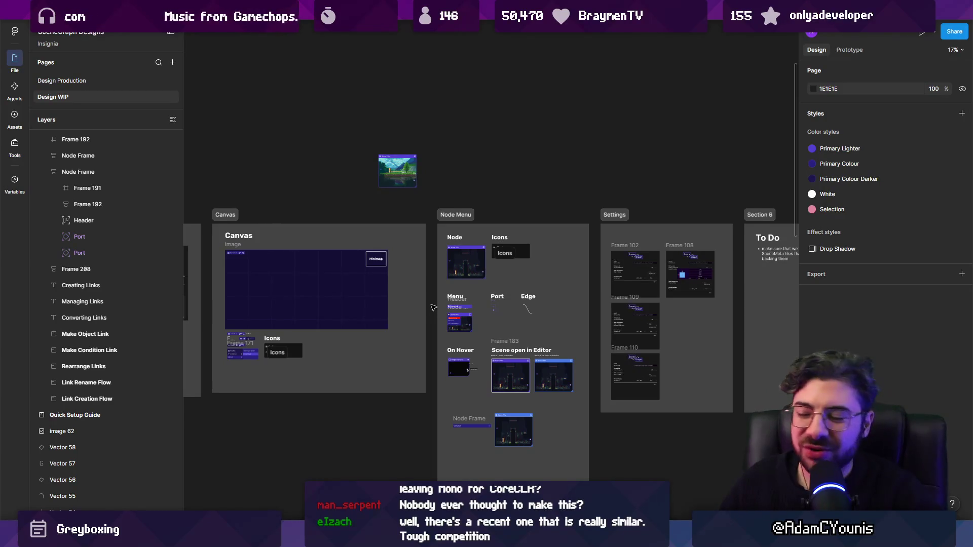
{"action": "scroll", "coordinate": [434, 308], "scroll_direction": "down", "scroll_amount": 2}
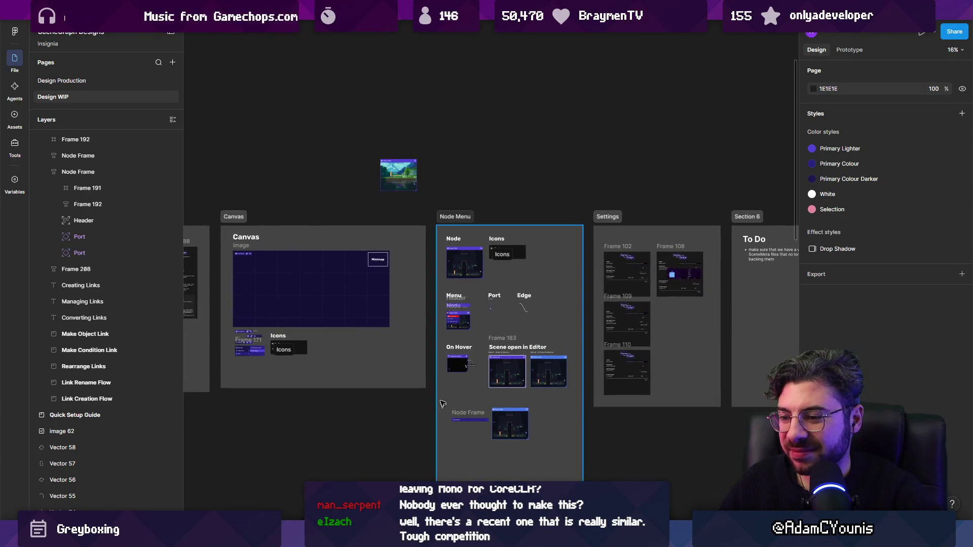
{"action": "scroll", "coordinate": [442, 404], "scroll_direction": "down", "scroll_amount": 2}
{"action": "mouse_move", "coordinate": [476, 537]}
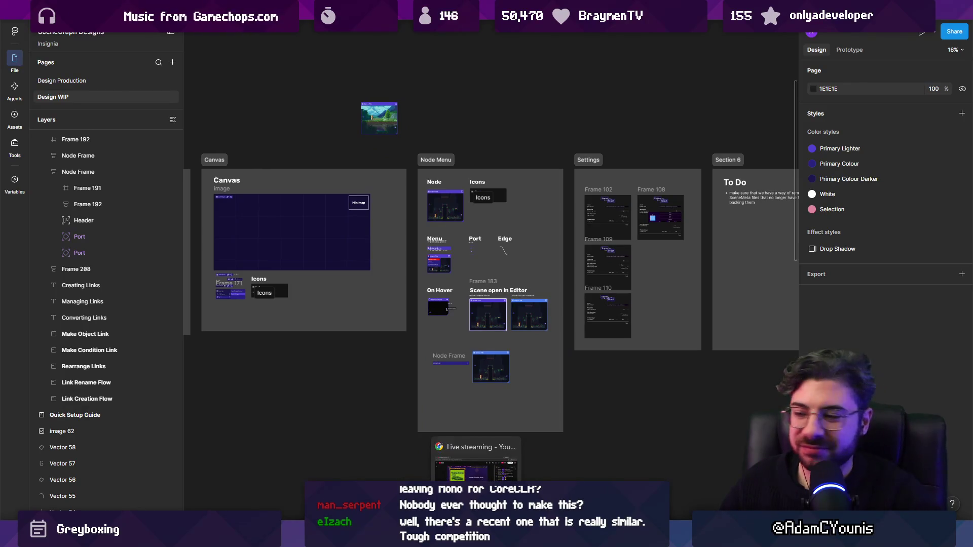
{"action": "scroll", "coordinate": [446, 365], "scroll_direction": "up", "scroll_amount": 5}
{"action": "scroll", "coordinate": [440, 420], "scroll_direction": "down", "scroll_amount": 3}
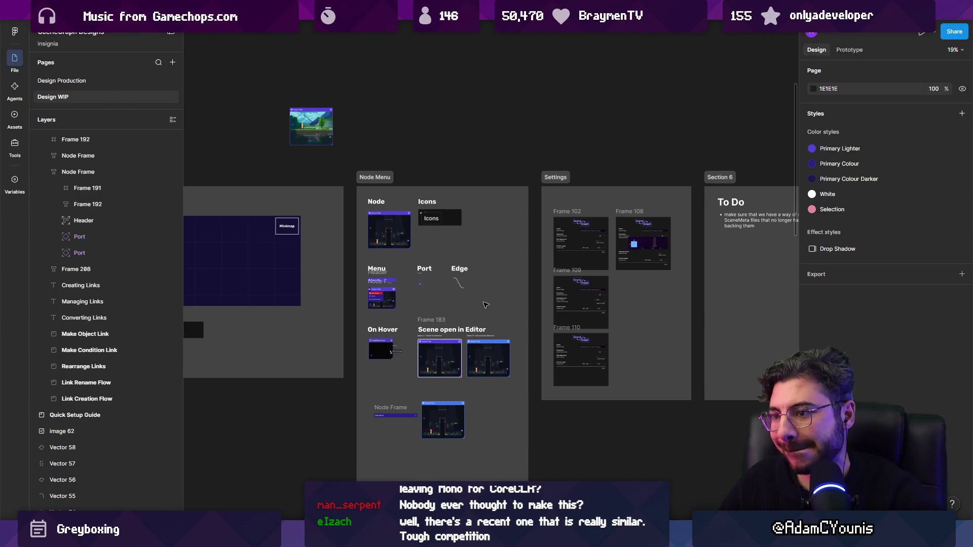
{"action": "scroll", "coordinate": [529, 304], "scroll_direction": "down", "scroll_amount": 5}
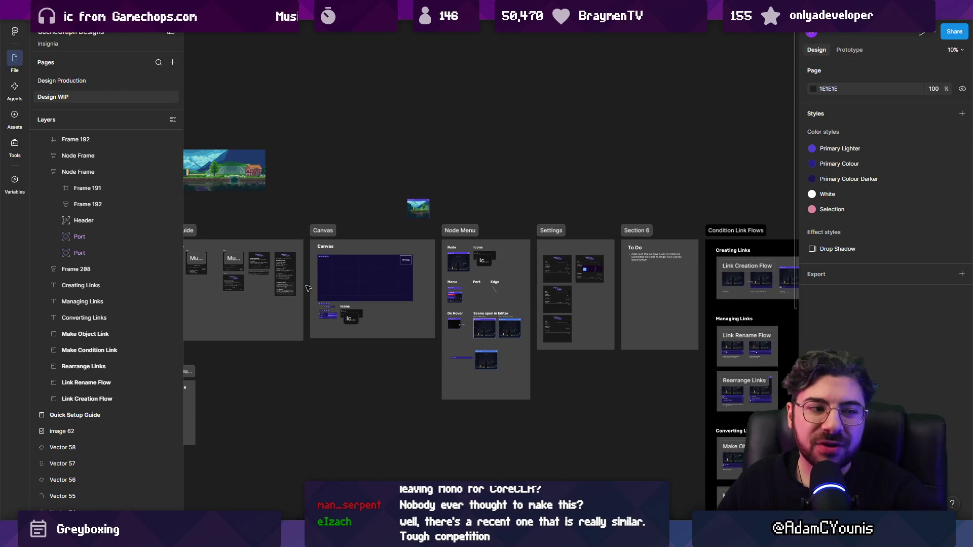
{"action": "scroll", "coordinate": [340, 273], "scroll_direction": "up", "scroll_amount": 5}
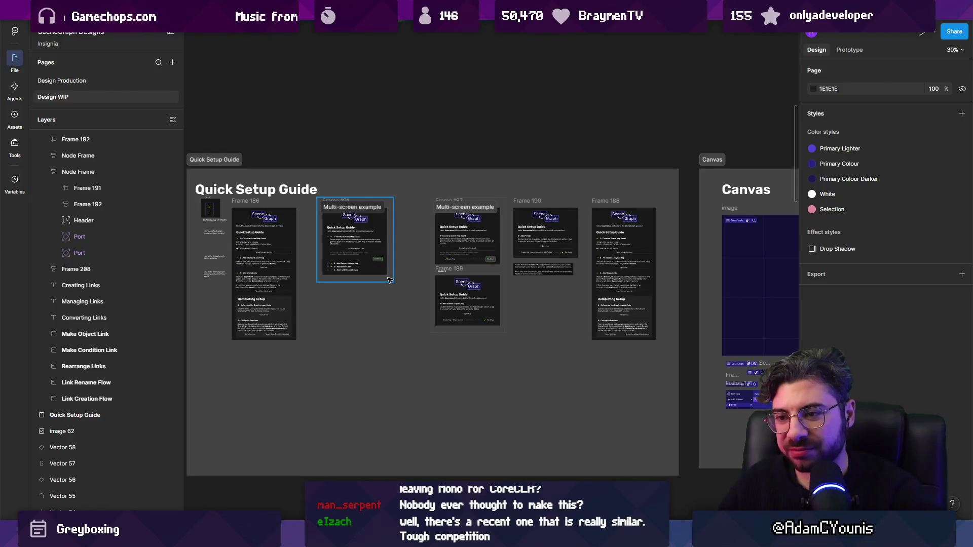
Step: Pan to the Condition Link Flows area, then back to show Settings and Section 6
{"action": "left_click", "coordinate": [388, 280]}
{"action": "scroll", "coordinate": [405, 287], "scroll_direction": "down", "scroll_amount": 3}
{"action": "left_click", "coordinate": [558, 435]}
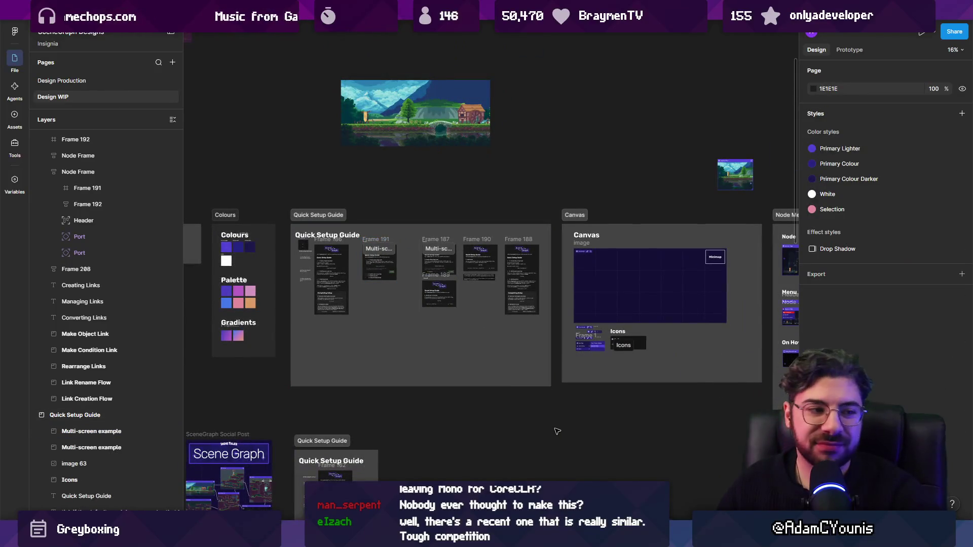
{"action": "scroll", "coordinate": [522, 405], "scroll_direction": "down", "scroll_amount": 3}
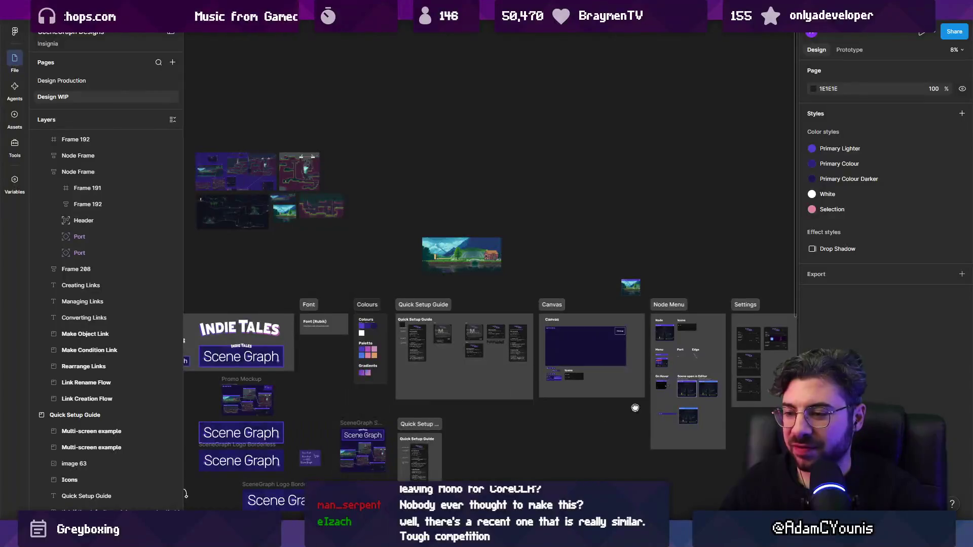
{"action": "left_click_drag", "start_coordinate": [635, 408], "coordinate": [182, 291]}
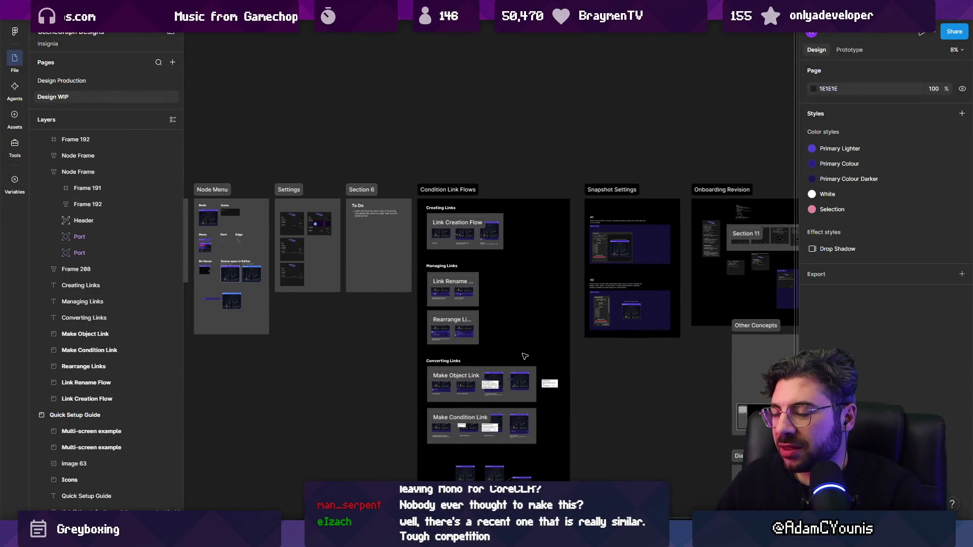
{"action": "scroll", "coordinate": [524, 356], "scroll_direction": "right", "scroll_amount": 5}
{"action": "scroll", "coordinate": [402, 321], "scroll_direction": "down", "scroll_amount": 3}
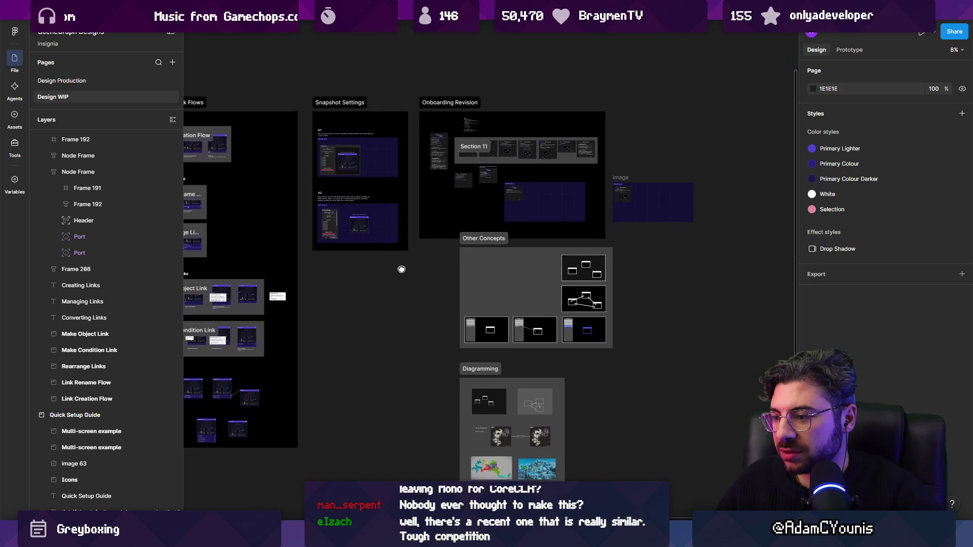
{"action": "mouse_move", "coordinate": [401, 267]}
{"action": "left_mouse_down"}
{"action": "mouse_move", "coordinate": [589, 347]}
{"action": "mouse_move", "coordinate": [611, 295]}
{"action": "left_mouse_up"}
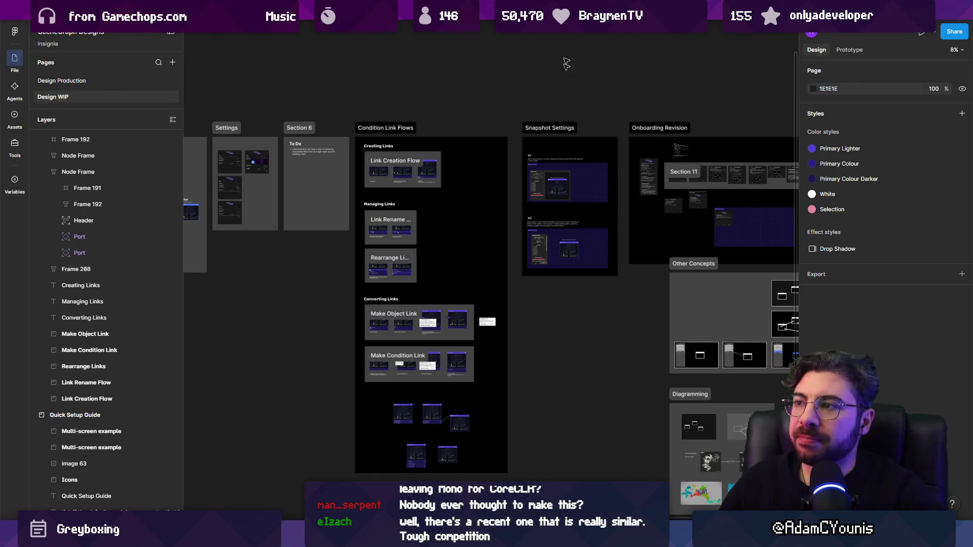
{"action": "left_click", "coordinate": [558, 10]}
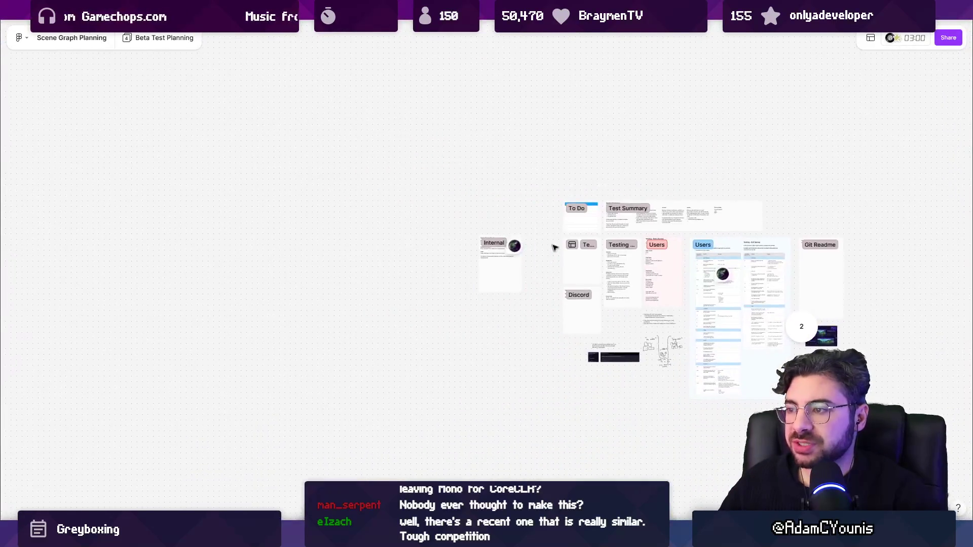
Step: Go to the Development - Iteration 2 page and nudge the plugin-hosting request block slightly lower
{"action": "left_click", "coordinate": [138, 43]}
{"action": "left_click", "coordinate": [157, 98]}
{"action": "scroll", "coordinate": [202, 147], "scroll_direction": "up", "scroll_amount": 10}
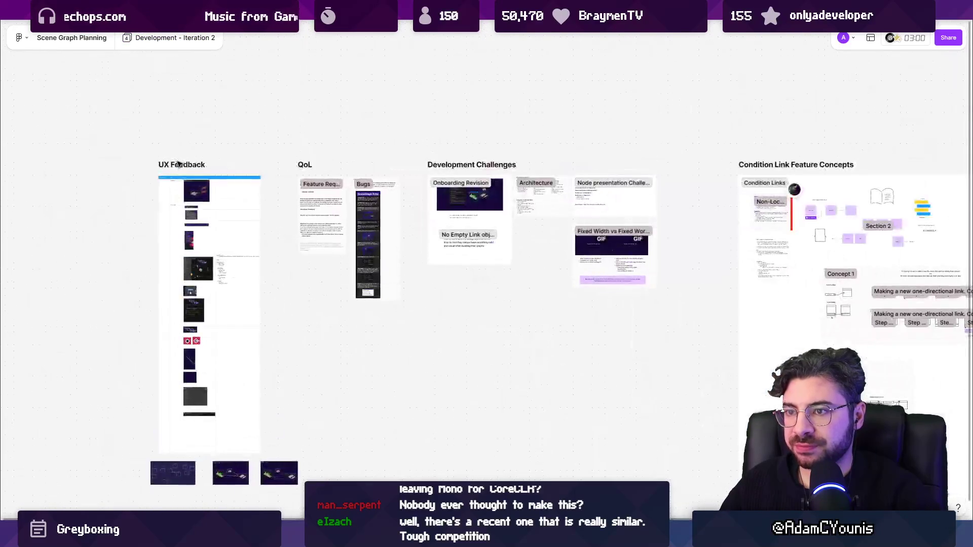
{"action": "scroll", "coordinate": [504, 211], "scroll_direction": "up", "scroll_amount": 5}
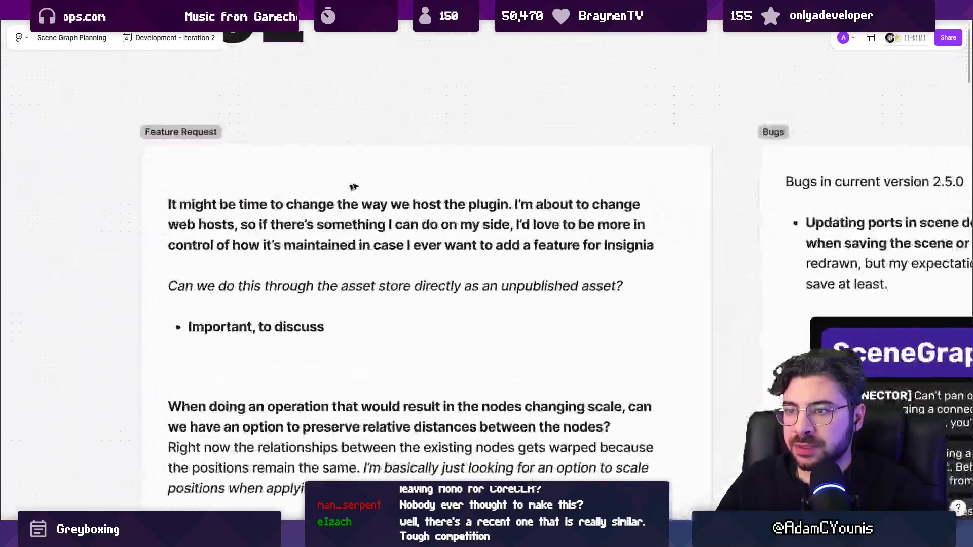
{"action": "scroll", "coordinate": [675, 202], "scroll_direction": "down", "scroll_amount": 2}
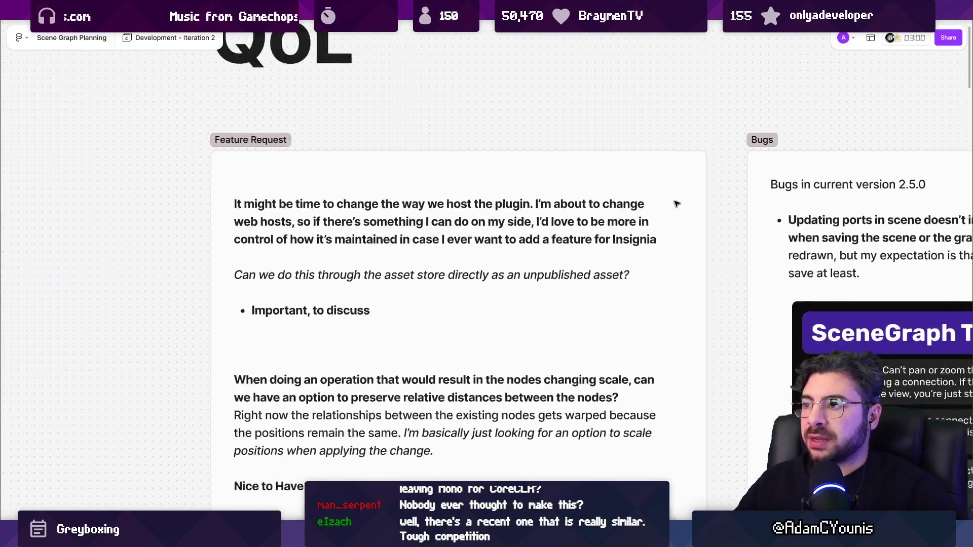
{"action": "left_click", "coordinate": [458, 238]}
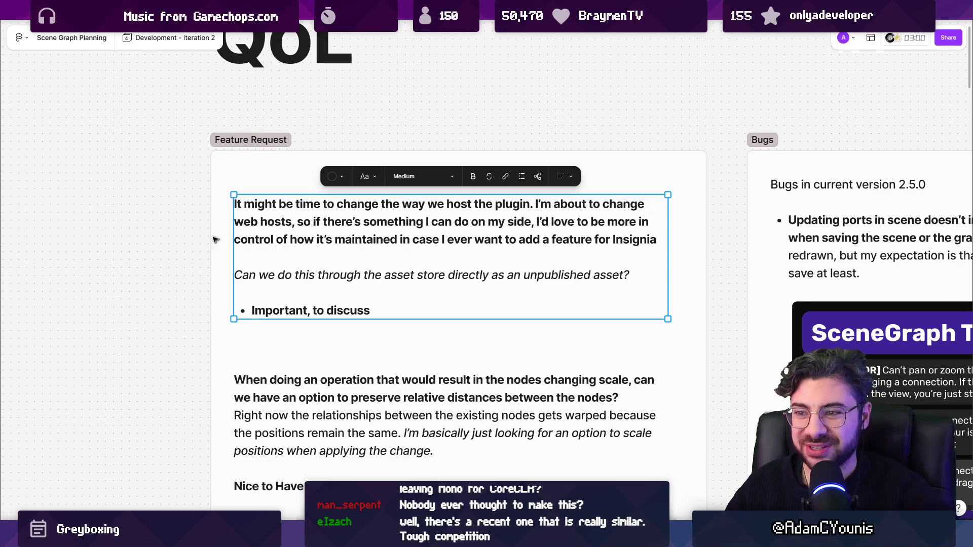
{"action": "left_click", "coordinate": [187, 240]}
{"action": "left_click", "coordinate": [272, 217]}
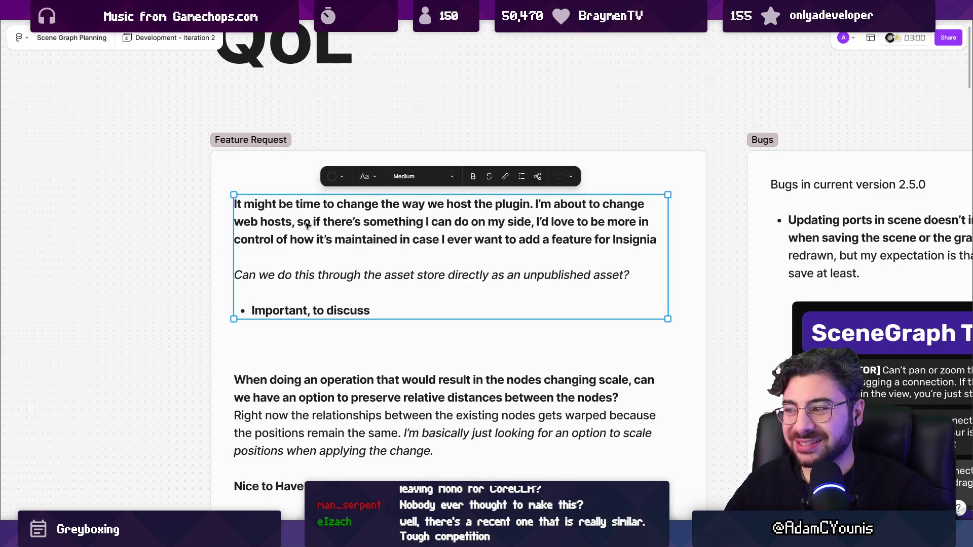
{"action": "left_click_drag", "start_coordinate": [454, 228], "coordinate": [453, 232]}
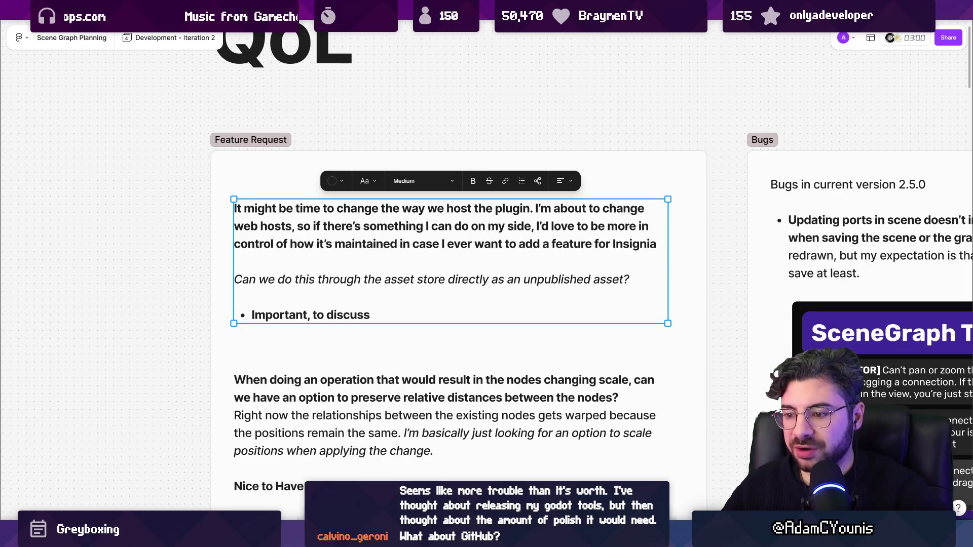
Step: Check the Unity editor briefly, then return to the planning board
{"action": "key", "text": "super"}
{"action": "left_click", "coordinate": [389, 247]}
{"action": "scroll", "coordinate": [389, 247], "scroll_direction": "up", "scroll_amount": 6}
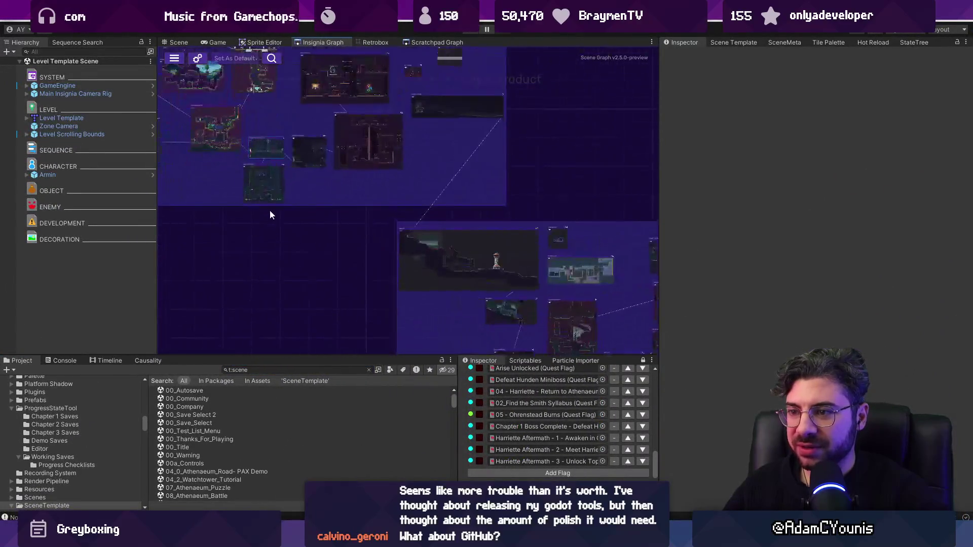
{"action": "scroll", "coordinate": [353, 293], "scroll_direction": "down", "scroll_amount": 6}
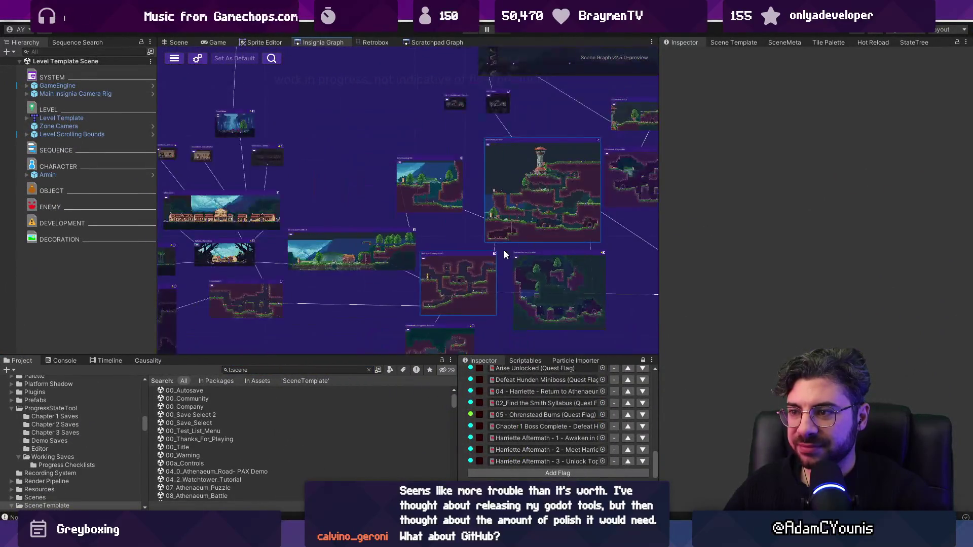
{"action": "key", "text": "alt+Tab"}
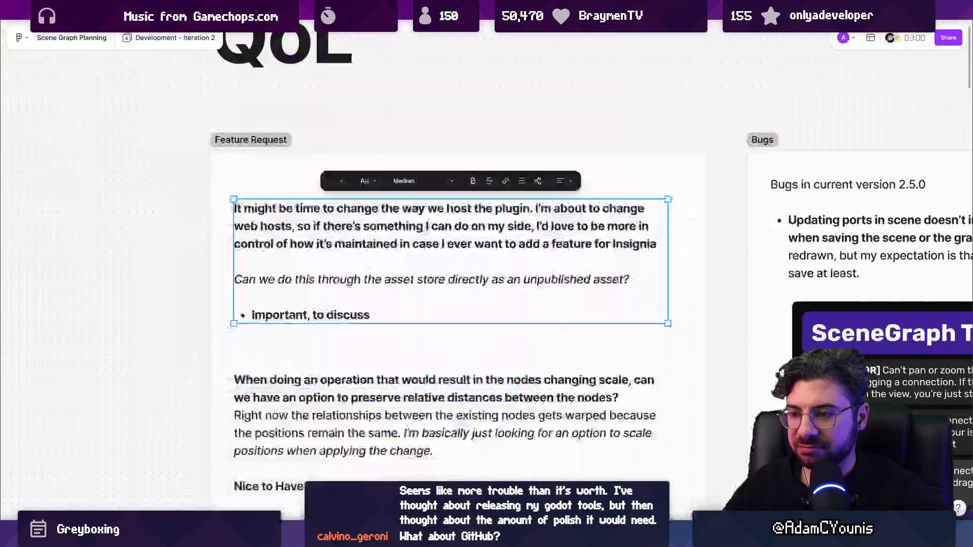
Step: Select the QoL request about preserving node distances when scaling
{"action": "scroll", "coordinate": [278, 315], "scroll_direction": "down", "scroll_amount": 3}
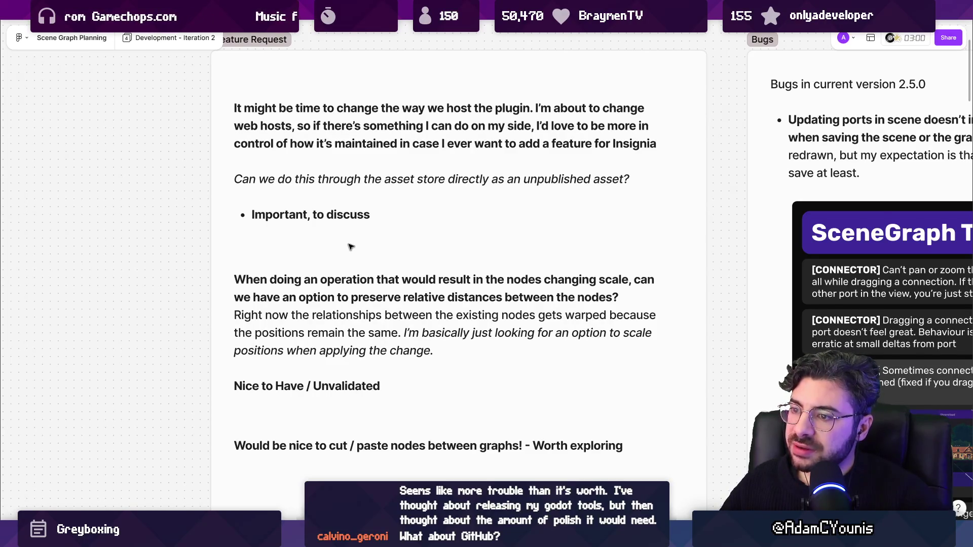
{"action": "scroll", "coordinate": [349, 247], "scroll_direction": "down", "scroll_amount": 1}
{"action": "scroll", "coordinate": [345, 246], "scroll_direction": "down", "scroll_amount": 2}
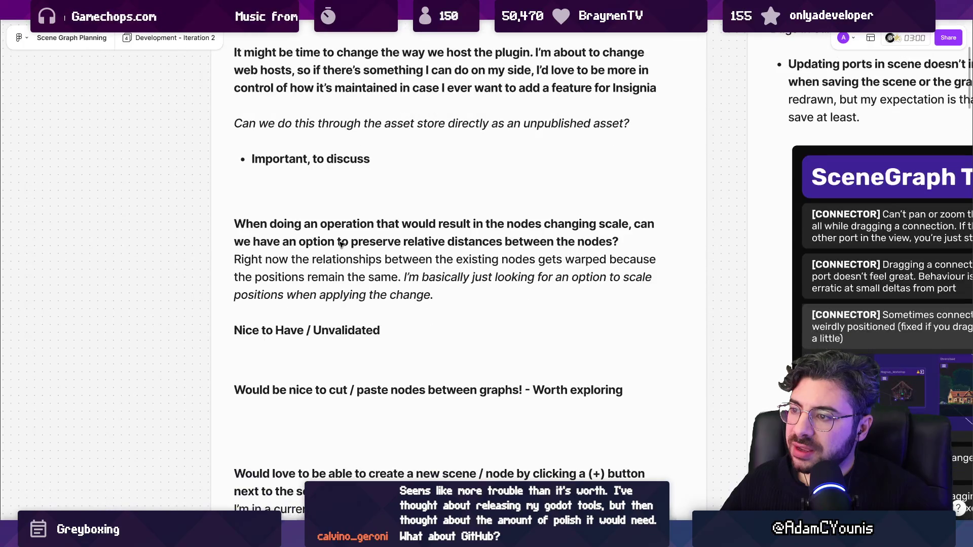
{"action": "left_click", "coordinate": [341, 243]}
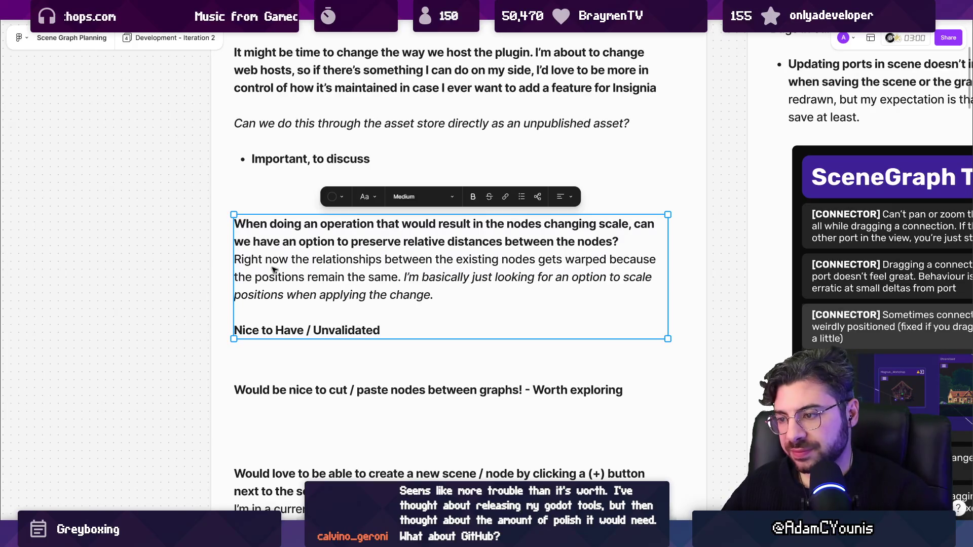
{"action": "scroll", "coordinate": [272, 269], "scroll_direction": "down", "scroll_amount": 8}
Step: Move the node-scaling request below the 'cut / paste nodes between graphs' note and check that note's text
{"action": "mouse_move", "coordinate": [295, 116]}
{"action": "left_mouse_down"}
{"action": "mouse_move", "coordinate": [354, 249]}
{"action": "mouse_move", "coordinate": [364, 244]}
{"action": "mouse_move", "coordinate": [377, 289]}
{"action": "mouse_move", "coordinate": [381, 240]}
{"action": "mouse_move", "coordinate": [405, 202]}
{"action": "left_mouse_up"}
{"action": "scroll", "coordinate": [355, 208], "scroll_direction": "up", "scroll_amount": 5}
{"action": "left_click", "coordinate": [300, 197]}
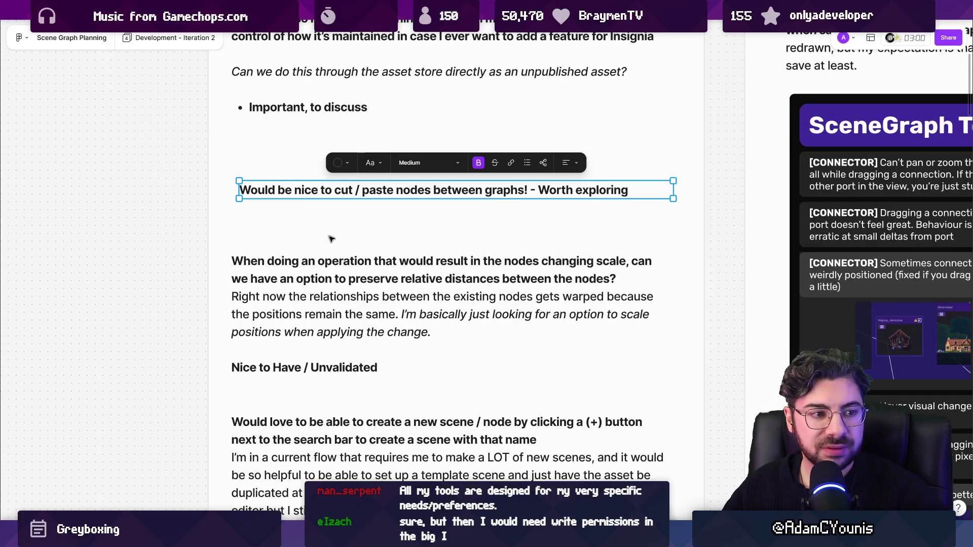
{"action": "scroll", "coordinate": [369, 253], "scroll_direction": "up", "scroll_amount": 2}
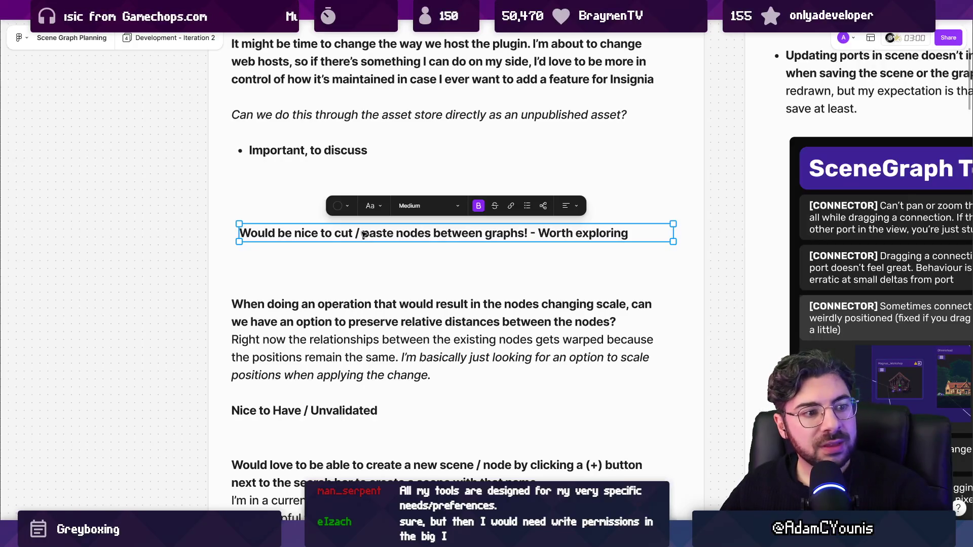
{"action": "left_click", "coordinate": [340, 233]}
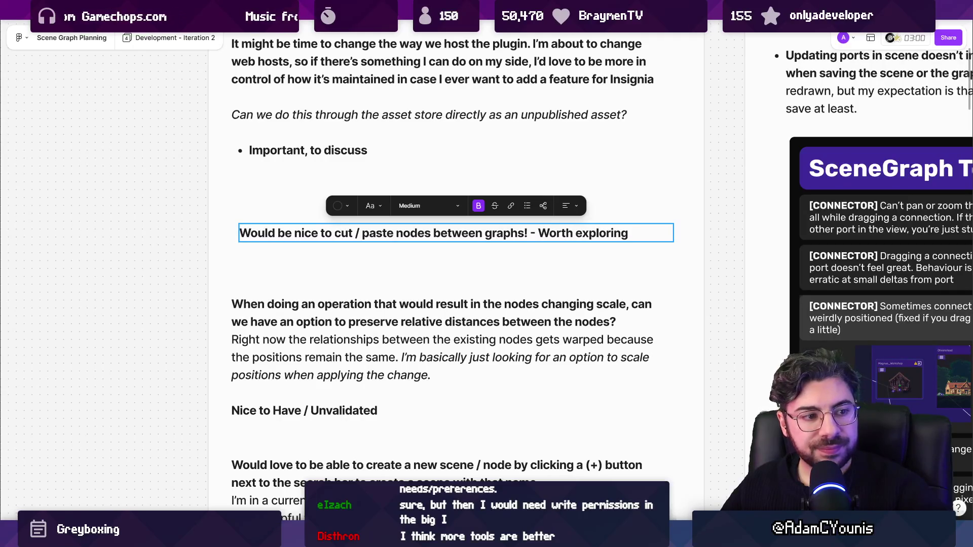
{"action": "left_click", "coordinate": [293, 307]}
{"action": "scroll", "coordinate": [471, 262], "scroll_direction": "down", "scroll_amount": 5}
{"action": "scroll", "coordinate": [472, 262], "scroll_direction": "up", "scroll_amount": 5}
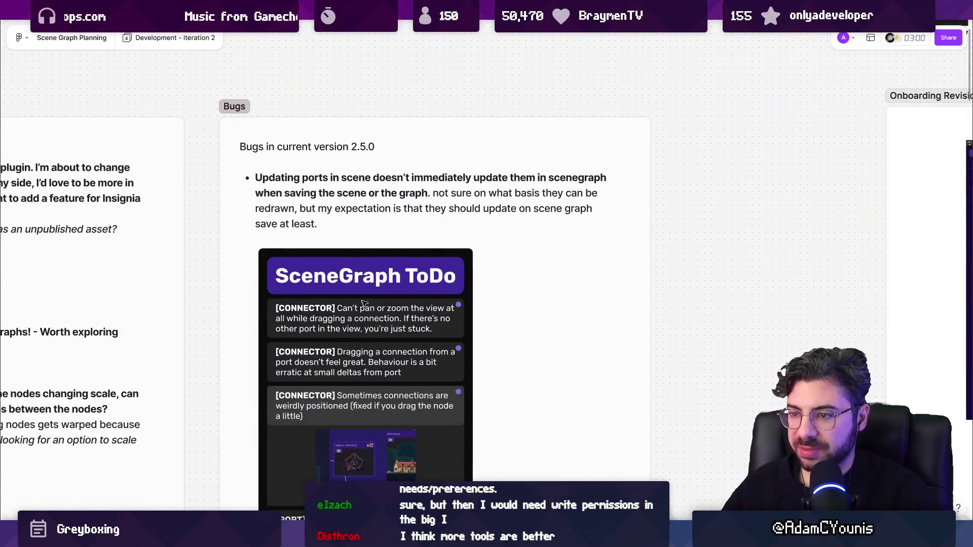
Step: Review the 'Bugs in current version 2.5.0' note, then bring up Unity's Insignia Graph
{"action": "scroll", "coordinate": [390, 291], "scroll_direction": "up", "scroll_amount": 3}
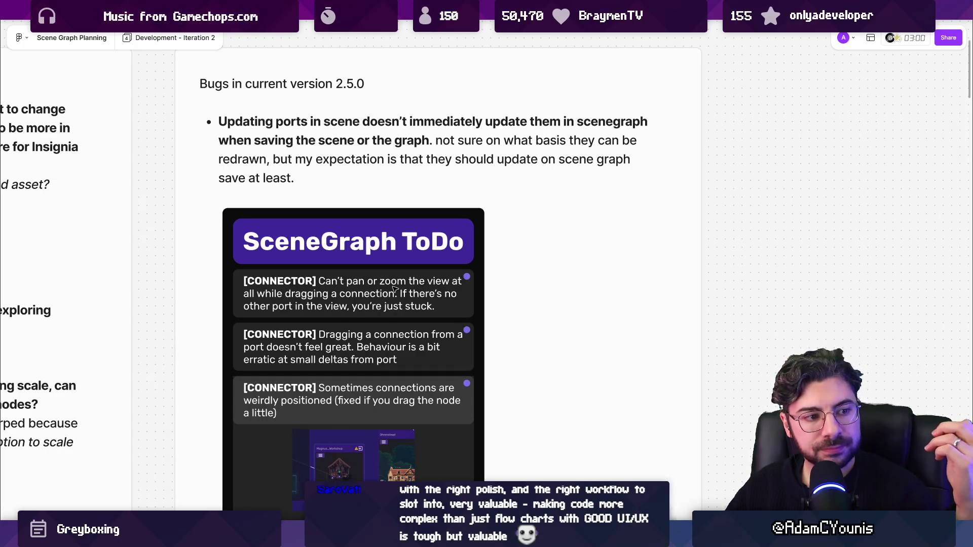
{"action": "left_click", "coordinate": [284, 125]}
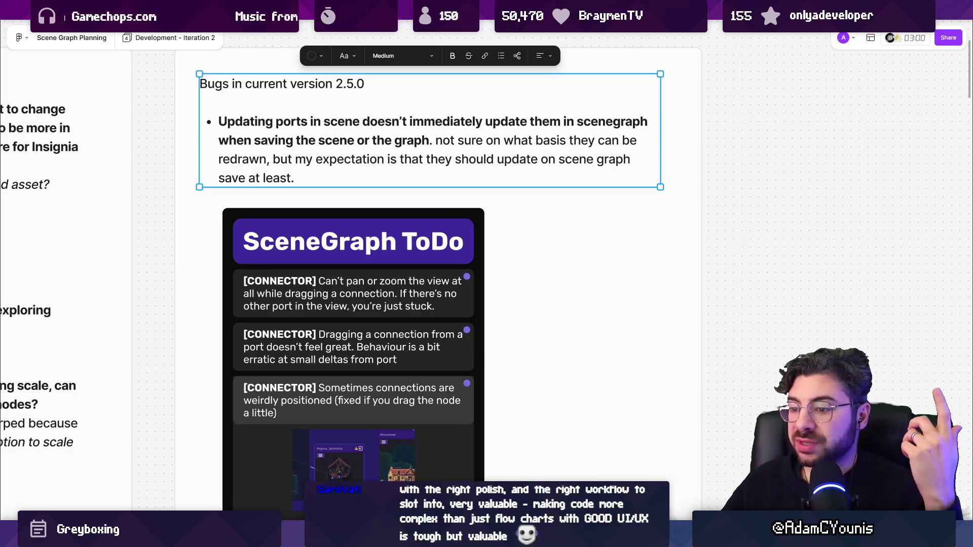
{"action": "key", "text": "alt+Tab"}
{"action": "scroll", "coordinate": [399, 187], "scroll_direction": "up", "scroll_amount": 5}
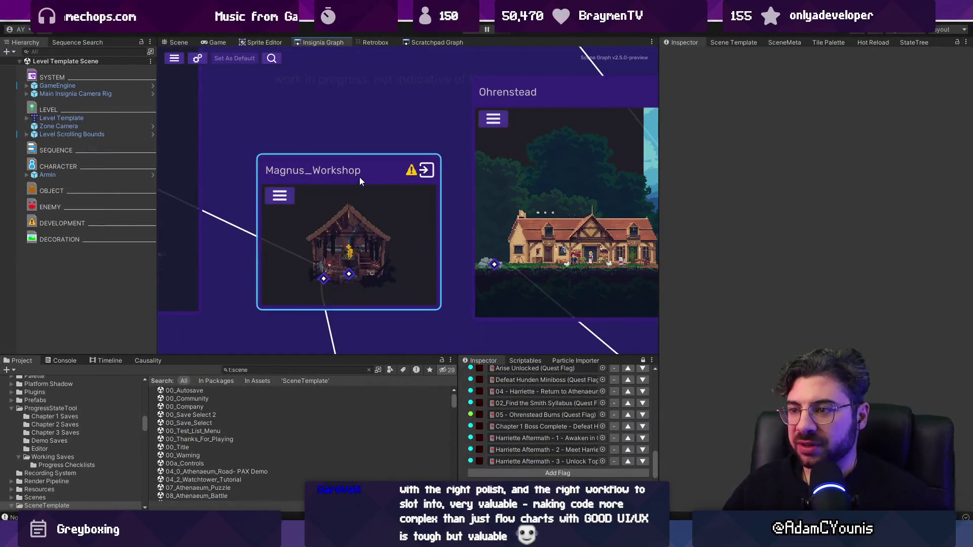
{"action": "right_click", "coordinate": [360, 177]}
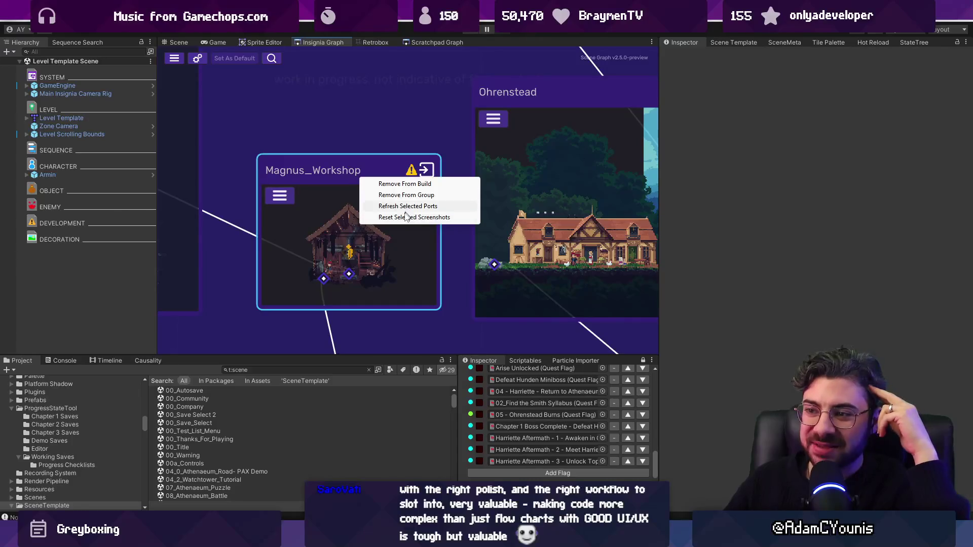
{"action": "left_click", "coordinate": [403, 217]}
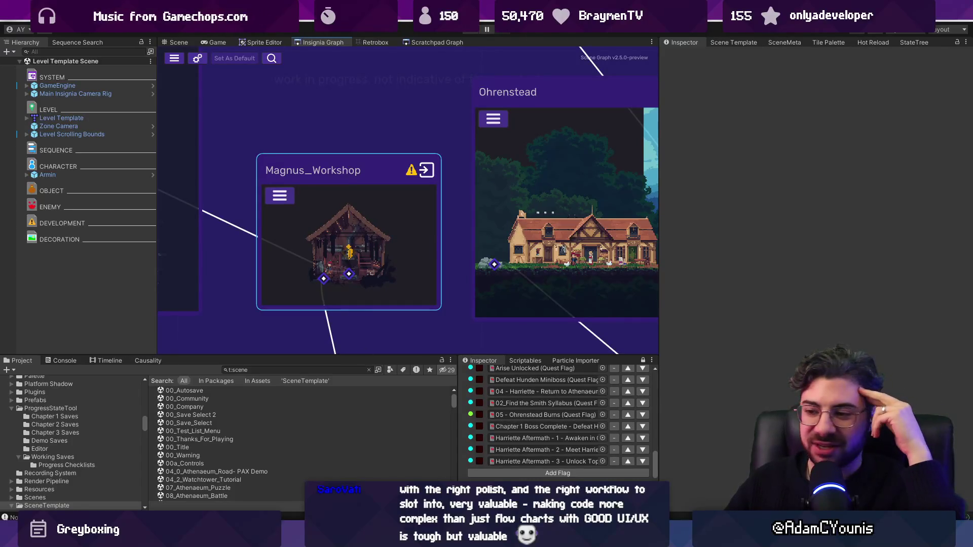
{"action": "key", "text": "alt+Tab"}
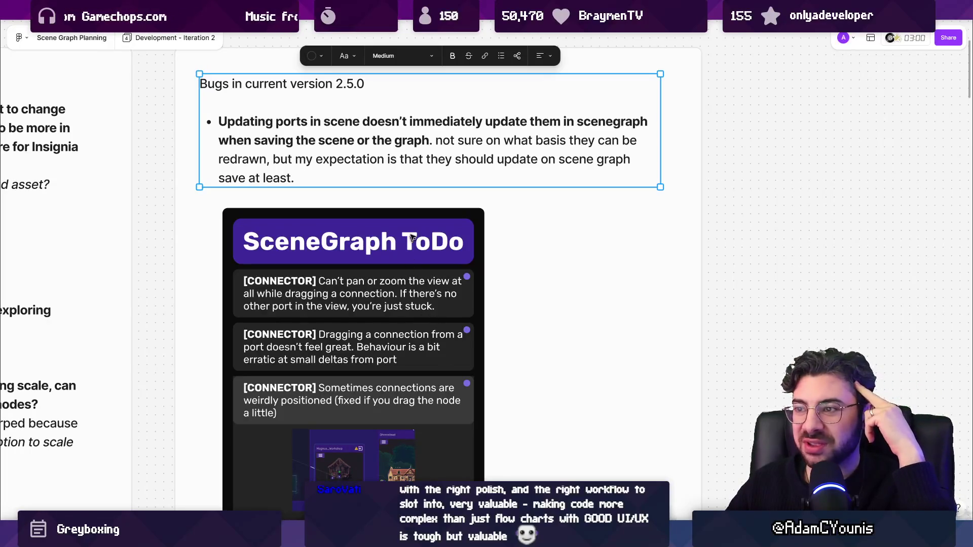
{"action": "left_click", "coordinate": [388, 288]}
{"action": "left_click", "coordinate": [382, 294]}
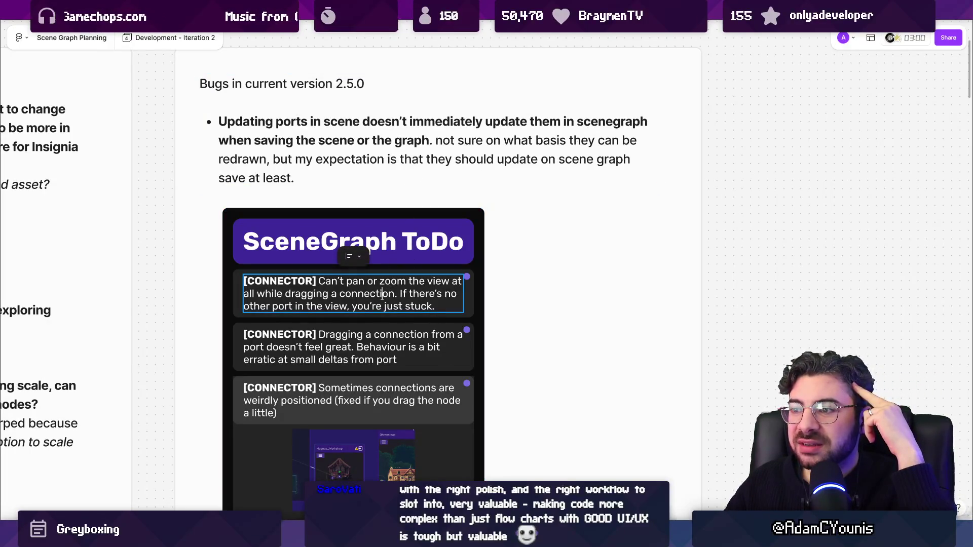
{"action": "scroll", "coordinate": [508, 273], "scroll_direction": "down", "scroll_amount": 3}
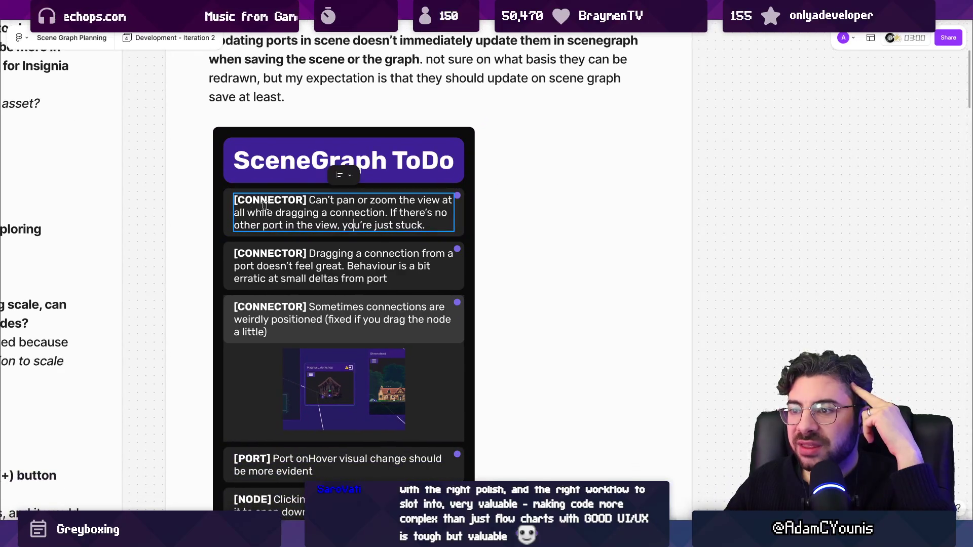
{"action": "key", "text": "alt+Tab"}
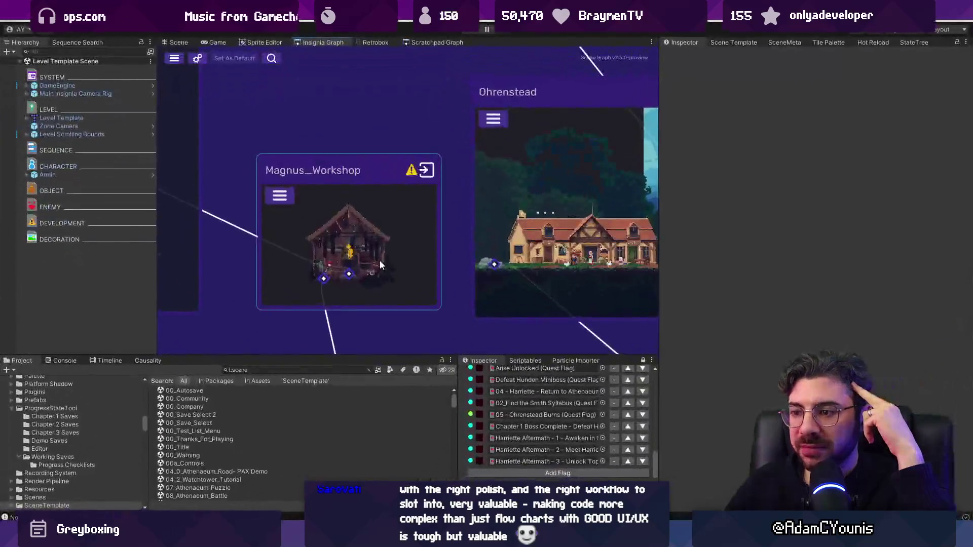
Step: Widen the graph panel and centre the Ohrenstead Overlook node in the Insignia Graph
{"action": "scroll", "coordinate": [652, 338], "scroll_direction": "down", "scroll_amount": 5}
{"action": "left_click_drag", "start_coordinate": [661, 318], "coordinate": [819, 309]}
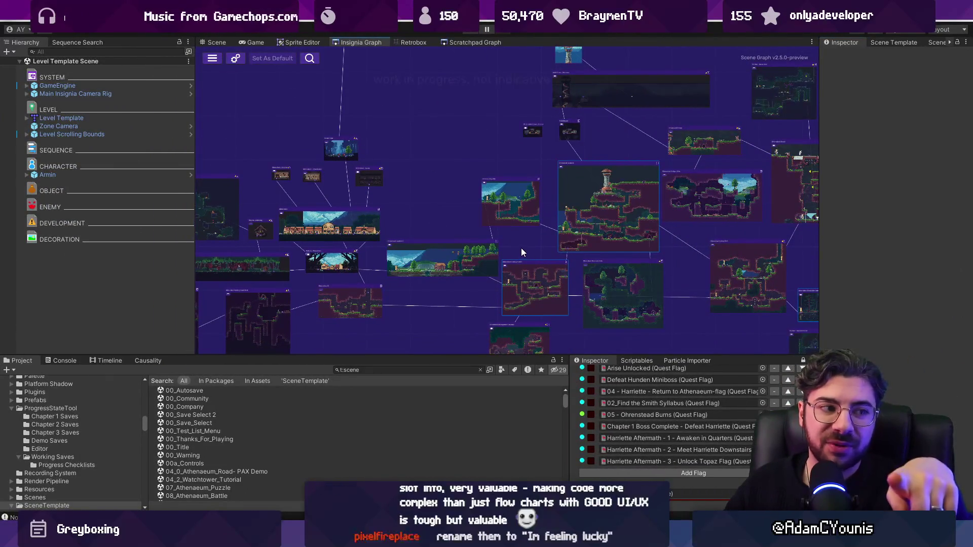
{"action": "left_click_drag", "start_coordinate": [523, 229], "coordinate": [481, 213]}
{"action": "scroll", "coordinate": [481, 213], "scroll_direction": "up", "scroll_amount": 10}
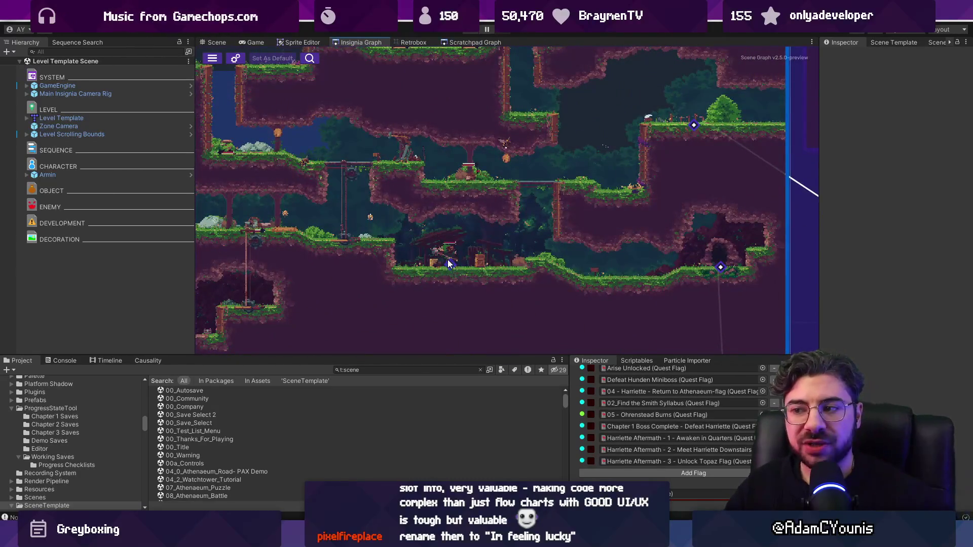
{"action": "scroll", "coordinate": [449, 269], "scroll_direction": "down", "scroll_amount": 8}
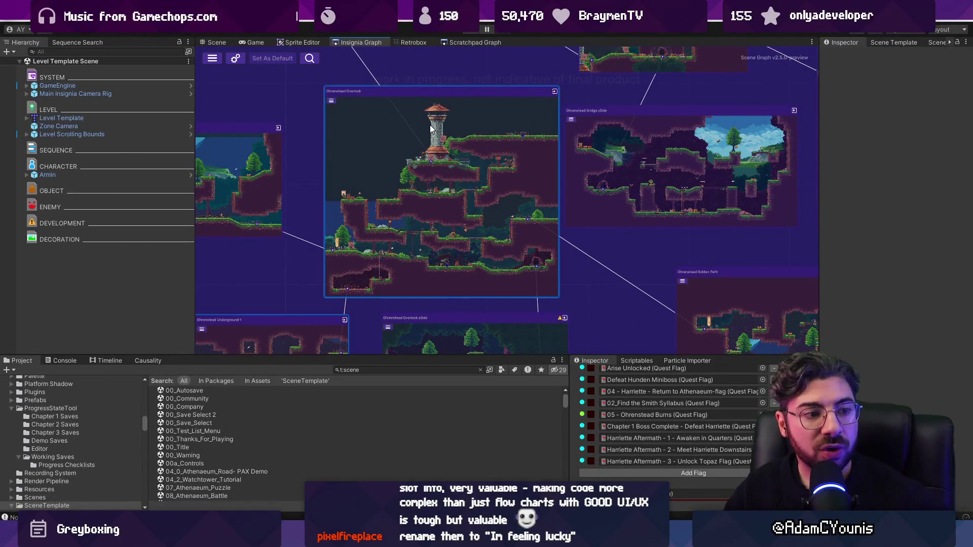
{"action": "scroll", "coordinate": [439, 193], "scroll_direction": "down", "scroll_amount": 5}
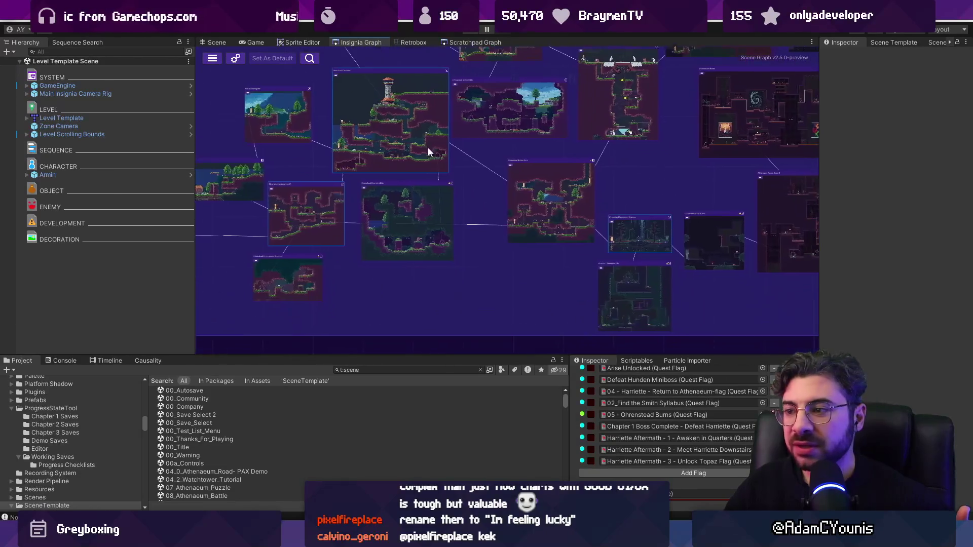
{"action": "scroll", "coordinate": [354, 235], "scroll_direction": "up", "scroll_amount": 5}
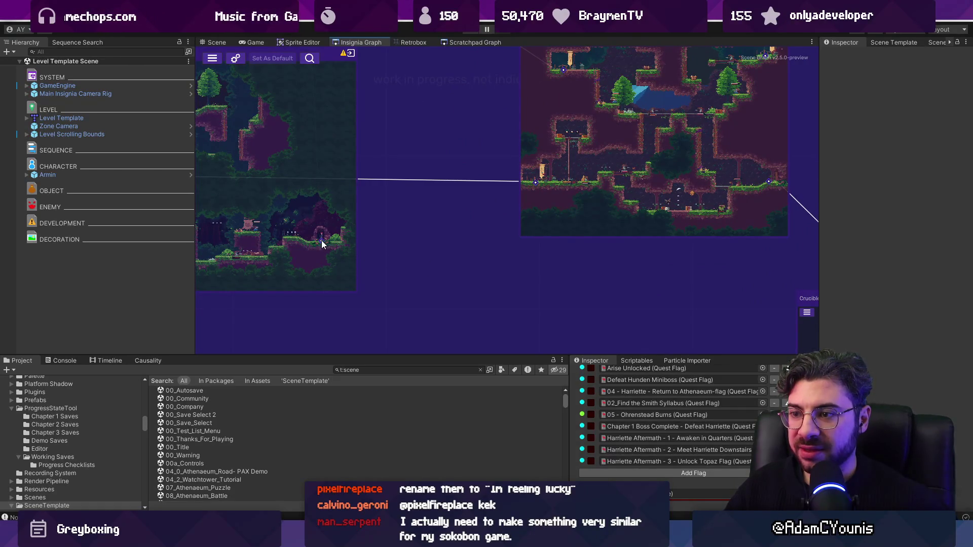
{"action": "scroll", "coordinate": [375, 248], "scroll_direction": "down", "scroll_amount": 3}
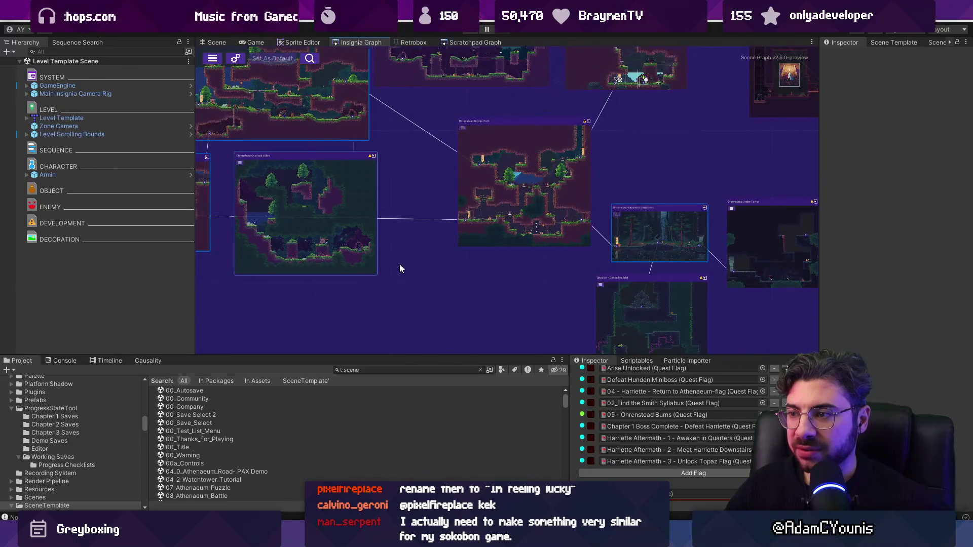
{"action": "scroll", "coordinate": [456, 263], "scroll_direction": "down", "scroll_amount": 3}
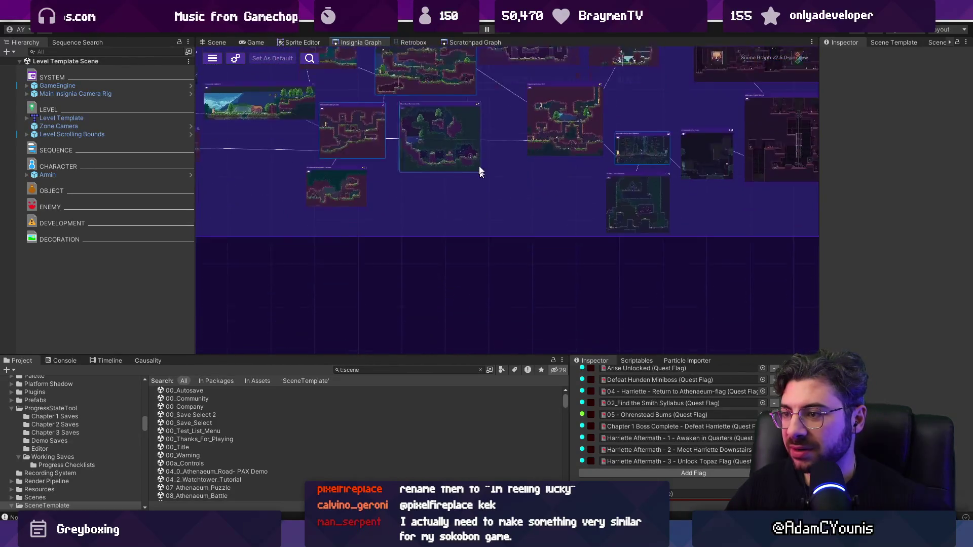
{"action": "scroll", "coordinate": [478, 202], "scroll_direction": "up", "scroll_amount": 5}
{"action": "scroll", "coordinate": [643, 339], "scroll_direction": "down", "scroll_amount": 2}
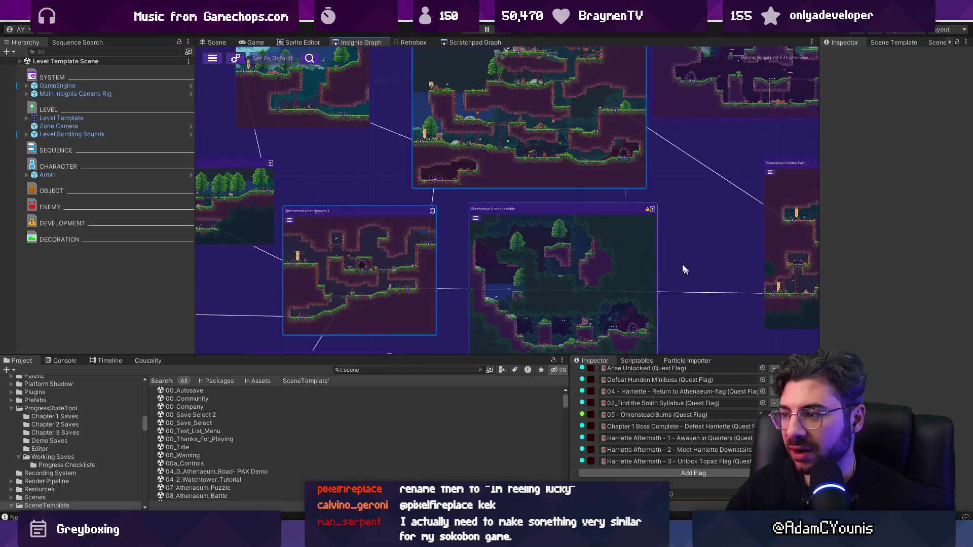
{"action": "left_click_drag", "start_coordinate": [684, 270], "coordinate": [521, 246]}
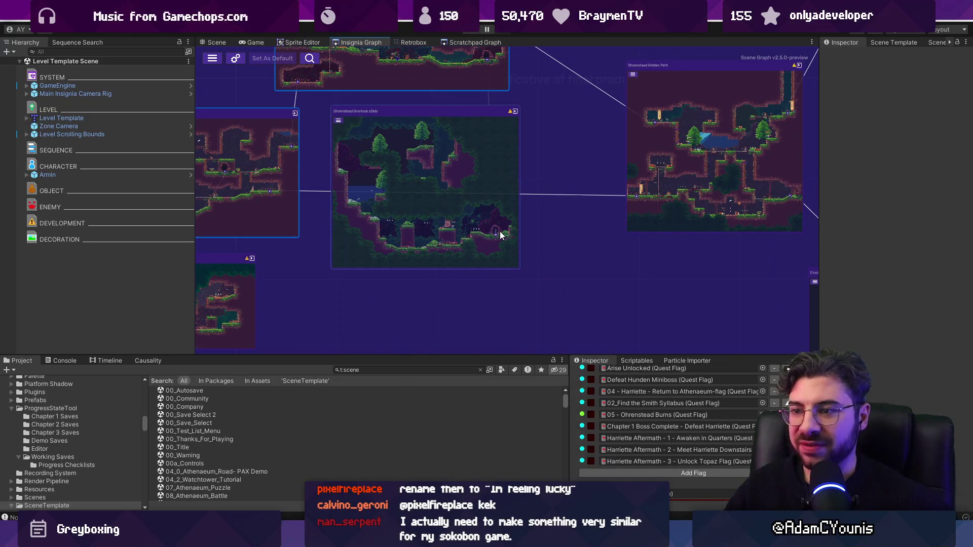
{"action": "scroll", "coordinate": [497, 239], "scroll_direction": "up", "scroll_amount": 3}
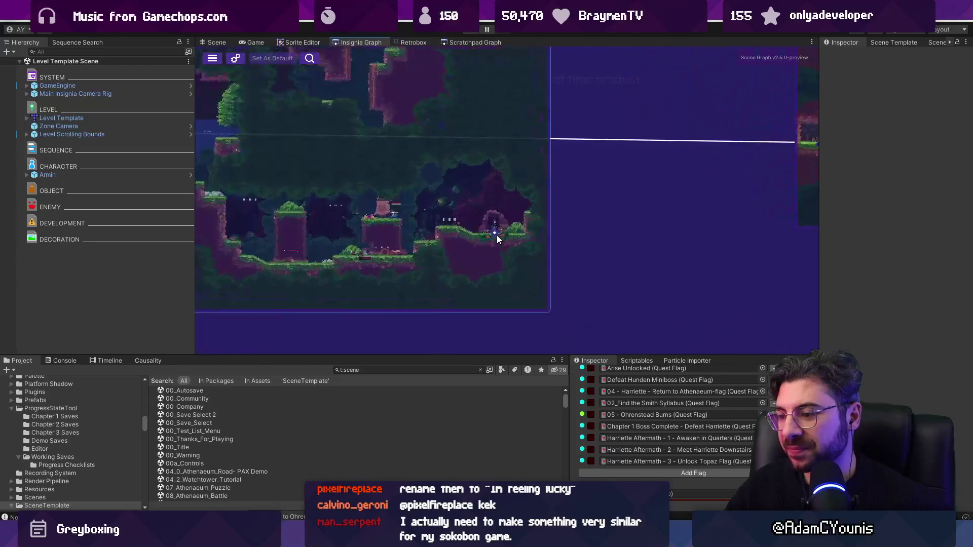
Step: Pull a connection wire from Overlook's port and move the top level node down toward Overlook
{"action": "mouse_move", "coordinate": [495, 237]}
{"action": "left_mouse_down"}
{"action": "mouse_move", "coordinate": [649, 237]}
{"action": "mouse_move", "coordinate": [850, 133]}
{"action": "mouse_move", "coordinate": [890, 222]}
{"action": "mouse_move", "coordinate": [607, 259]}
{"action": "mouse_move", "coordinate": [798, 84]}
{"action": "mouse_move", "coordinate": [478, 136]}
{"action": "mouse_move", "coordinate": [793, 45]}
{"action": "mouse_move", "coordinate": [460, 480]}
{"action": "mouse_move", "coordinate": [770, 254]}
{"action": "mouse_move", "coordinate": [517, 200]}
{"action": "mouse_move", "coordinate": [806, 249]}
{"action": "mouse_move", "coordinate": [772, 248]}
{"action": "mouse_move", "coordinate": [823, 240]}
{"action": "mouse_move", "coordinate": [553, 211]}
{"action": "mouse_move", "coordinate": [569, 213]}
{"action": "left_mouse_up"}
{"action": "mouse_move", "coordinate": [616, 235]}
{"action": "left_mouse_down"}
{"action": "mouse_move", "coordinate": [807, 226]}
{"action": "mouse_move", "coordinate": [714, 252]}
{"action": "mouse_move", "coordinate": [673, 245]}
{"action": "left_mouse_up"}
{"action": "scroll", "coordinate": [631, 241], "scroll_direction": "down", "scroll_amount": 3}
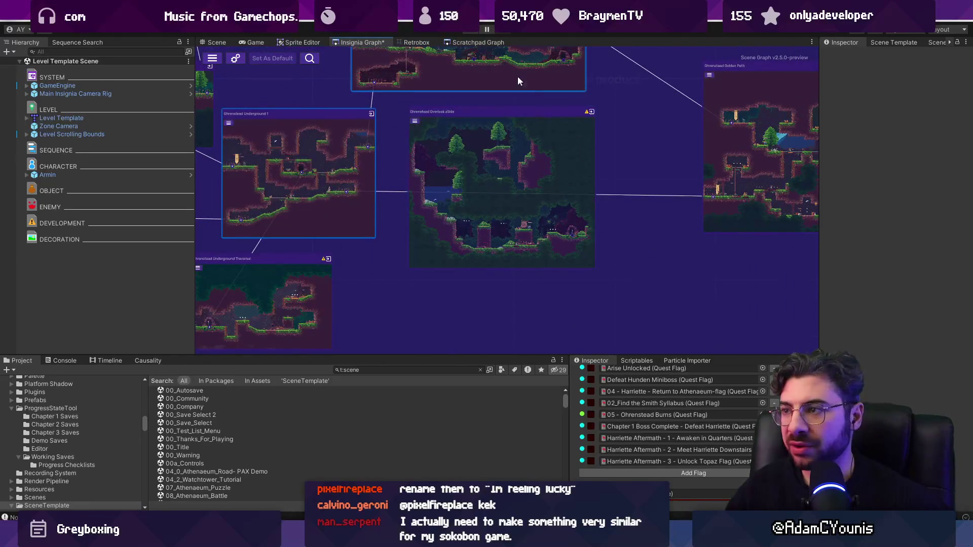
{"action": "left_click_drag", "start_coordinate": [556, 74], "coordinate": [563, 194]}
{"action": "scroll", "coordinate": [513, 279], "scroll_direction": "up", "scroll_amount": 10}
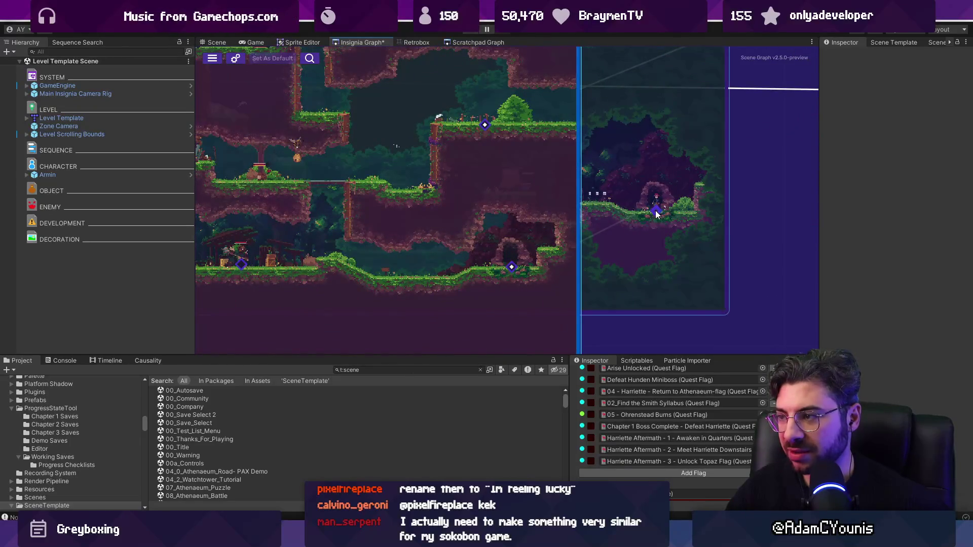
{"action": "scroll", "coordinate": [499, 292], "scroll_direction": "down", "scroll_amount": 10}
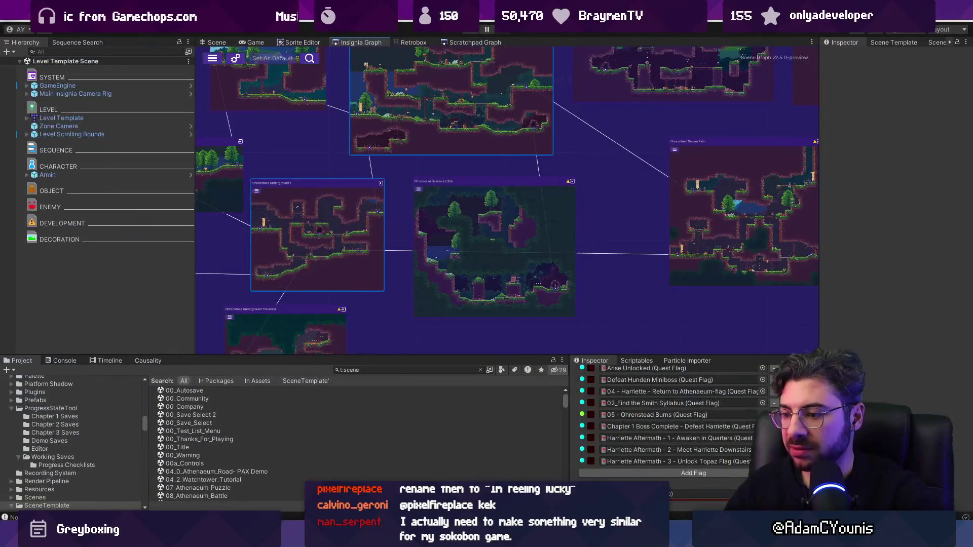
{"action": "key", "text": "alt+Tab"}
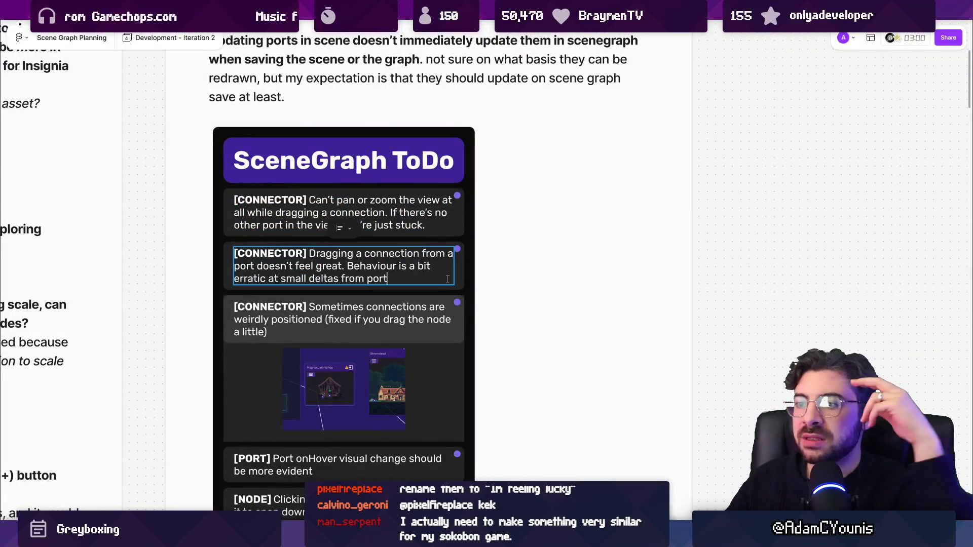
Step: Exit the second CONNECTOR card's text, select the SceneGraph ToDo frame and zoom over its screenshot
{"action": "key", "text": "Escape"}
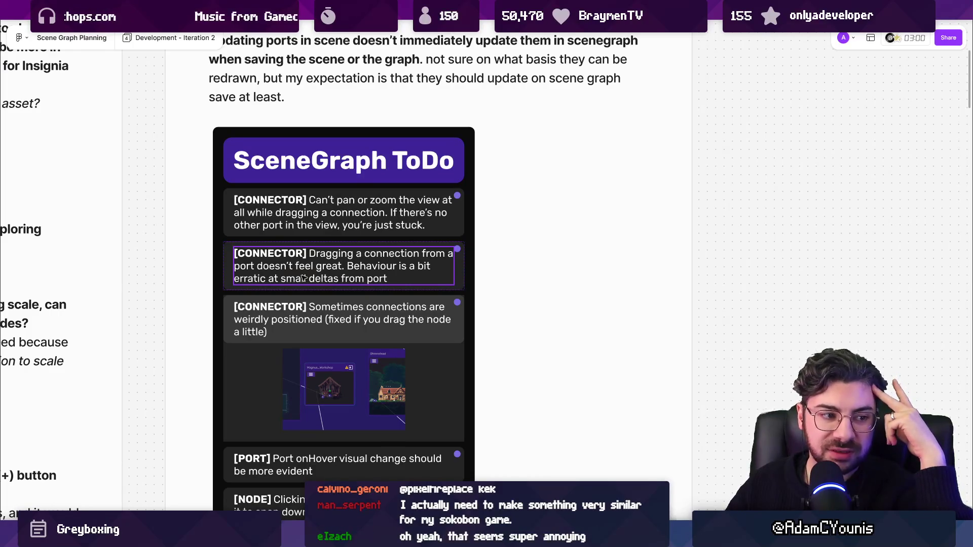
{"action": "key", "text": "Escape"}
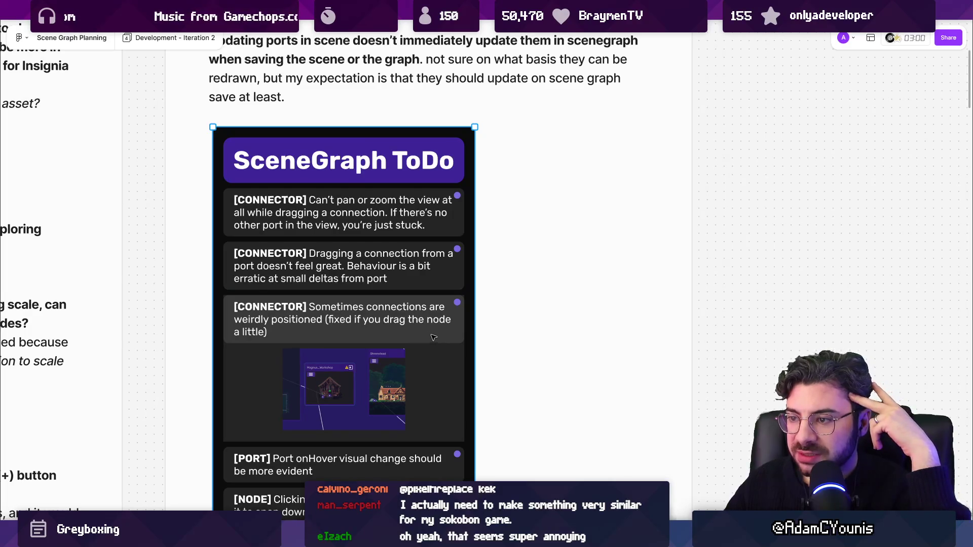
{"action": "scroll", "coordinate": [433, 337], "scroll_direction": "down", "scroll_amount": 3}
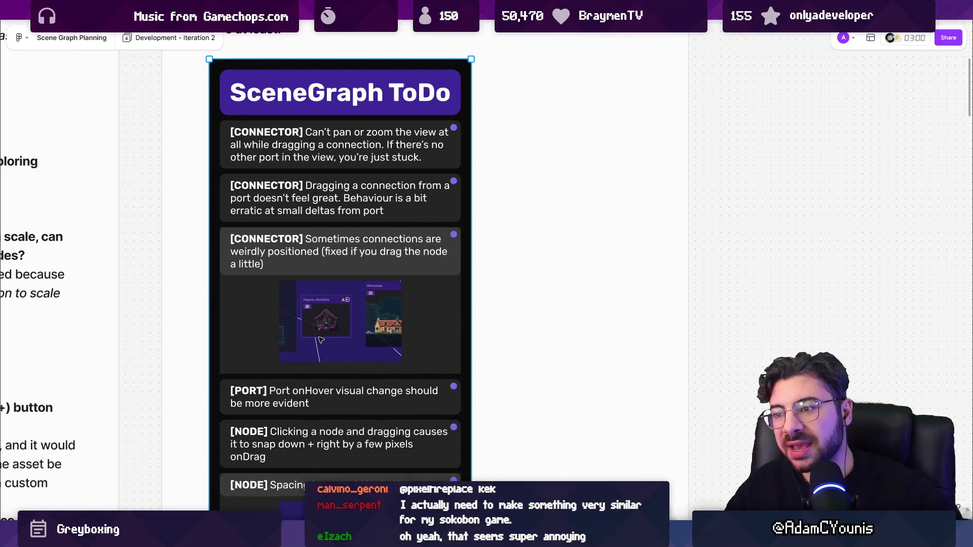
{"action": "scroll", "coordinate": [321, 339], "scroll_direction": "up", "scroll_amount": 5}
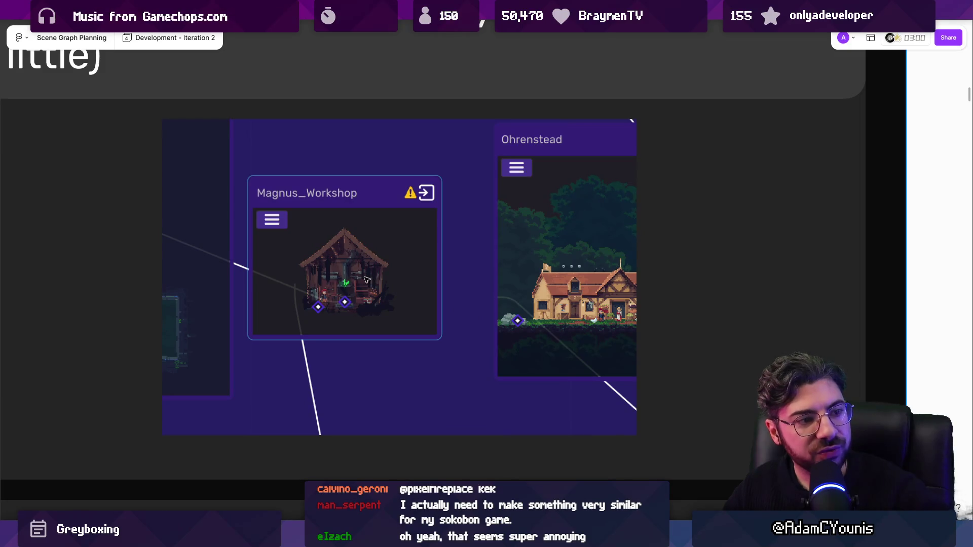
{"action": "scroll", "coordinate": [395, 278], "scroll_direction": "down", "scroll_amount": 4}
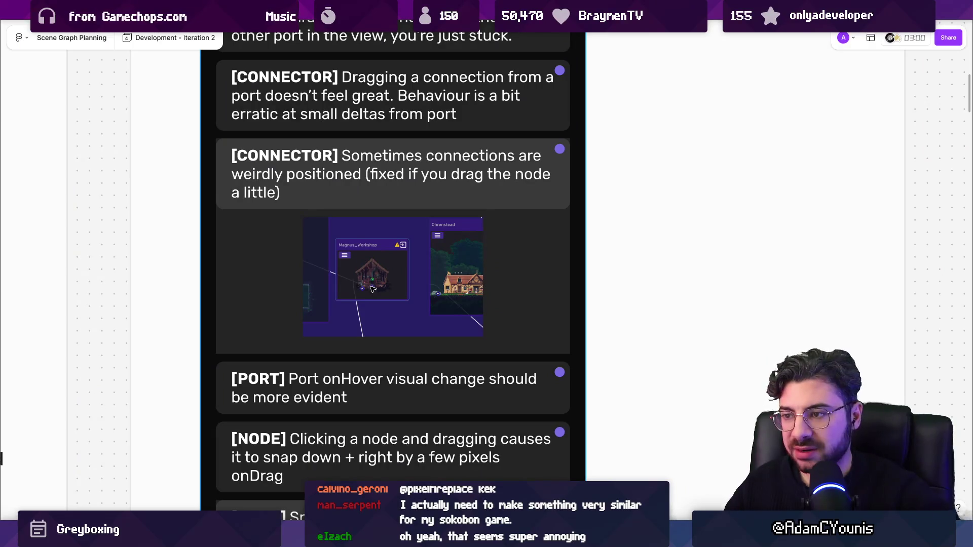
{"action": "scroll", "coordinate": [378, 316], "scroll_direction": "up", "scroll_amount": 1}
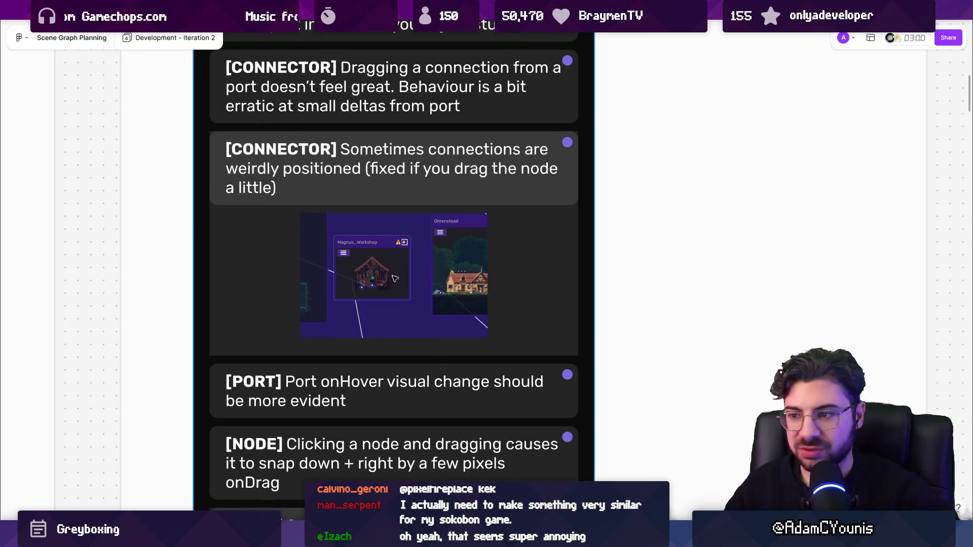
{"action": "scroll", "coordinate": [394, 278], "scroll_direction": "down", "scroll_amount": 2}
{"action": "scroll", "coordinate": [372, 300], "scroll_direction": "down", "scroll_amount": 3}
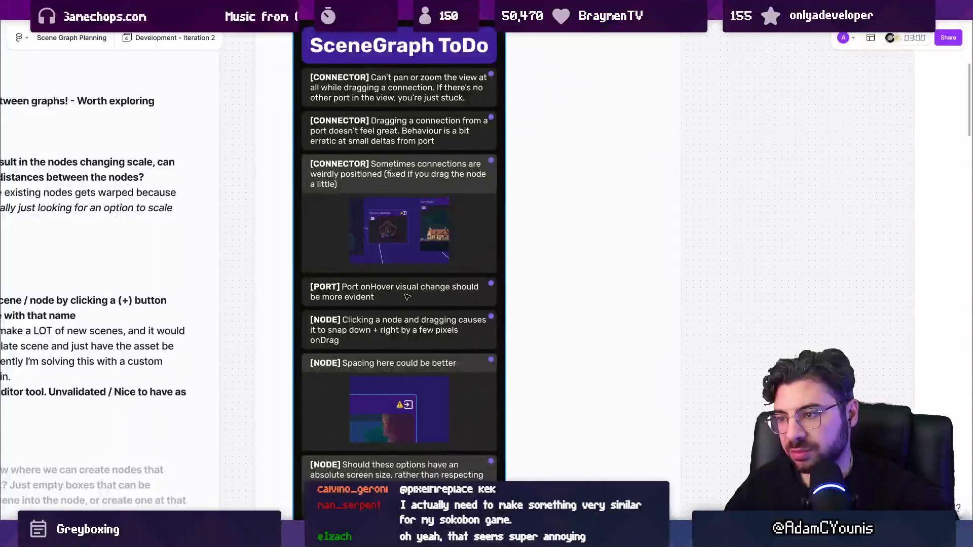
{"action": "scroll", "coordinate": [382, 298], "scroll_direction": "up", "scroll_amount": 2}
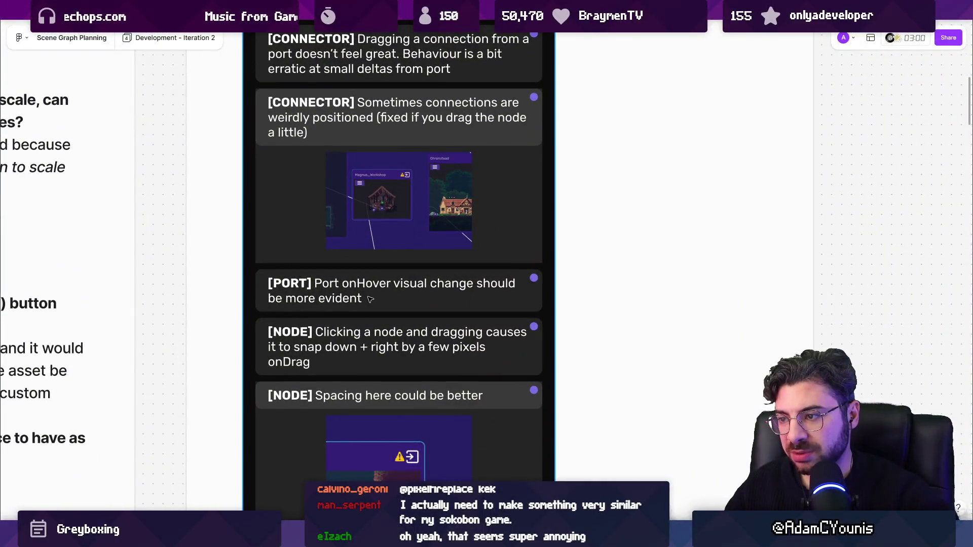
{"action": "key", "text": "alt+Tab"}
{"action": "scroll", "coordinate": [601, 321], "scroll_direction": "up", "scroll_amount": 5}
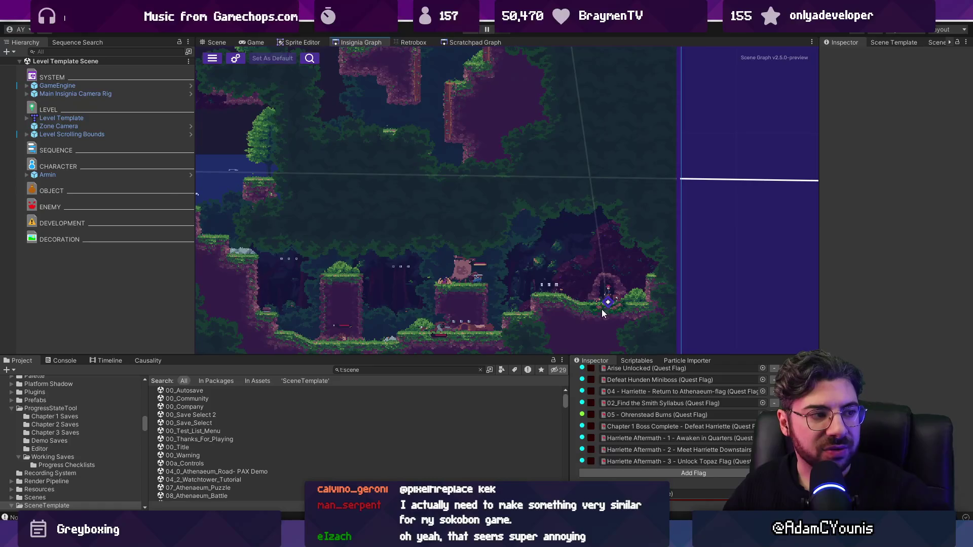
Step: Back in Unity, select the Ohrenstead Overlook zSide node and drag it slightly up and left
{"action": "key", "text": "alt+Tab"}
{"action": "key", "text": "alt+Tab"}
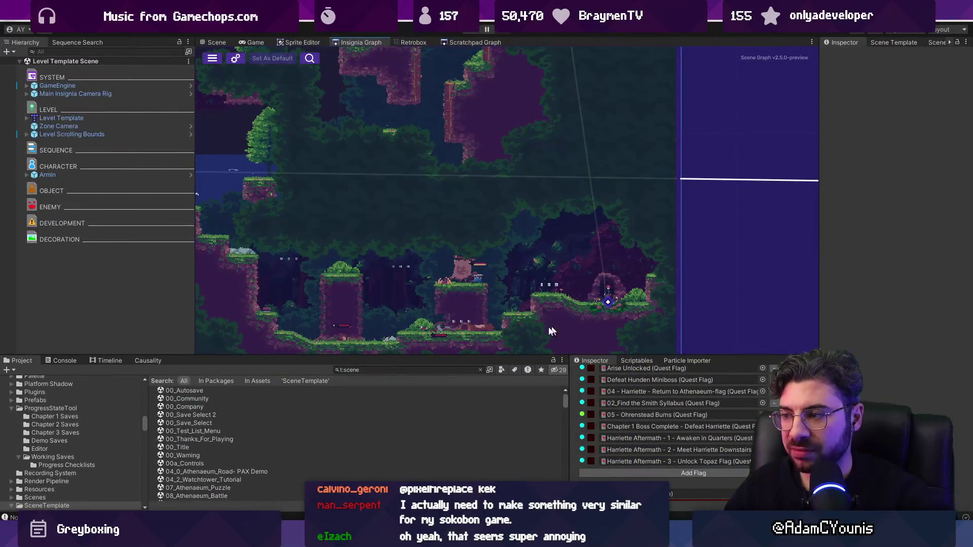
{"action": "key", "text": "alt+Tab"}
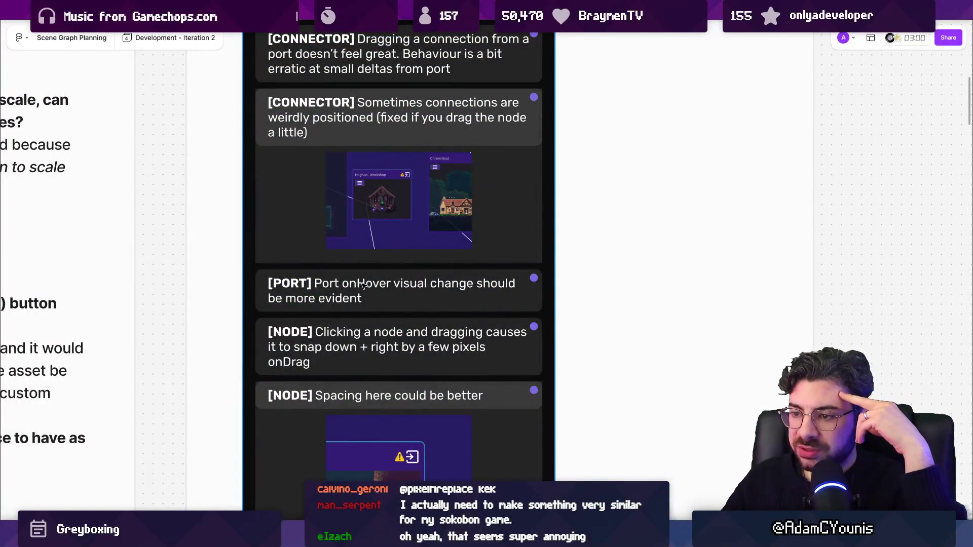
{"action": "mouse_move", "coordinate": [319, 537]}
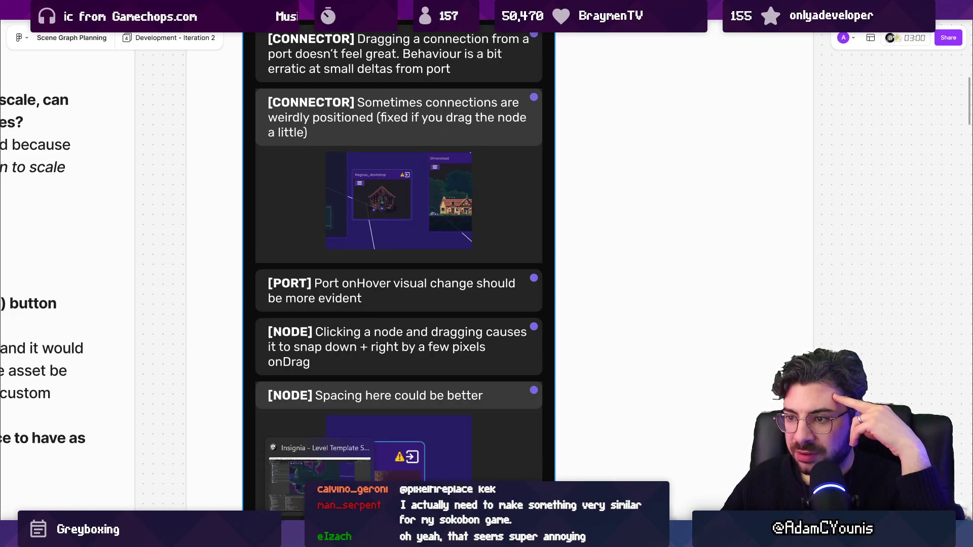
{"action": "left_click", "coordinate": [320, 479]}
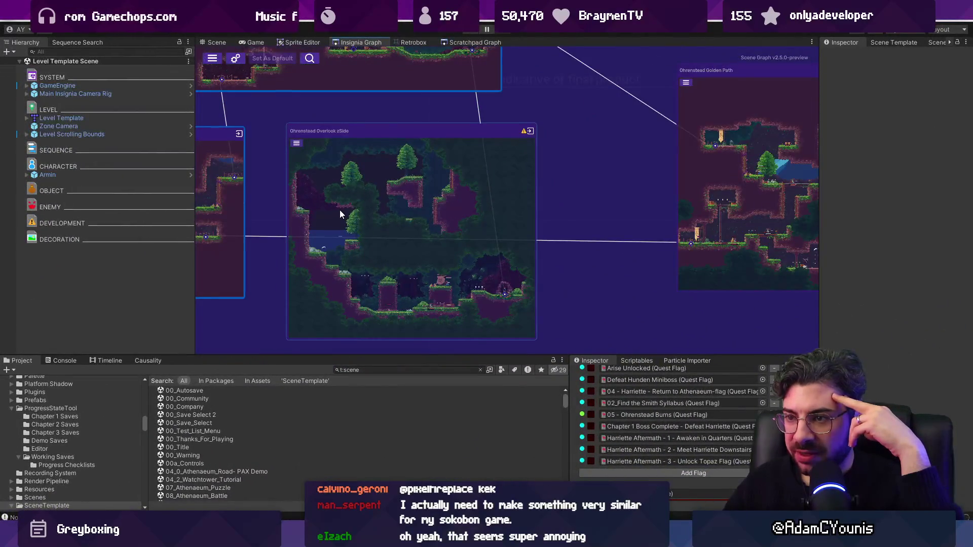
{"action": "left_click", "coordinate": [340, 210]}
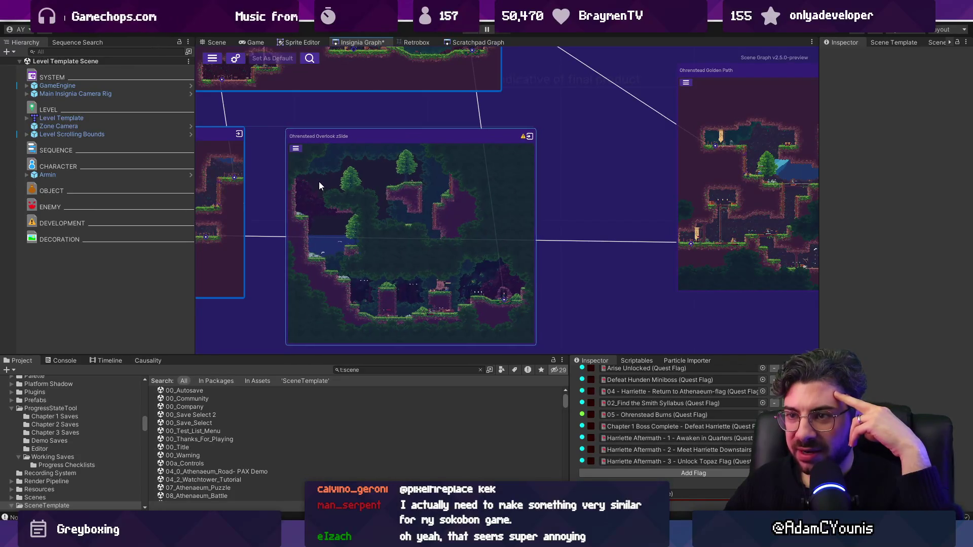
{"action": "scroll", "coordinate": [317, 179], "scroll_direction": "up", "scroll_amount": 3}
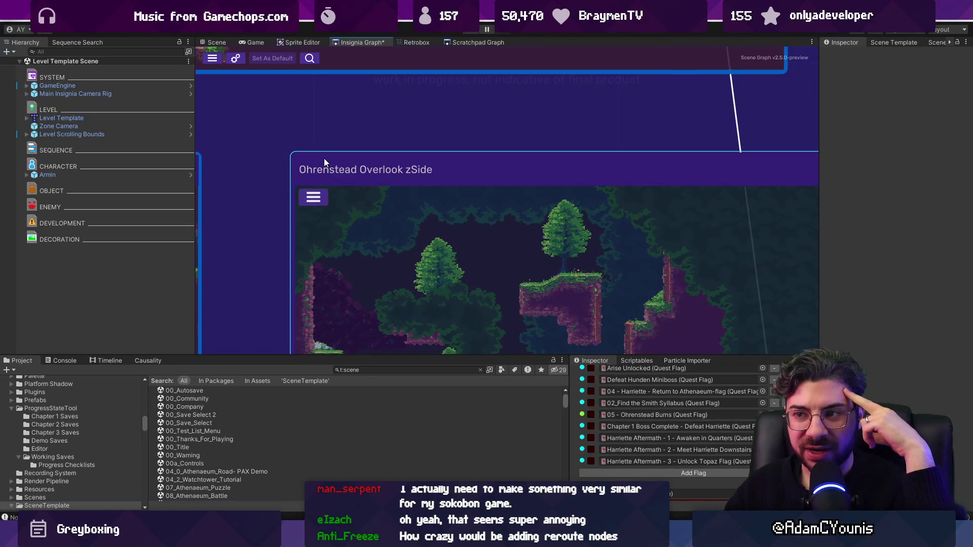
{"action": "mouse_move", "coordinate": [329, 168]}
{"action": "left_mouse_down"}
{"action": "mouse_move", "coordinate": [309, 156]}
{"action": "mouse_move", "coordinate": [351, 180]}
{"action": "mouse_move", "coordinate": [335, 200]}
{"action": "mouse_move", "coordinate": [378, 234]}
{"action": "mouse_move", "coordinate": [285, 157]}
{"action": "left_mouse_up"}
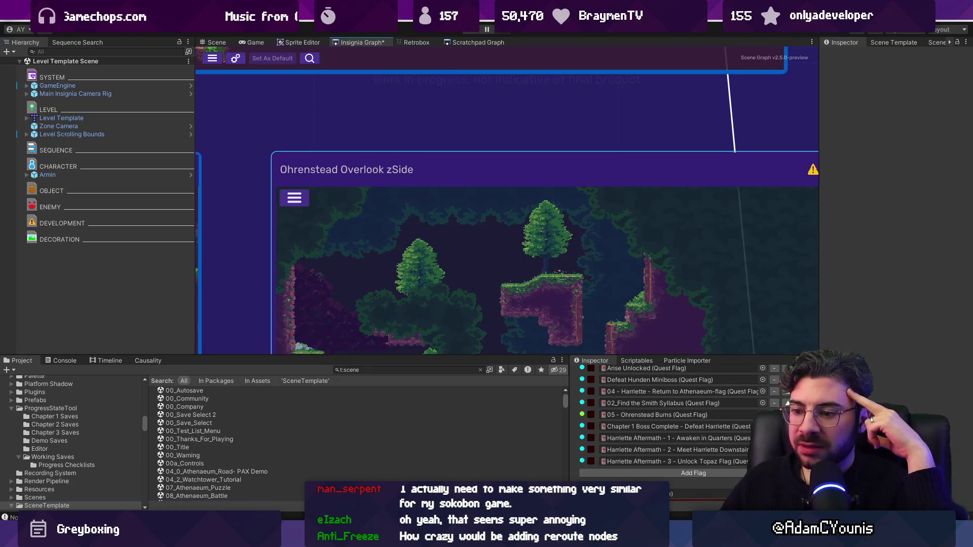
{"action": "key", "text": "alt+Tab"}
{"action": "scroll", "coordinate": [365, 226], "scroll_direction": "down", "scroll_amount": 3}
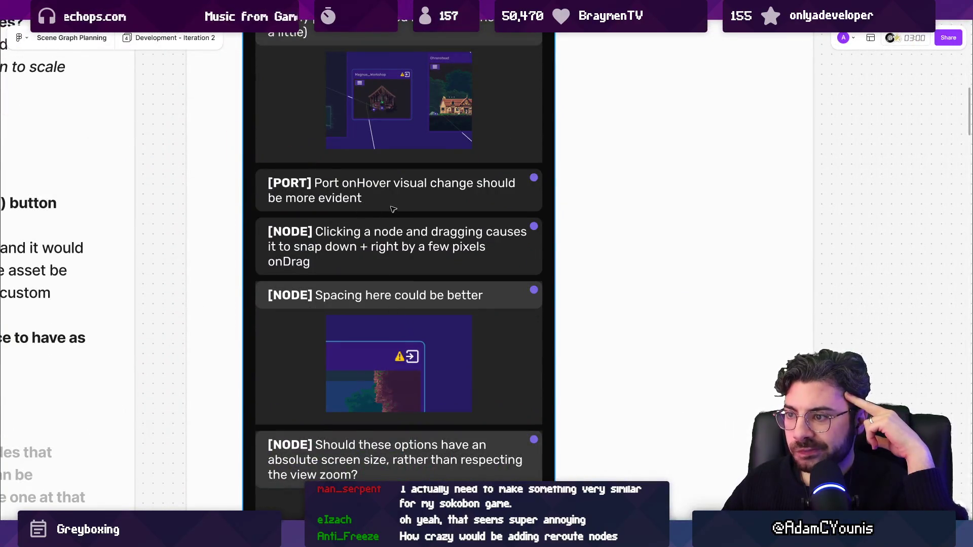
Step: Scroll the SceneGraph ToDo frame down to the [SETTINGS] notes and glance at the Insignia Graph
{"action": "scroll", "coordinate": [399, 338], "scroll_direction": "down", "scroll_amount": 1}
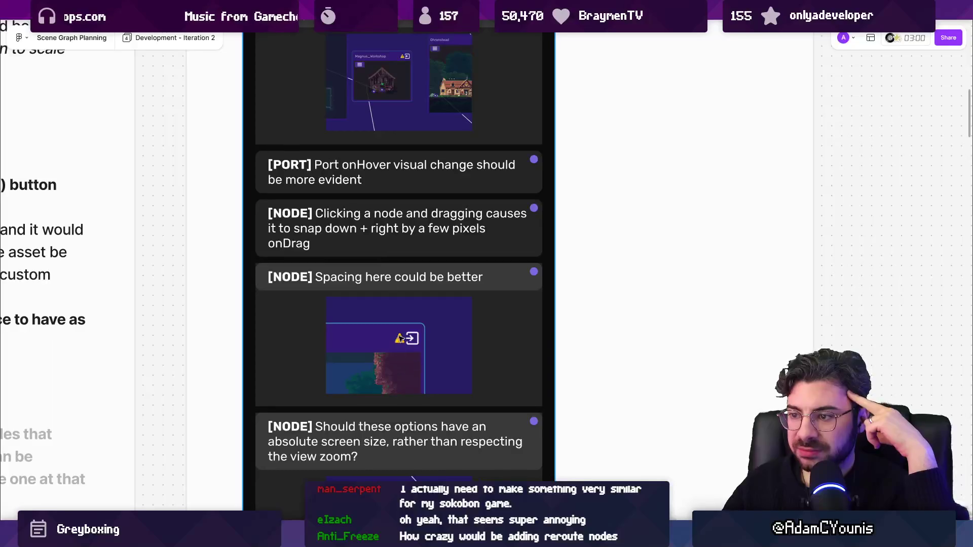
{"action": "scroll", "coordinate": [395, 297], "scroll_direction": "down", "scroll_amount": 3}
{"action": "scroll", "coordinate": [377, 267], "scroll_direction": "down", "scroll_amount": 2}
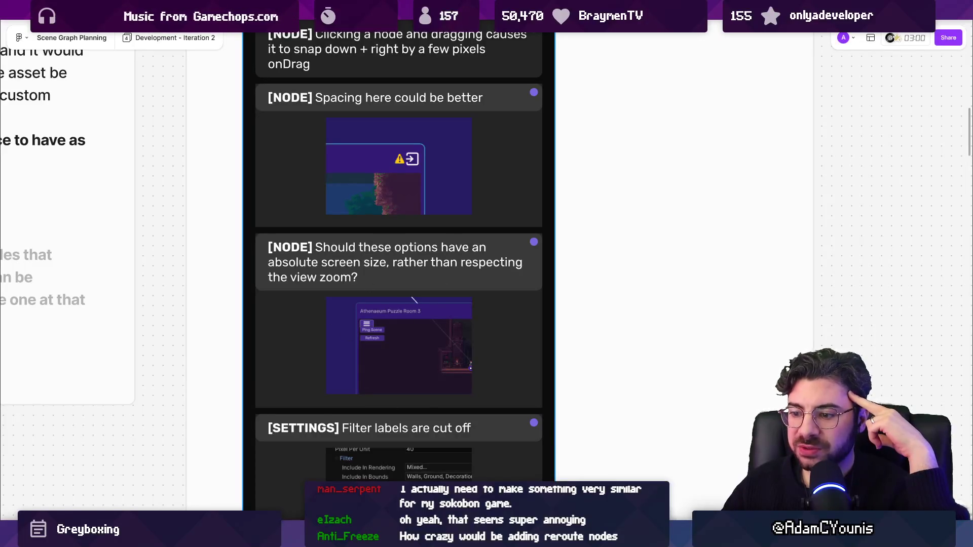
{"action": "key", "text": "alt+Tab"}
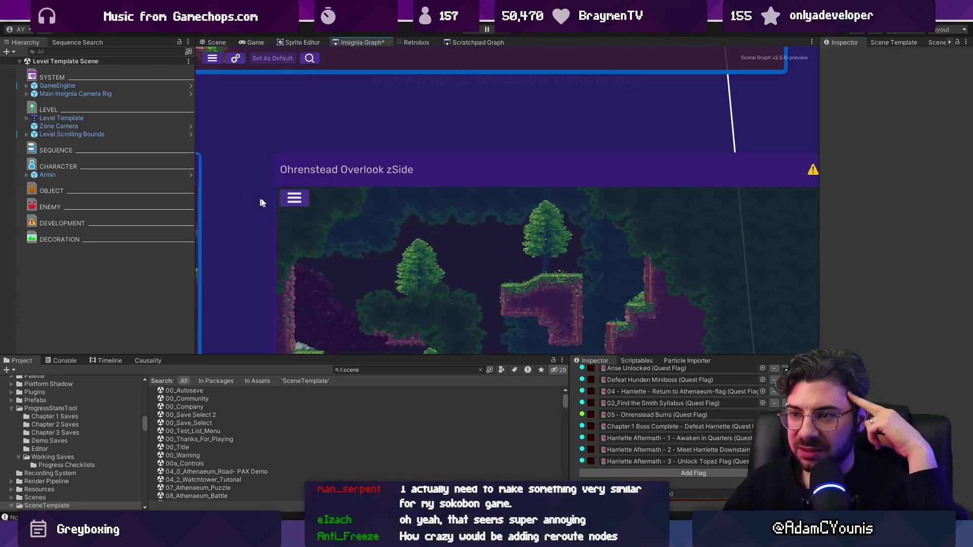
{"action": "scroll", "coordinate": [260, 203], "scroll_direction": "down", "scroll_amount": 5}
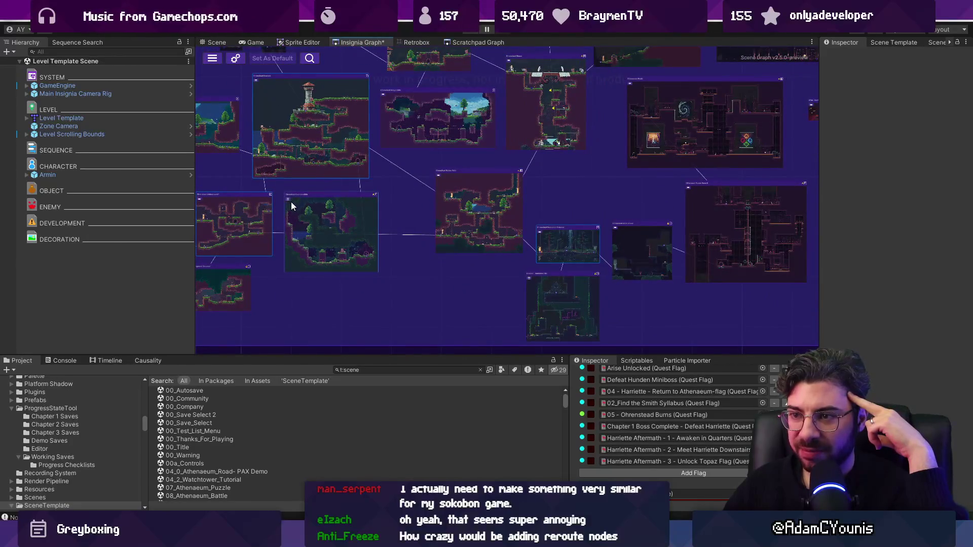
{"action": "scroll", "coordinate": [290, 203], "scroll_direction": "up", "scroll_amount": 5}
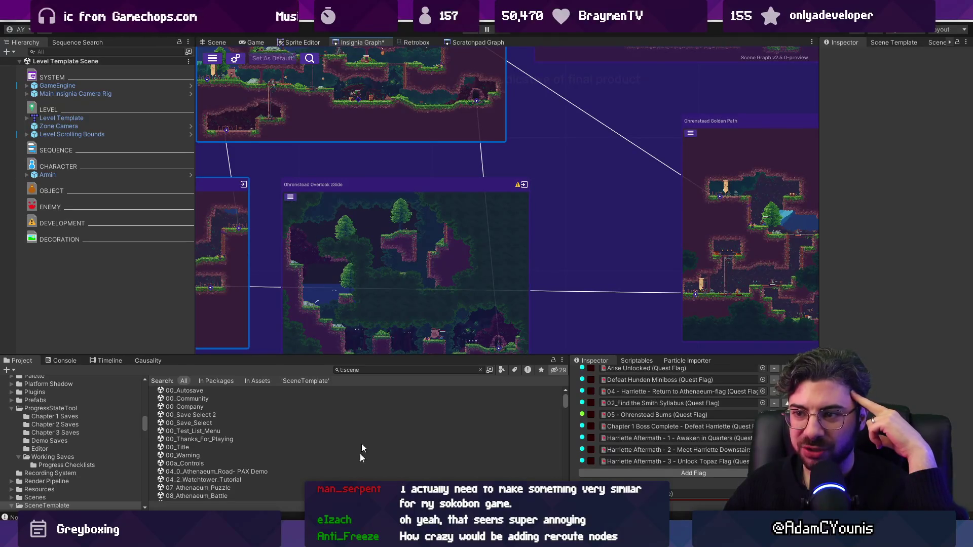
Step: Recheck the FigJam bug list, then open the Scene Graph project settings in Unity
{"action": "key", "text": "alt+Tab"}
{"action": "scroll", "coordinate": [345, 265], "scroll_direction": "down", "scroll_amount": 3}
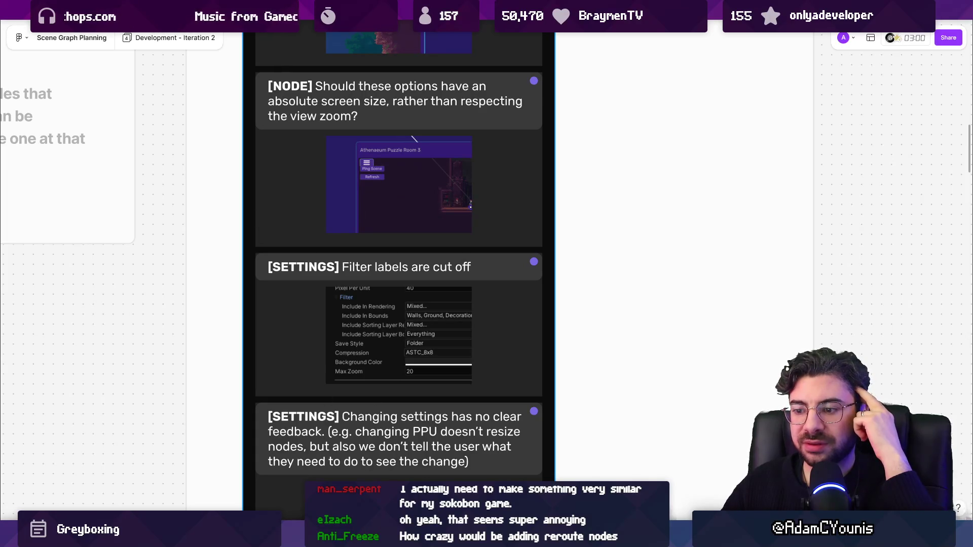
{"action": "key", "text": "alt+Tab"}
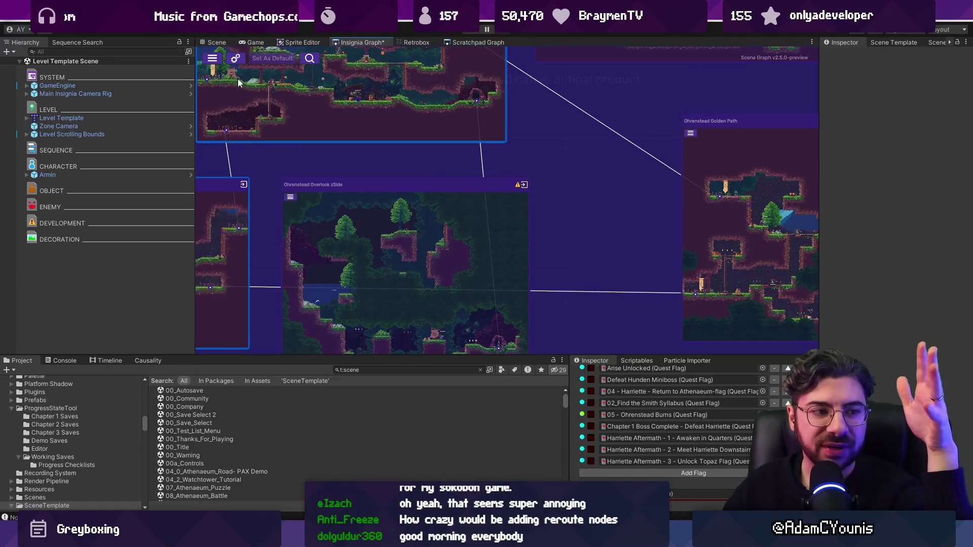
{"action": "left_click", "coordinate": [235, 58]}
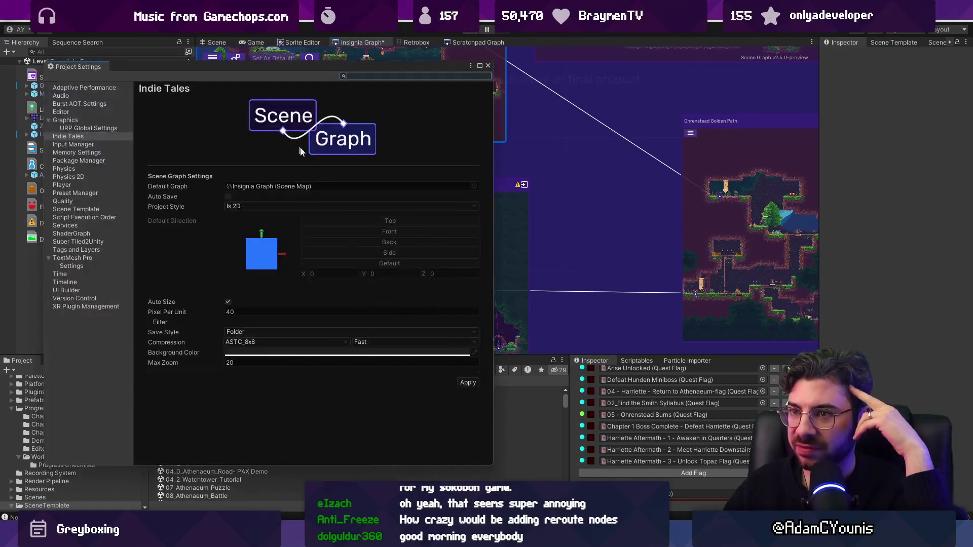
{"action": "mouse_move", "coordinate": [492, 184]}
{"action": "left_mouse_down"}
{"action": "mouse_move", "coordinate": [558, 178]}
{"action": "mouse_move", "coordinate": [446, 176]}
{"action": "mouse_move", "coordinate": [676, 173]}
{"action": "mouse_move", "coordinate": [519, 175]}
{"action": "mouse_move", "coordinate": [618, 175]}
{"action": "left_mouse_up"}
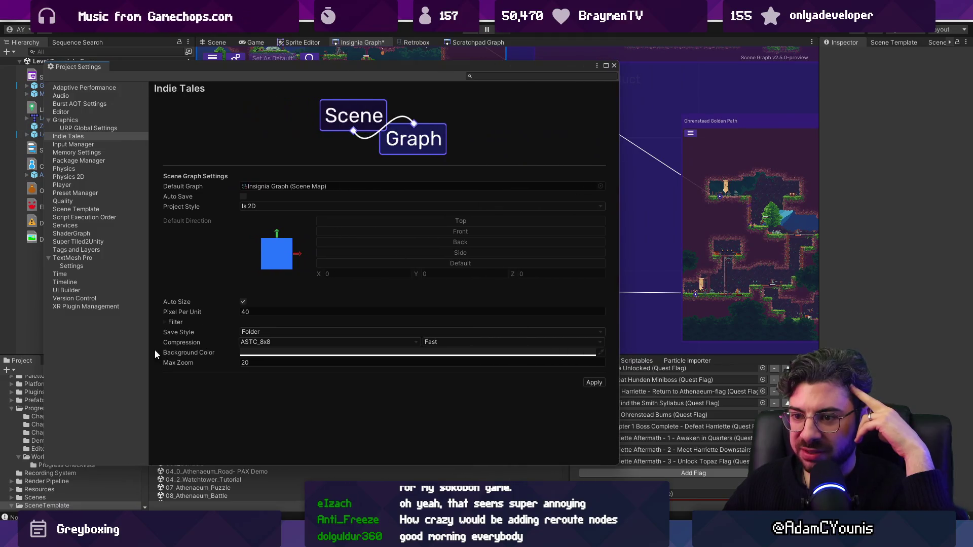
{"action": "left_click", "coordinate": [187, 343]}
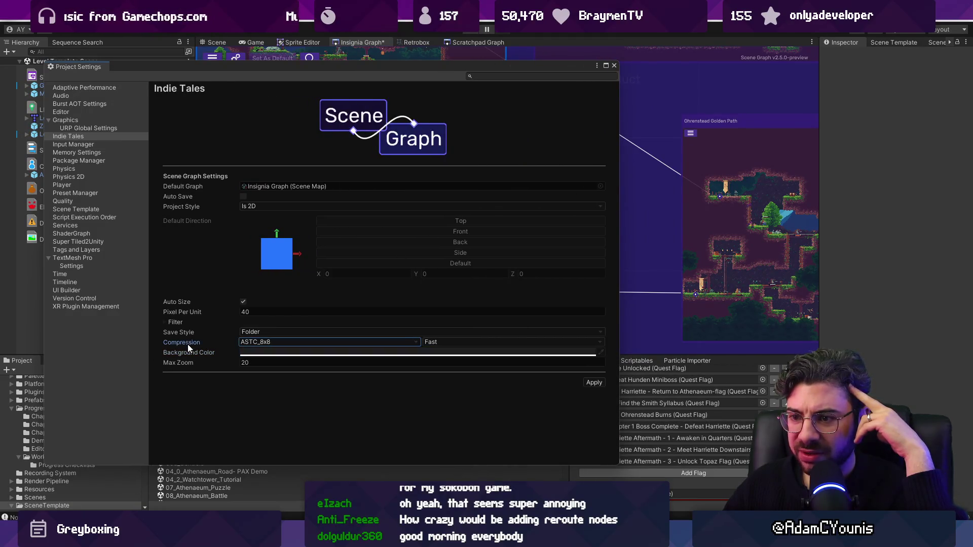
{"action": "left_click", "coordinate": [166, 321]}
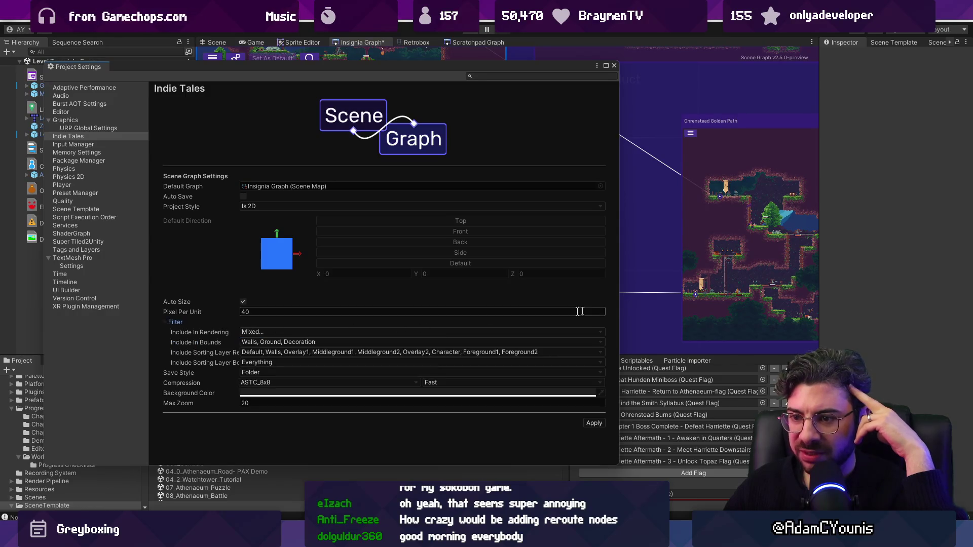
{"action": "mouse_move", "coordinate": [619, 302]}
{"action": "left_mouse_down"}
{"action": "mouse_move", "coordinate": [504, 304]}
{"action": "mouse_move", "coordinate": [619, 304]}
{"action": "mouse_move", "coordinate": [678, 282]}
{"action": "mouse_move", "coordinate": [614, 283]}
{"action": "left_mouse_up"}
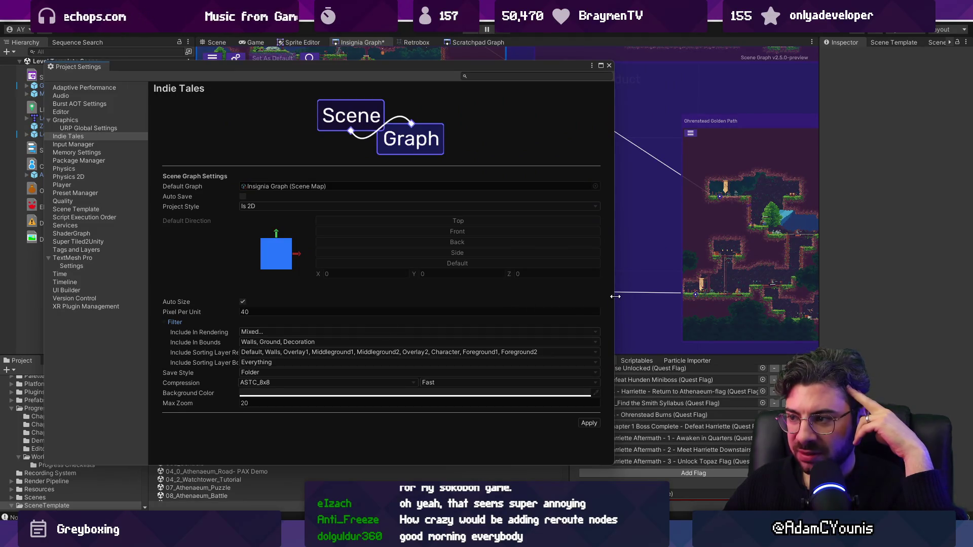
{"action": "left_click_drag", "start_coordinate": [615, 296], "coordinate": [451, 278]}
{"action": "left_click", "coordinate": [446, 65]}
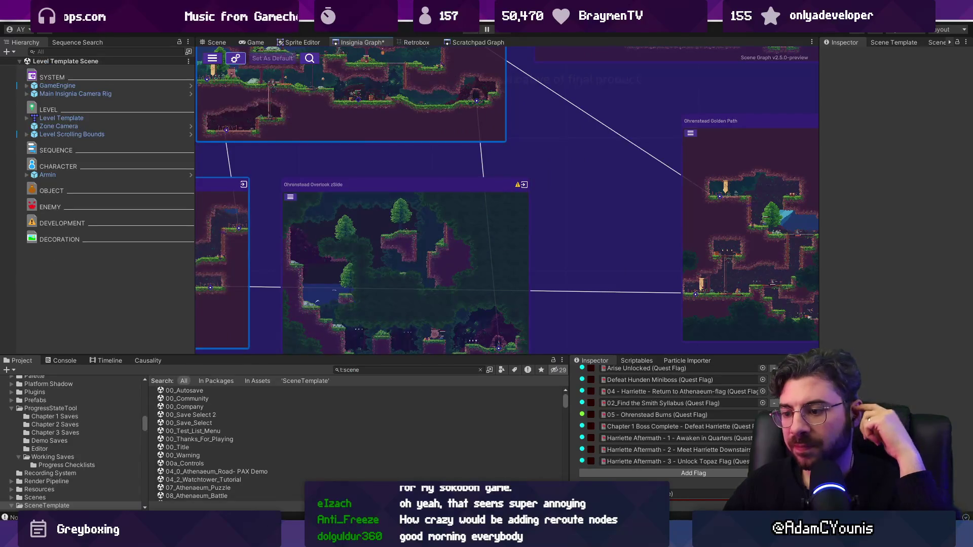
{"action": "key", "text": "alt+Tab"}
{"action": "scroll", "coordinate": [387, 247], "scroll_direction": "down", "scroll_amount": 4}
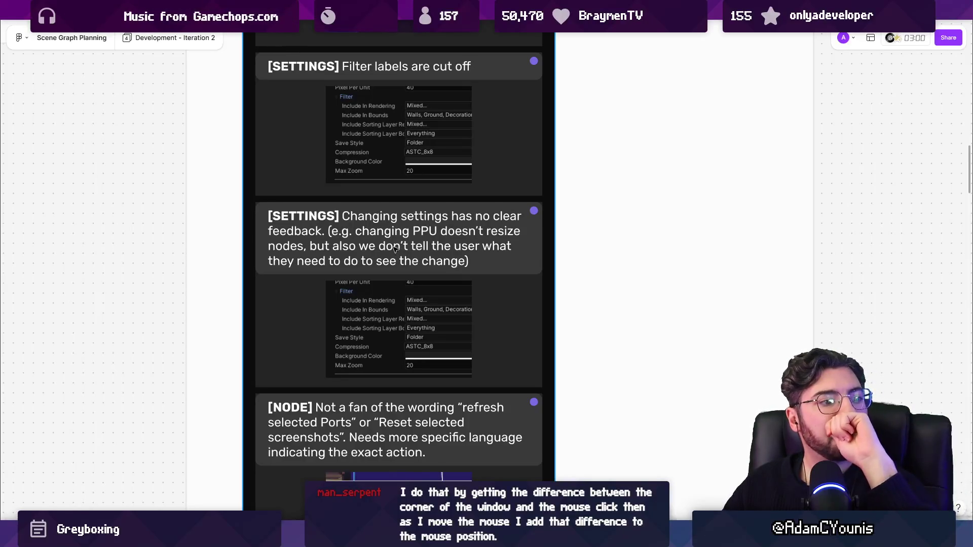
{"action": "scroll", "coordinate": [393, 249], "scroll_direction": "down", "scroll_amount": 1}
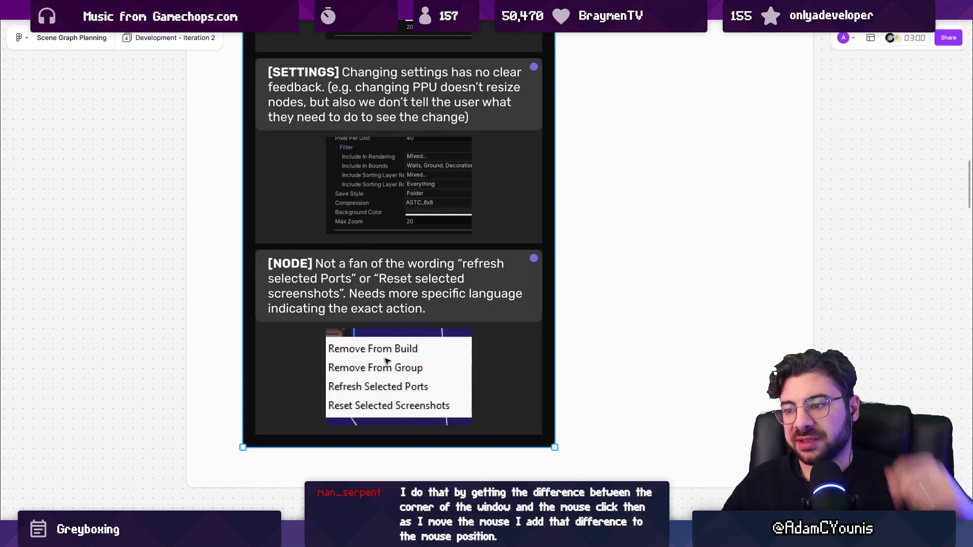
{"action": "scroll", "coordinate": [374, 336], "scroll_direction": "down", "scroll_amount": 3}
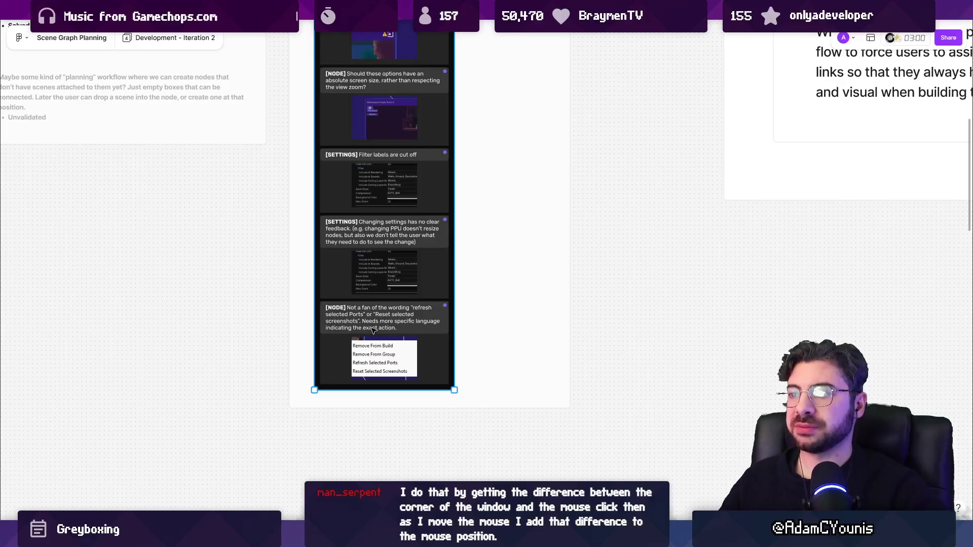
{"action": "scroll", "coordinate": [374, 330], "scroll_direction": "down", "scroll_amount": 5}
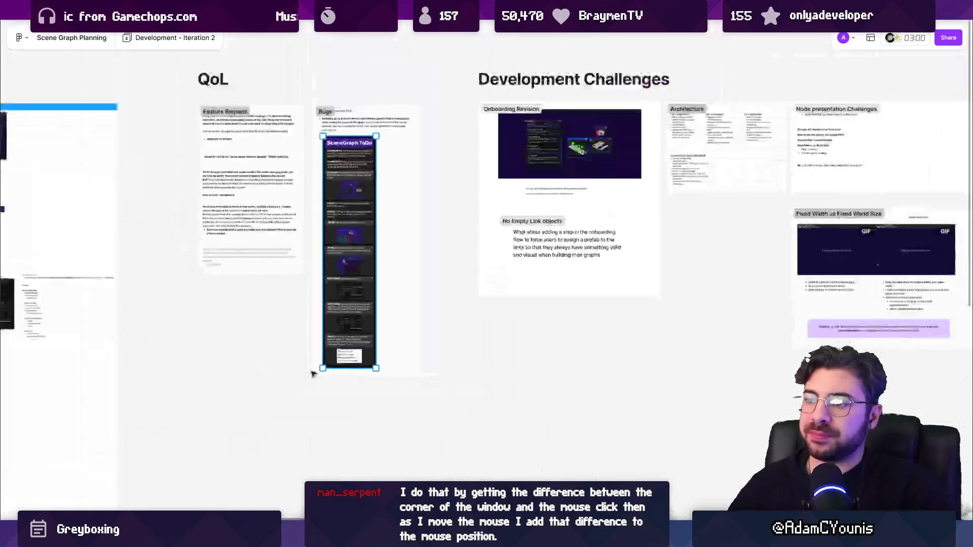
{"action": "left_click_drag", "start_coordinate": [578, 312], "coordinate": [477, 390]}
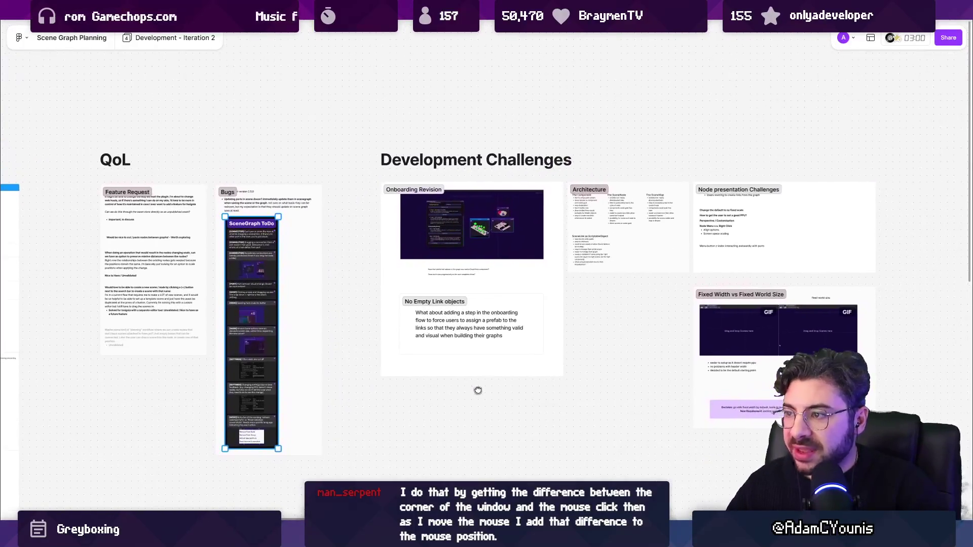
{"action": "scroll", "coordinate": [478, 390], "scroll_direction": "left", "scroll_amount": 6}
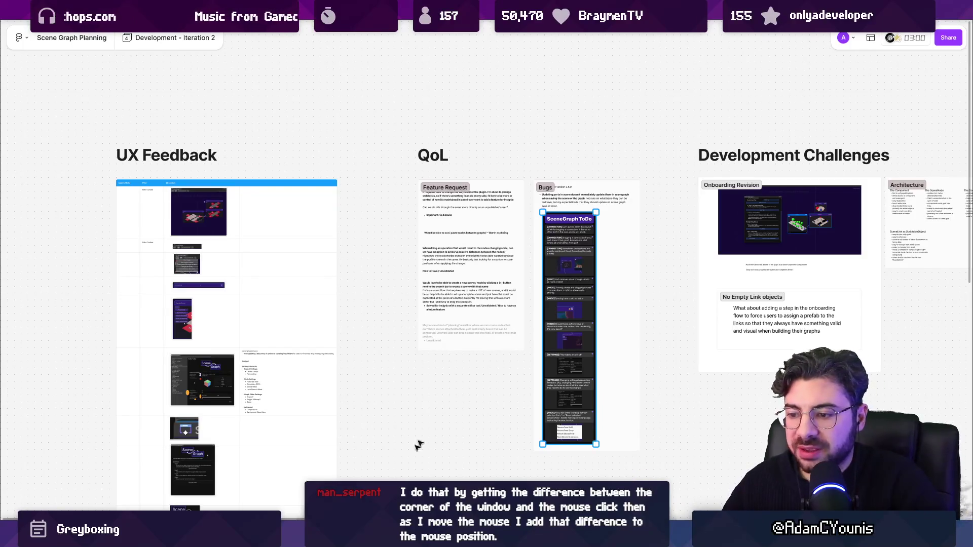
{"action": "key", "text": "alt+Tab"}
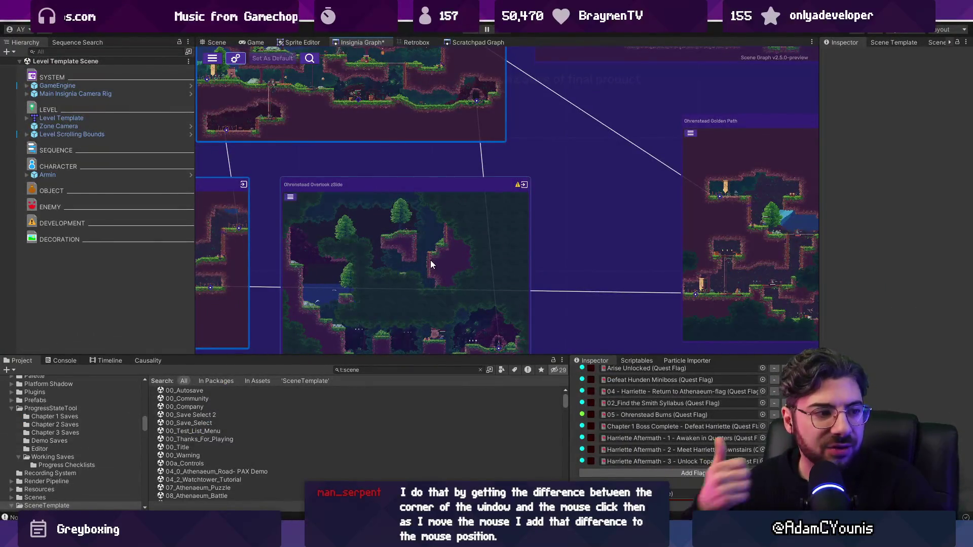
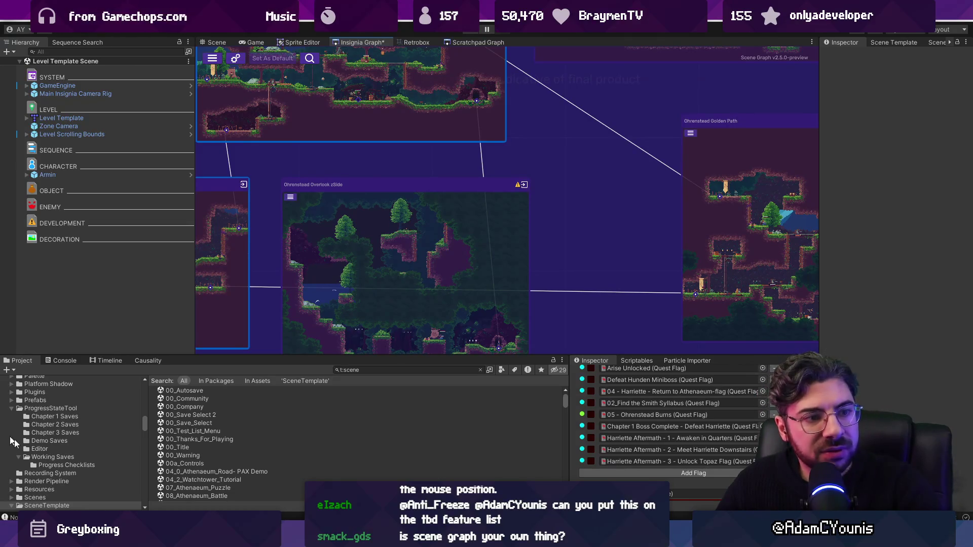
Step: On the FigJam planning board, select the QoL Feature Request card
{"action": "key", "text": "alt+Tab"}
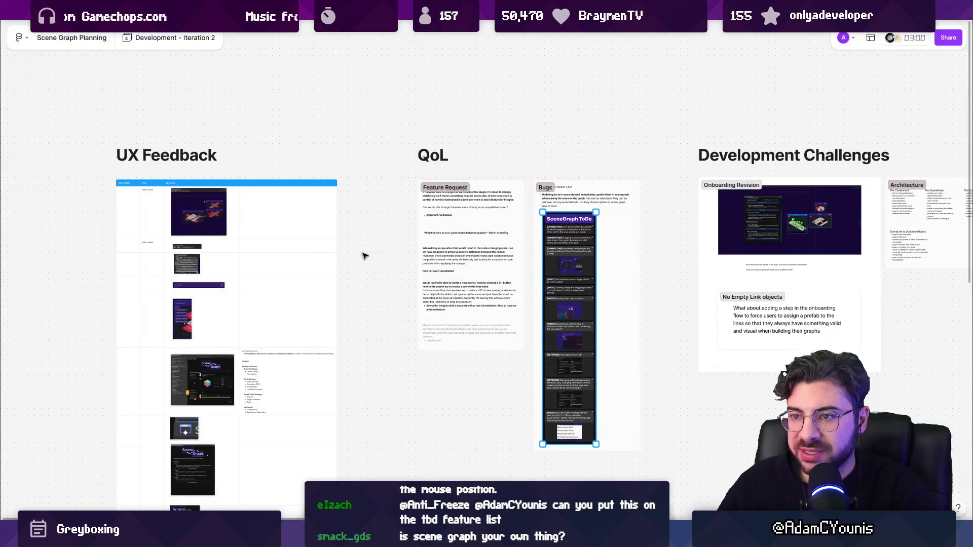
{"action": "left_click_drag", "start_coordinate": [364, 255], "coordinate": [383, 241]}
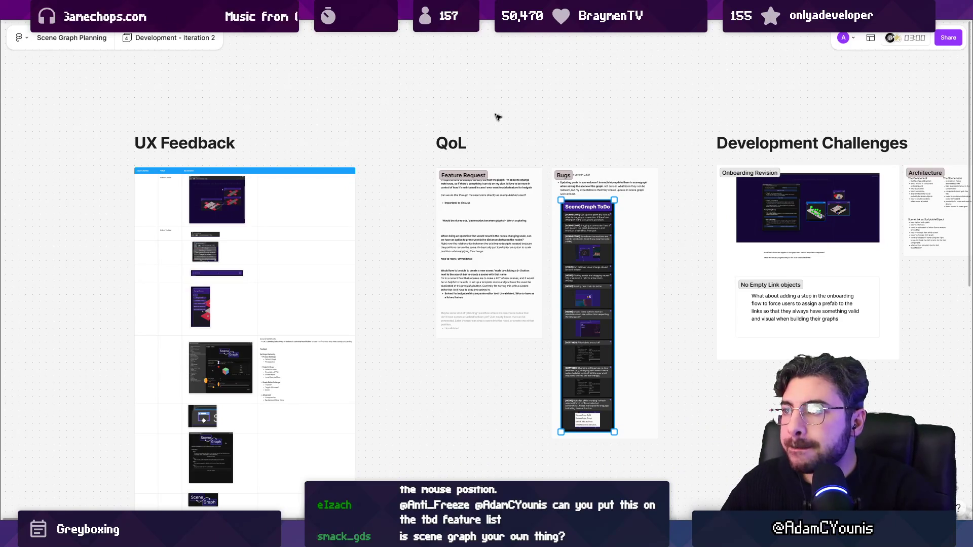
{"action": "scroll", "coordinate": [590, 140], "scroll_direction": "right", "scroll_amount": 5}
{"action": "scroll", "coordinate": [494, 185], "scroll_direction": "down", "scroll_amount": 1}
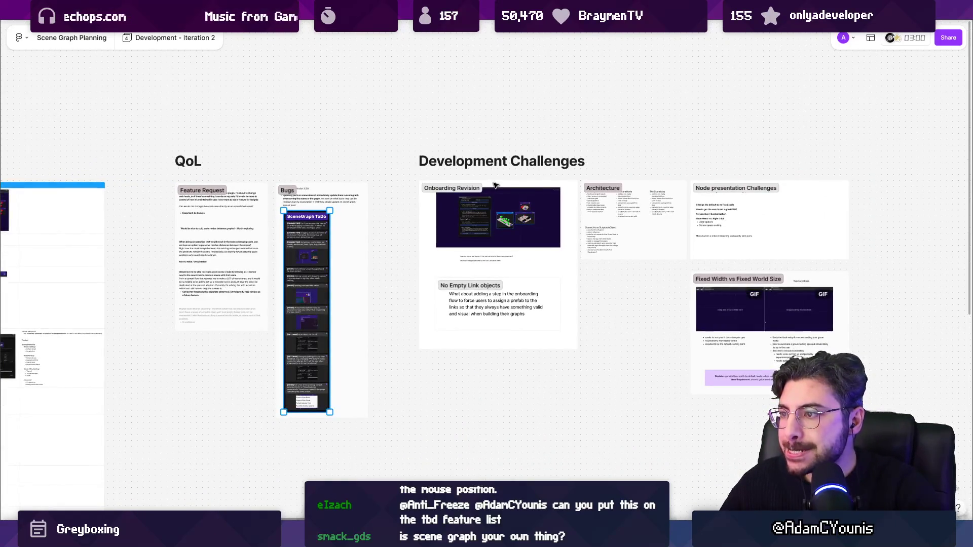
{"action": "scroll", "coordinate": [495, 185], "scroll_direction": "left", "scroll_amount": 4}
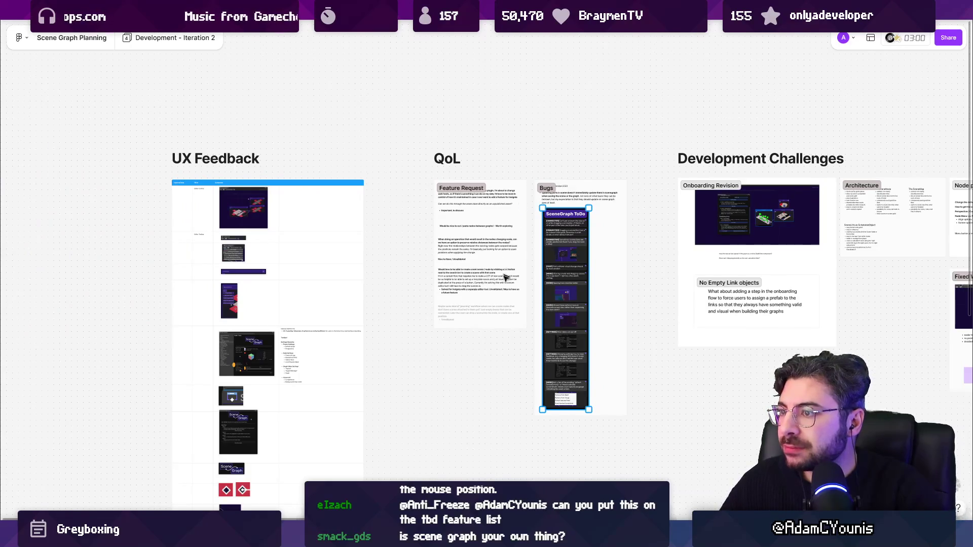
{"action": "scroll", "coordinate": [505, 277], "scroll_direction": "up", "scroll_amount": 5}
{"action": "left_click", "coordinate": [451, 381]}
Step: Copy the faded note below itself and change it to 'How crazy would be adding reroute nodes'
{"action": "left_click", "coordinate": [428, 345]}
{"action": "left_click_drag", "start_coordinate": [428, 344], "coordinate": [410, 398]}
{"action": "double_click", "coordinate": [409, 399]}
{"action": "type", "text": "How crazy would be adding reroute nodes"}
{"action": "scroll", "coordinate": [399, 393], "scroll_direction": "up", "scroll_amount": 2, "text": "ctrl"}
{"action": "left_click", "coordinate": [282, 395]}
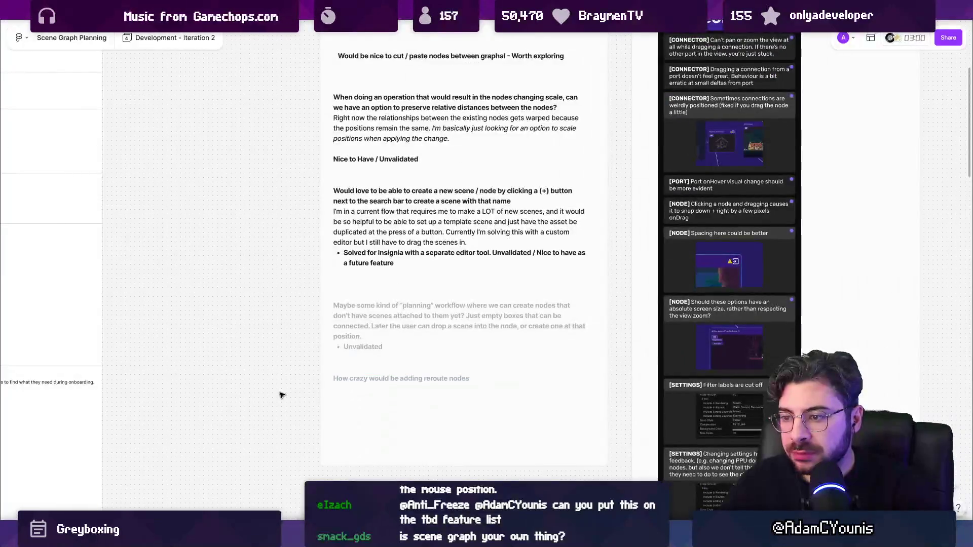
{"action": "key", "text": "alt+Tab"}
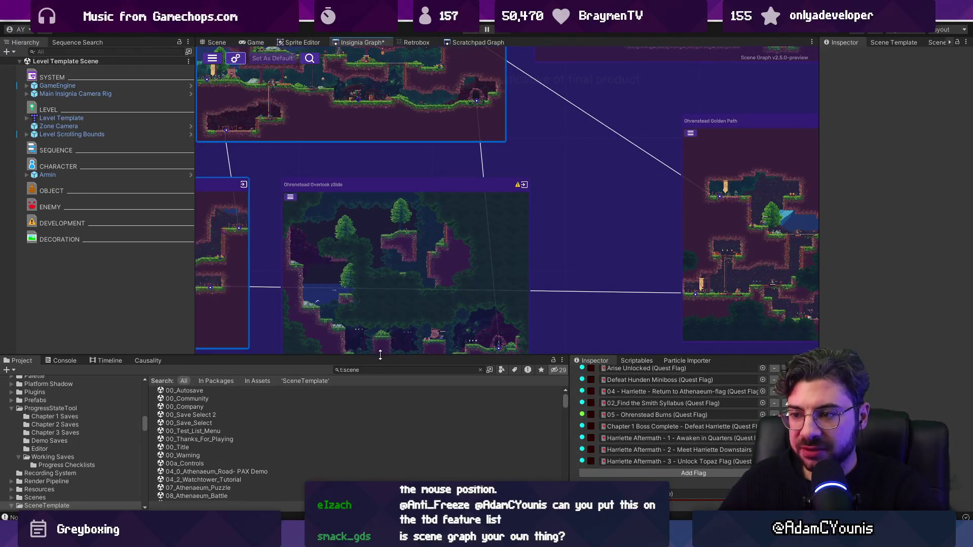
Step: Enlarge the Unity scene graph panel to survey nodes, then sketch an arch-shaped room outline
{"action": "left_click_drag", "start_coordinate": [380, 355], "coordinate": [380, 376]}
{"action": "scroll", "coordinate": [585, 303], "scroll_direction": "down", "scroll_amount": 3}
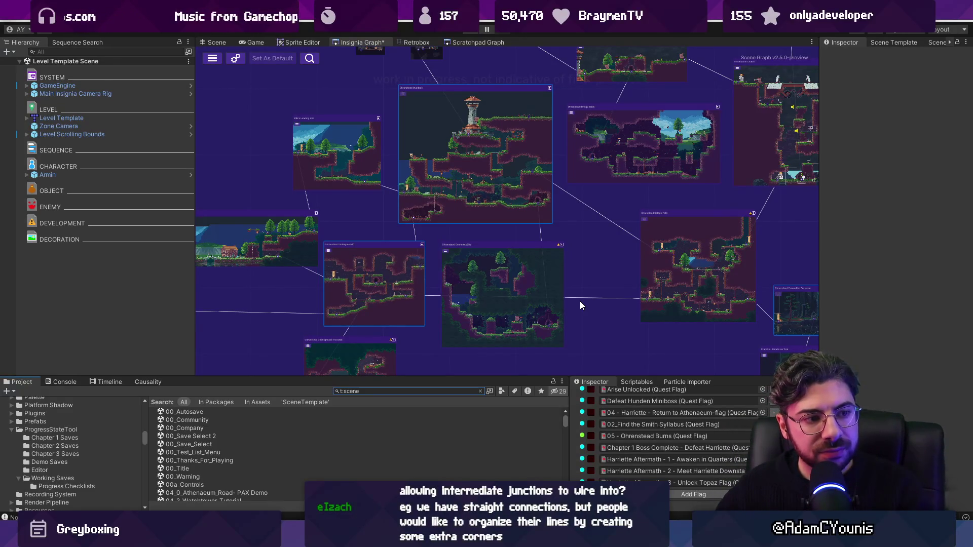
{"action": "scroll", "coordinate": [618, 298], "scroll_direction": "up", "scroll_amount": 3}
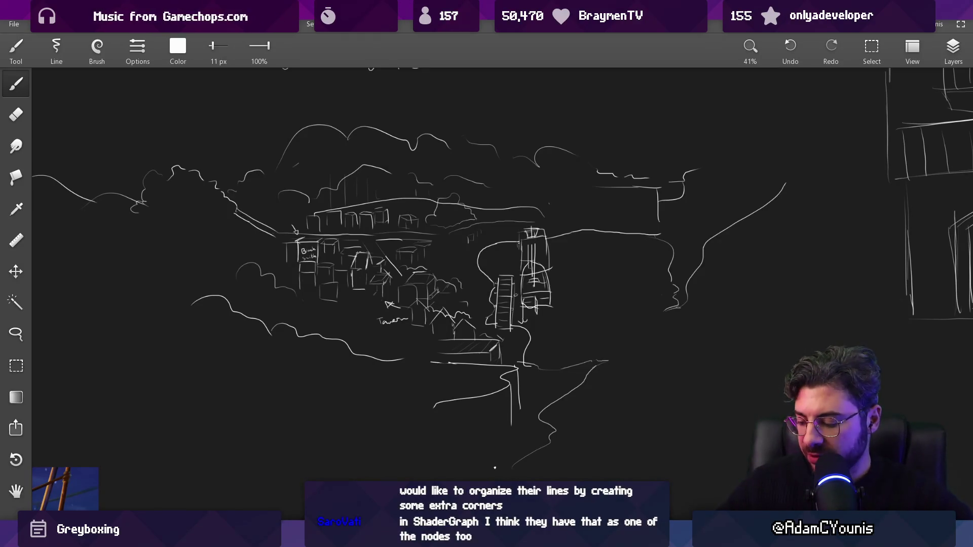
{"action": "scroll", "coordinate": [509, 232], "scroll_direction": "down", "scroll_amount": 10}
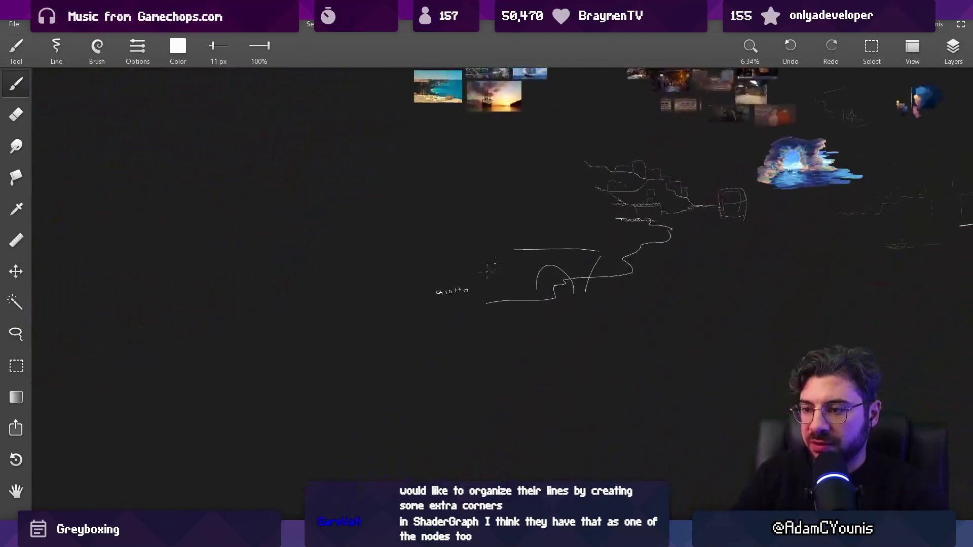
{"action": "scroll", "coordinate": [487, 269], "scroll_direction": "up", "scroll_amount": 5}
{"action": "scroll", "coordinate": [283, 304], "scroll_direction": "left", "scroll_amount": 3}
{"action": "mouse_move", "coordinate": [243, 272]}
{"action": "left_mouse_down"}
{"action": "mouse_move", "coordinate": [366, 360]}
{"action": "mouse_move", "coordinate": [278, 371]}
{"action": "left_mouse_up"}
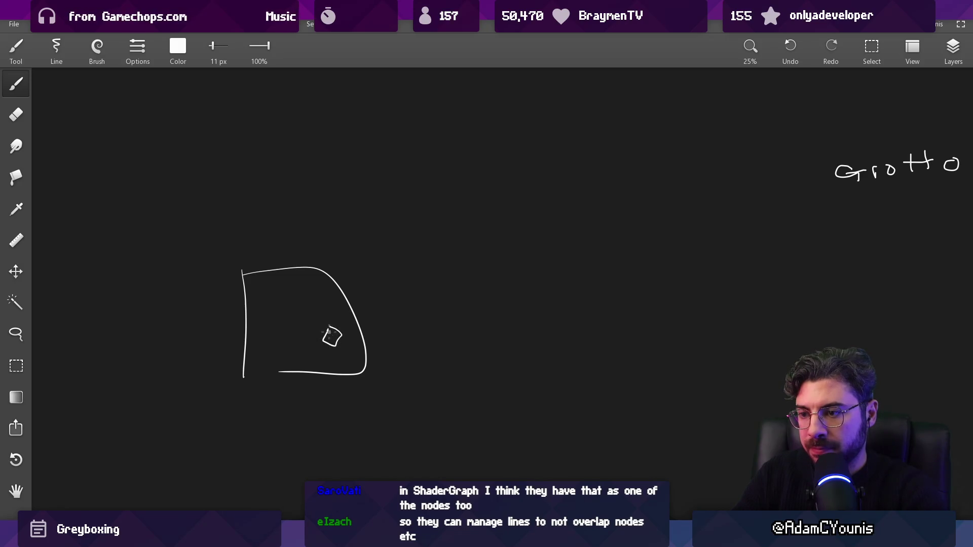
Step: Draw a small hub box at the end of the left room's connector line
{"action": "scroll", "coordinate": [490, 336], "scroll_direction": "up", "scroll_amount": 2}
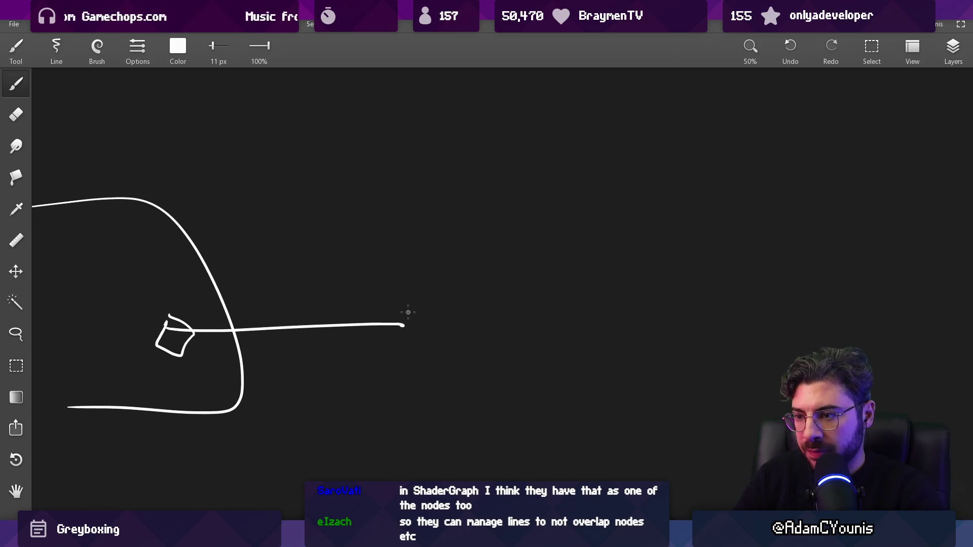
{"action": "left_click_drag", "start_coordinate": [390, 349], "coordinate": [430, 312]}
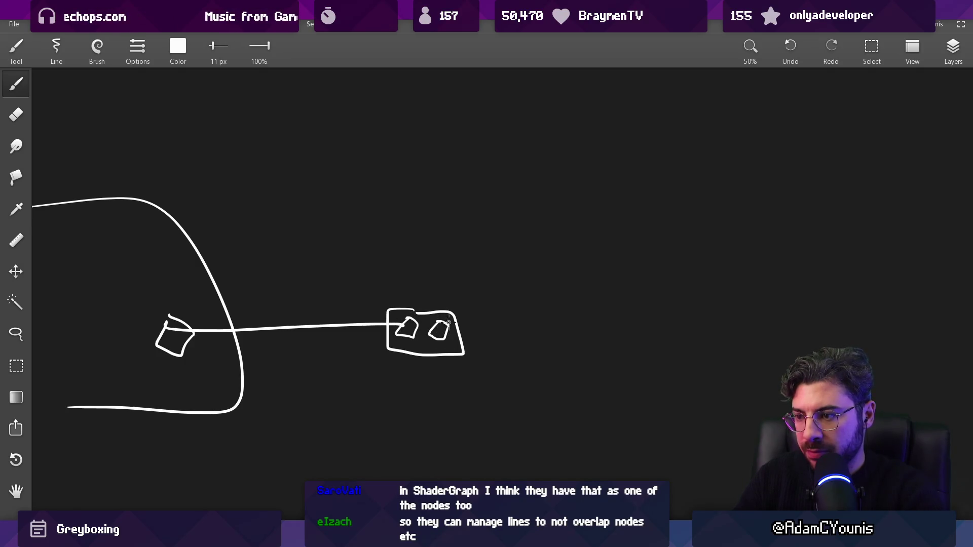
{"action": "left_click_drag", "start_coordinate": [439, 329], "coordinate": [505, 132]}
{"action": "key", "text": "ctrl+z"}
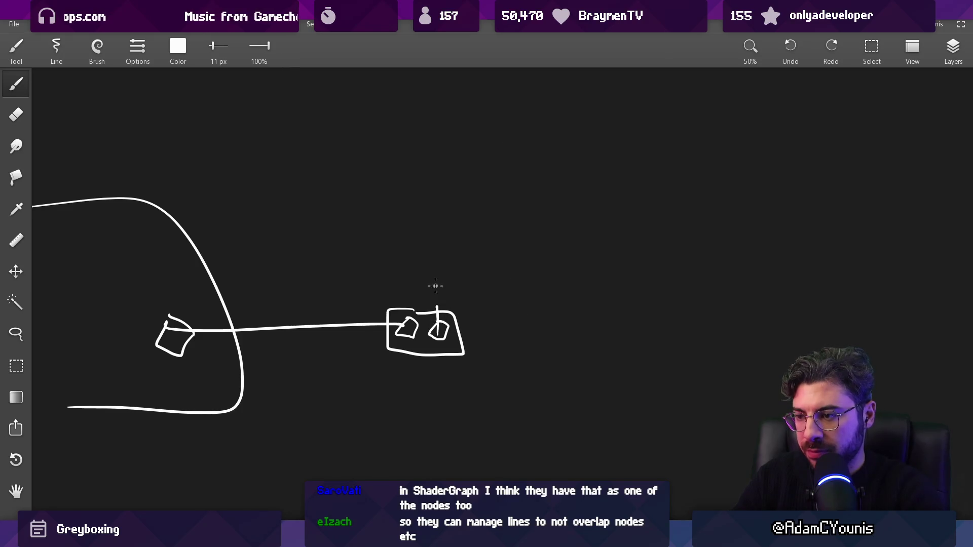
Step: Draw a vertical line rising from the hub into a new upper room box
{"action": "left_click_drag", "start_coordinate": [436, 307], "coordinate": [446, 104]}
{"action": "scroll", "coordinate": [461, 294], "scroll_direction": "down", "scroll_amount": 3}
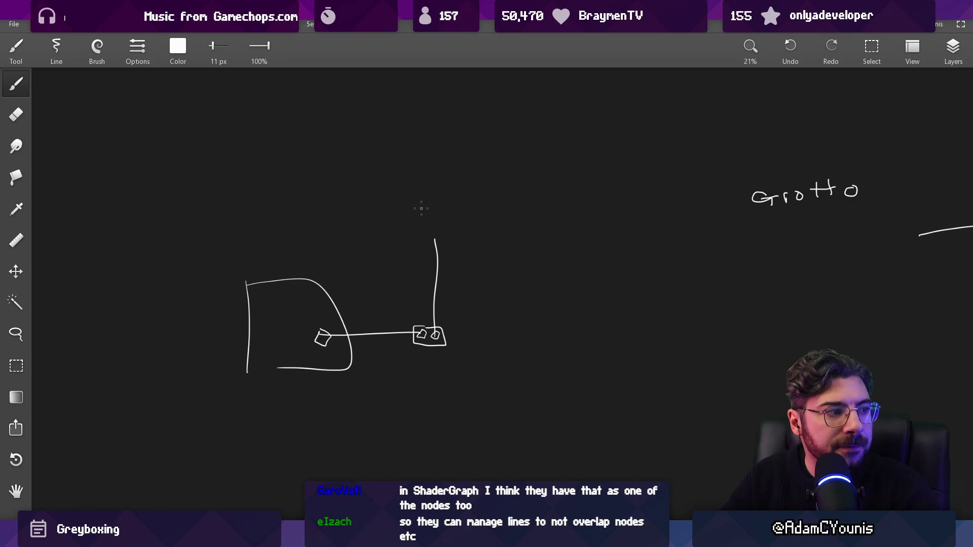
{"action": "left_click_drag", "start_coordinate": [422, 260], "coordinate": [439, 181]}
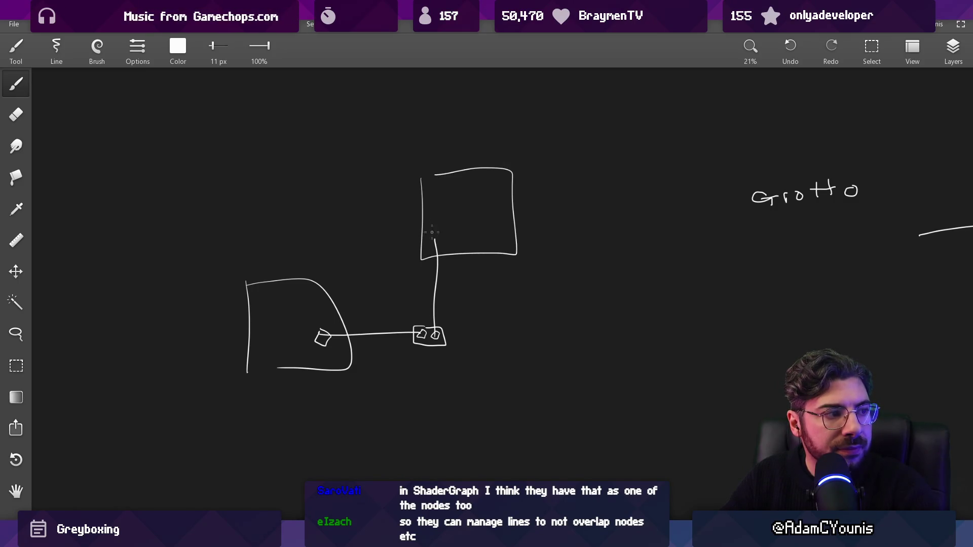
{"action": "scroll", "coordinate": [429, 336], "scroll_direction": "up", "scroll_amount": 3}
{"action": "mouse_move", "coordinate": [448, 292]}
{"action": "left_mouse_down"}
{"action": "mouse_move", "coordinate": [445, 369]}
{"action": "mouse_move", "coordinate": [450, 294]}
{"action": "left_mouse_up"}
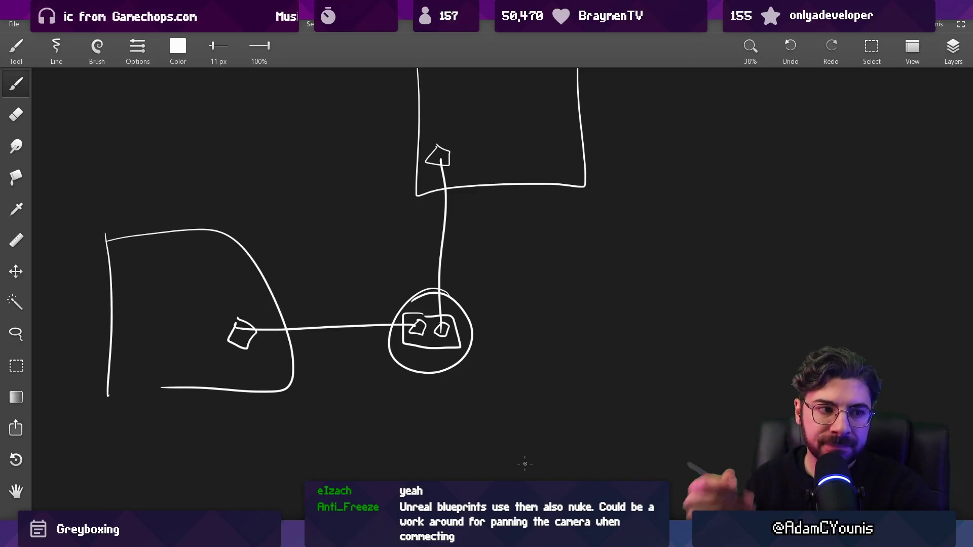
{"action": "left_click_drag", "start_coordinate": [416, 268], "coordinate": [417, 322]}
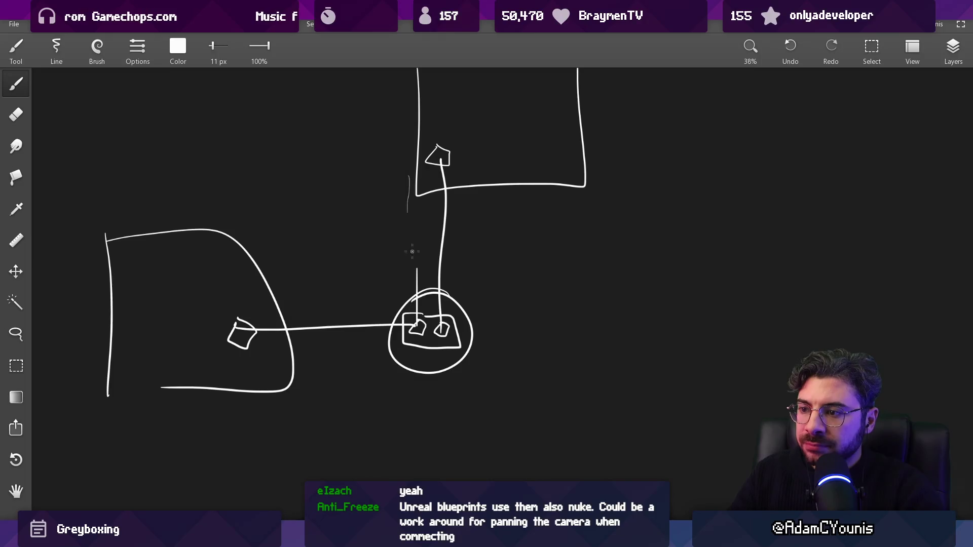
{"action": "scroll", "coordinate": [411, 246], "scroll_direction": "down", "scroll_amount": 2}
Step: Erase the stray stroke, the circle around the hub, and the upper room's wobbly bottom edge
{"action": "key", "text": "e"}
{"action": "left_click_drag", "start_coordinate": [409, 276], "coordinate": [408, 255]}
{"action": "scroll", "coordinate": [432, 272], "scroll_direction": "up", "scroll_amount": 3}
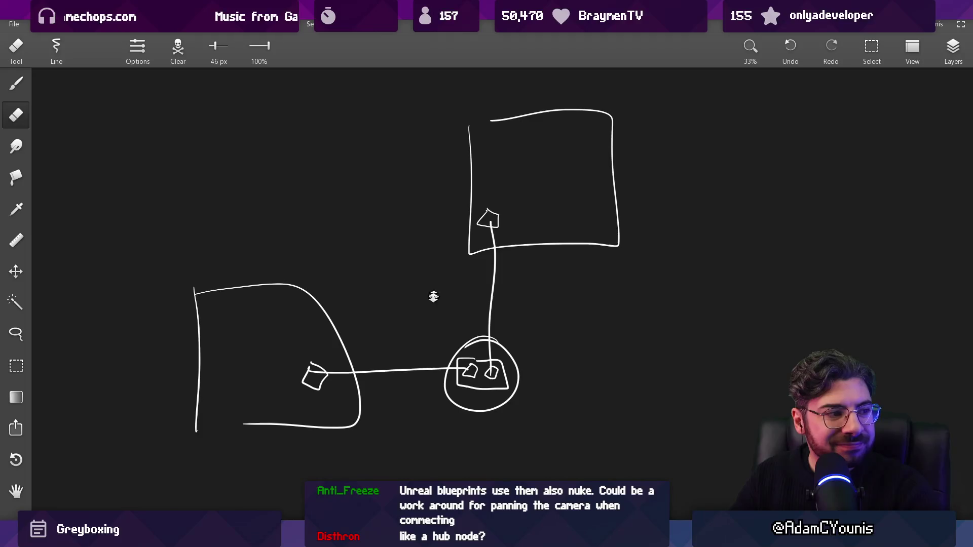
{"action": "left_click_drag", "start_coordinate": [453, 320], "coordinate": [457, 327]}
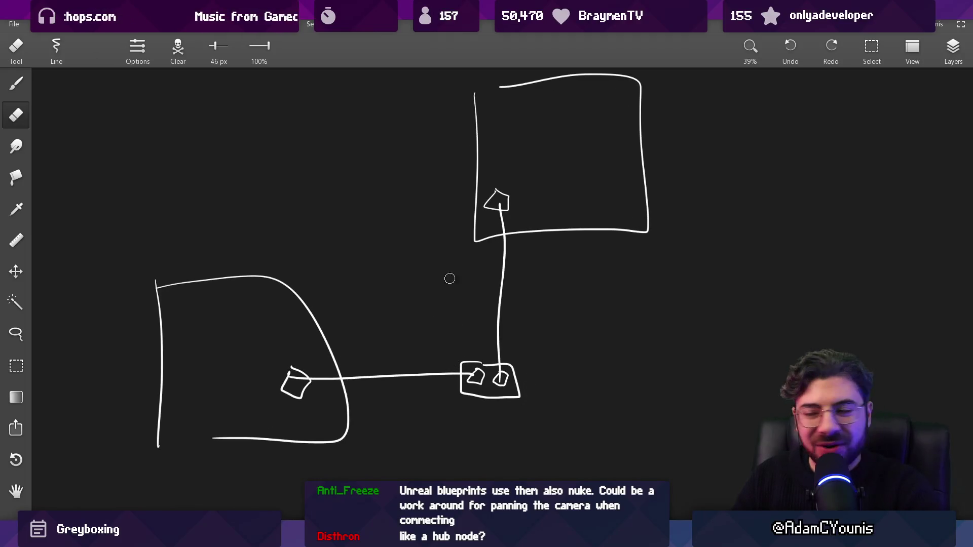
{"action": "left_click_drag", "start_coordinate": [478, 238], "coordinate": [663, 231]}
Step: Redraw the upper room's bottom edge and the hub-to-room connector as straight lines
{"action": "key", "text": "b"}
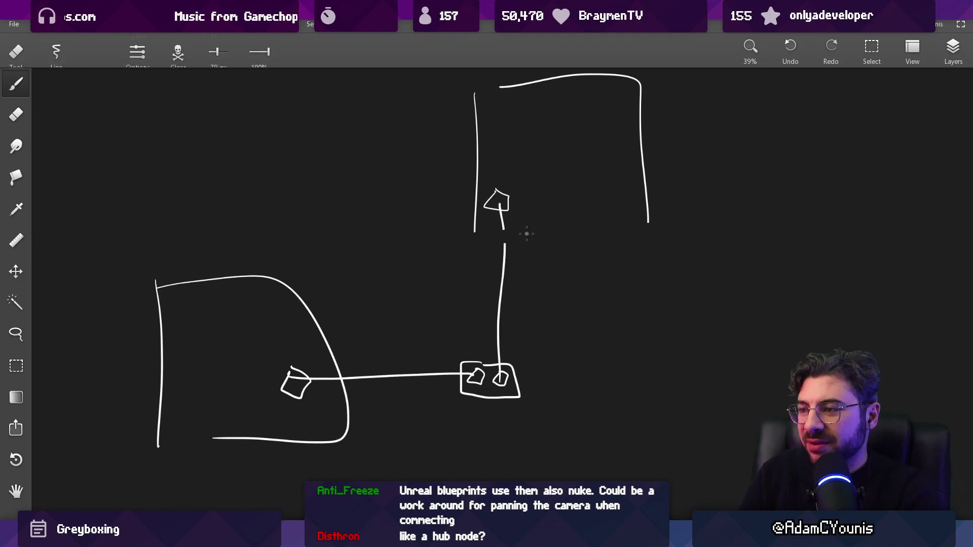
{"action": "left_click_drag", "start_coordinate": [476, 231], "coordinate": [647, 231]}
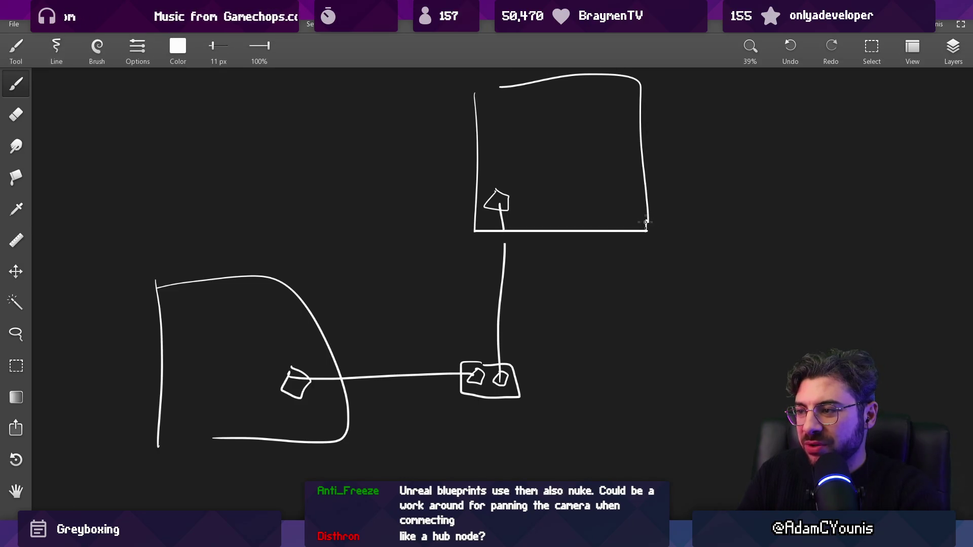
{"action": "key", "text": "e"}
{"action": "left_click_drag", "start_coordinate": [501, 211], "coordinate": [499, 305]}
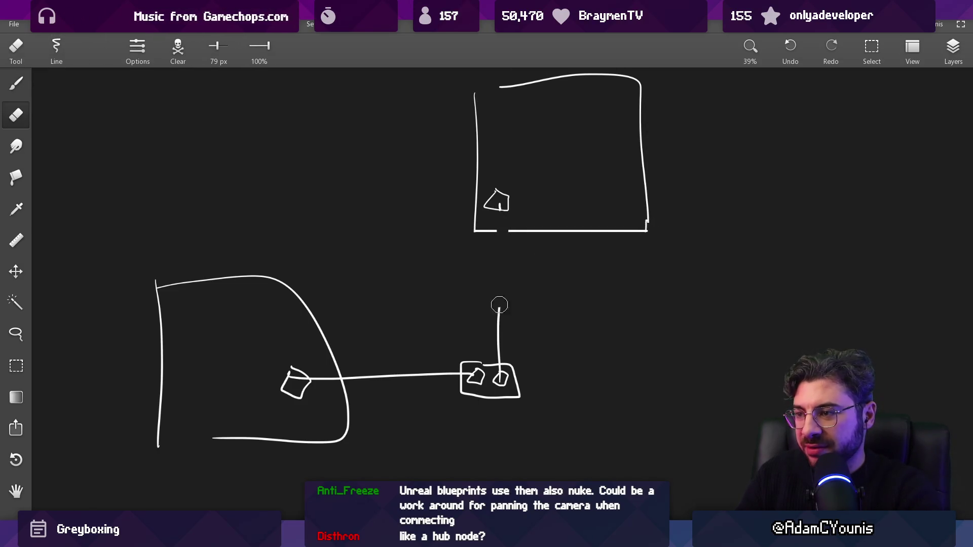
{"action": "key", "text": "b"}
{"action": "mouse_move", "coordinate": [499, 369]}
{"action": "left_mouse_down"}
{"action": "mouse_move", "coordinate": [499, 202]}
{"action": "mouse_move", "coordinate": [509, 231]}
{"action": "left_mouse_up"}
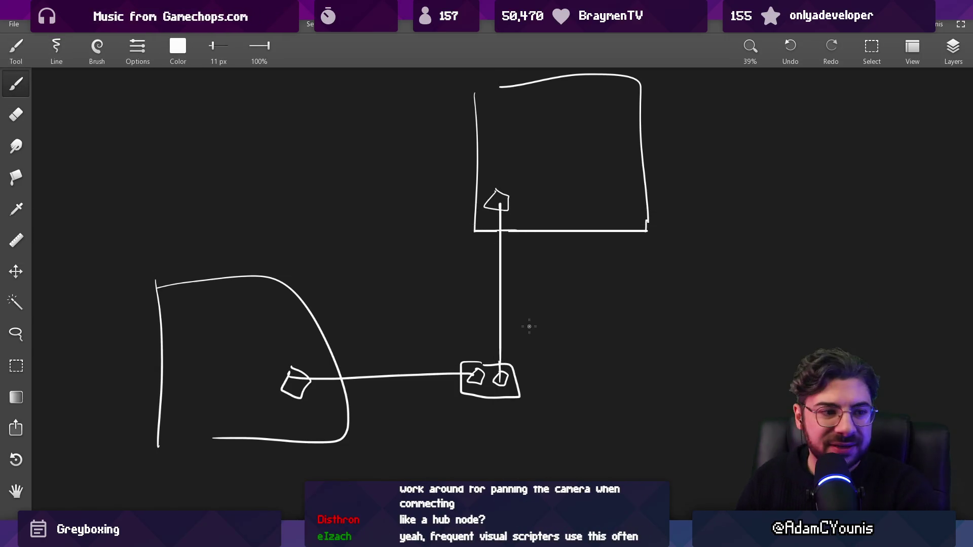
Step: Sketch a third room box to the right, then erase it again
{"action": "scroll", "coordinate": [527, 316], "scroll_direction": "down", "scroll_amount": 1}
{"action": "scroll", "coordinate": [526, 310], "scroll_direction": "down", "scroll_amount": 2}
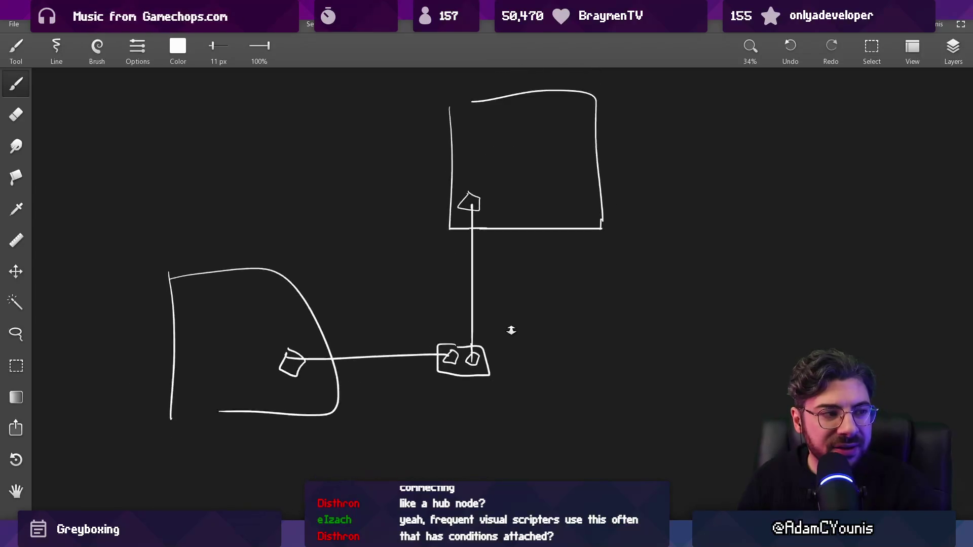
{"action": "left_click_drag", "start_coordinate": [530, 299], "coordinate": [556, 400]}
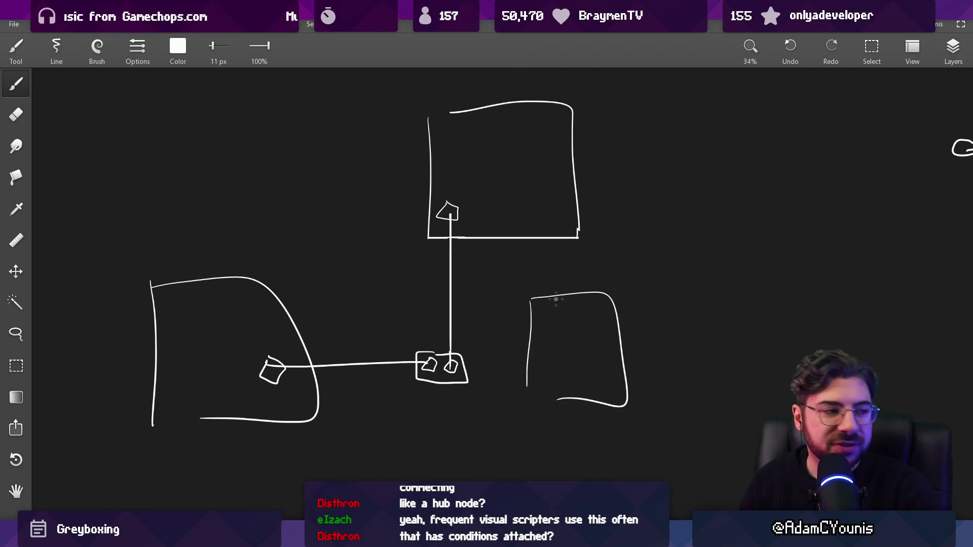
{"action": "scroll", "coordinate": [561, 259], "scroll_direction": "down", "scroll_amount": 3}
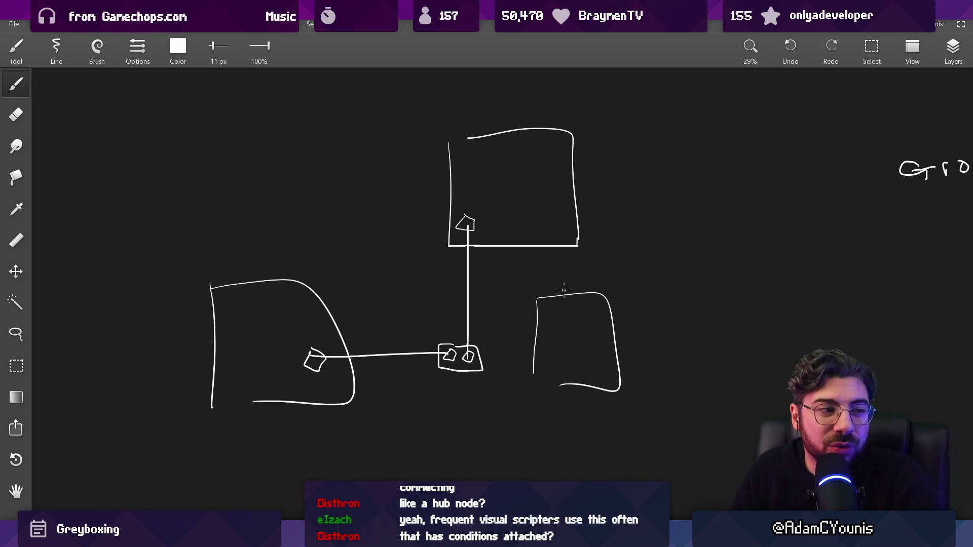
{"action": "key", "text": "e"}
{"action": "mouse_move", "coordinate": [603, 297]}
{"action": "left_mouse_down"}
{"action": "mouse_move", "coordinate": [621, 393]}
{"action": "mouse_move", "coordinate": [570, 367]}
{"action": "mouse_move", "coordinate": [532, 309]}
{"action": "mouse_move", "coordinate": [544, 371]}
{"action": "left_mouse_up"}
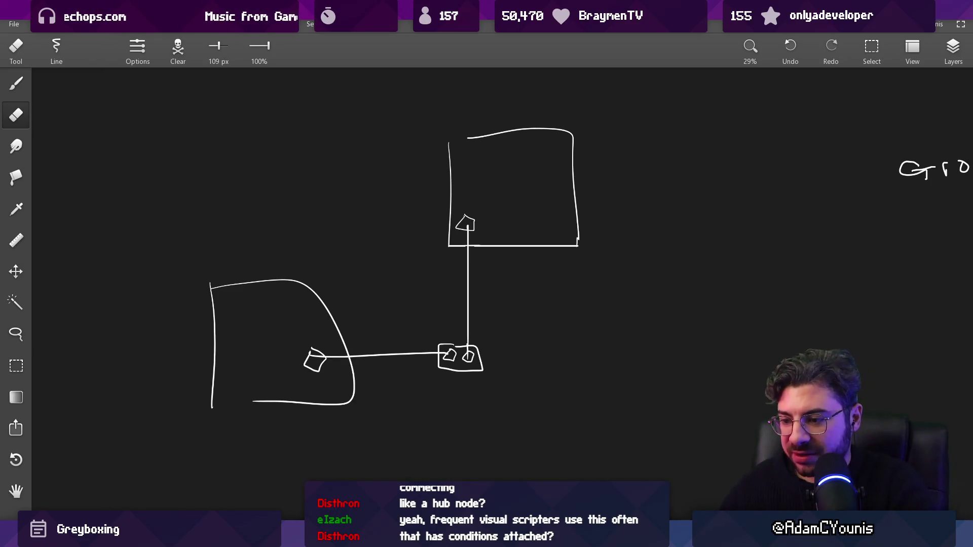
{"action": "key", "text": "alt+Tab"}
{"action": "scroll", "coordinate": [513, 396], "scroll_direction": "down", "scroll_amount": 5}
{"action": "scroll", "coordinate": [513, 396], "scroll_direction": "up", "scroll_amount": 5}
Step: Browse the Insignia Story Map, planning board and SceneGraph Designs files
{"action": "left_click", "coordinate": [513, 397]}
{"action": "scroll", "coordinate": [513, 397], "scroll_direction": "down", "scroll_amount": 5}
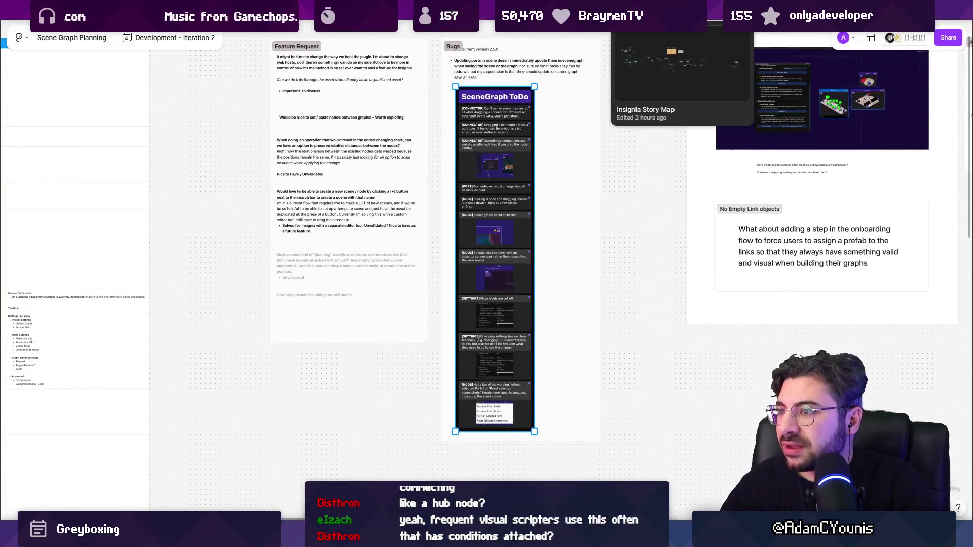
{"action": "left_click", "coordinate": [628, 20]}
{"action": "left_click", "coordinate": [557, 20]}
{"action": "left_click", "coordinate": [486, 21]}
{"action": "scroll", "coordinate": [493, 181], "scroll_direction": "down", "scroll_amount": 5}
{"action": "scroll", "coordinate": [776, 244], "scroll_direction": "left", "scroll_amount": 5}
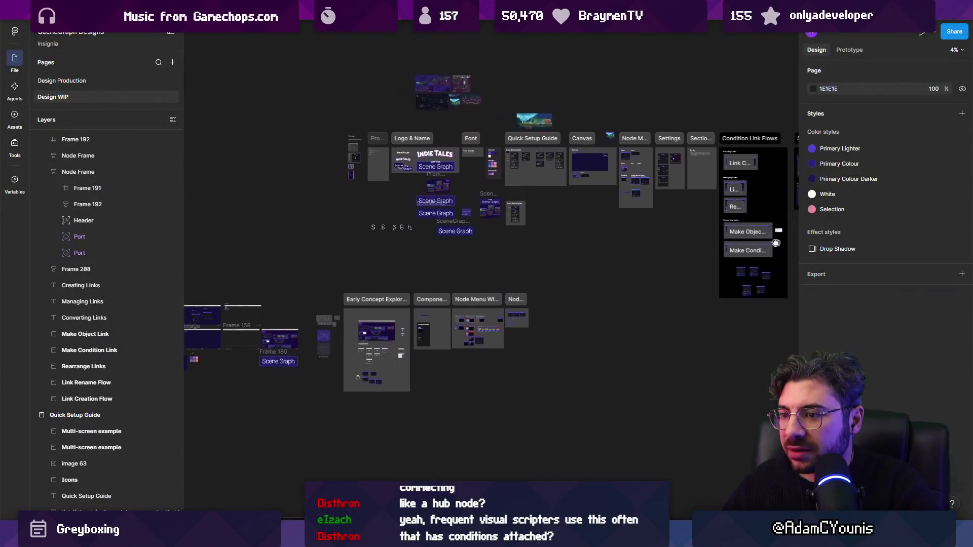
{"action": "scroll", "coordinate": [776, 243], "scroll_direction": "right", "scroll_amount": 5}
{"action": "scroll", "coordinate": [650, 190], "scroll_direction": "left", "scroll_amount": 5}
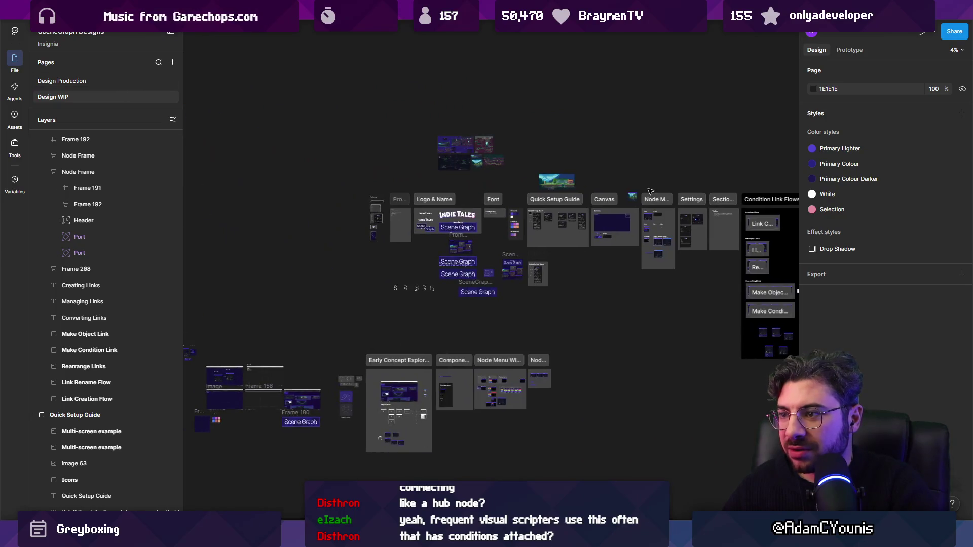
{"action": "left_click", "coordinate": [650, 191]}
{"action": "left_click", "coordinate": [622, 133]}
{"action": "scroll", "coordinate": [622, 133], "scroll_direction": "down", "scroll_amount": 3}
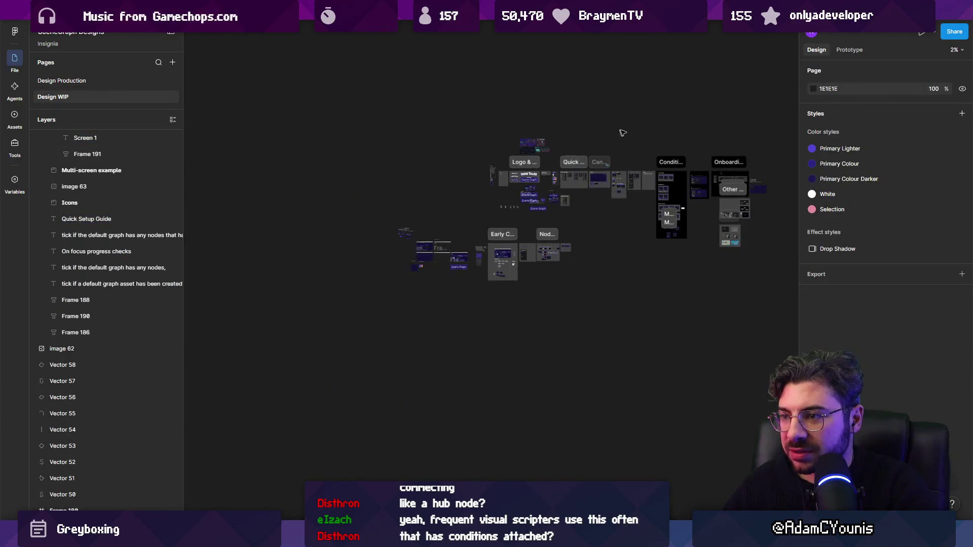
{"action": "scroll", "coordinate": [609, 296], "scroll_direction": "up", "scroll_amount": 5}
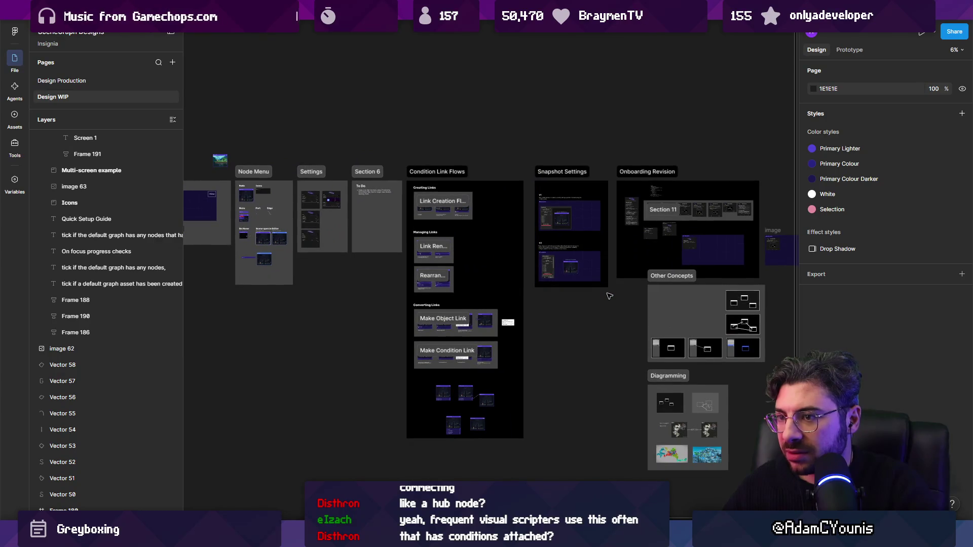
{"action": "scroll", "coordinate": [609, 296], "scroll_direction": "right", "scroll_amount": 3}
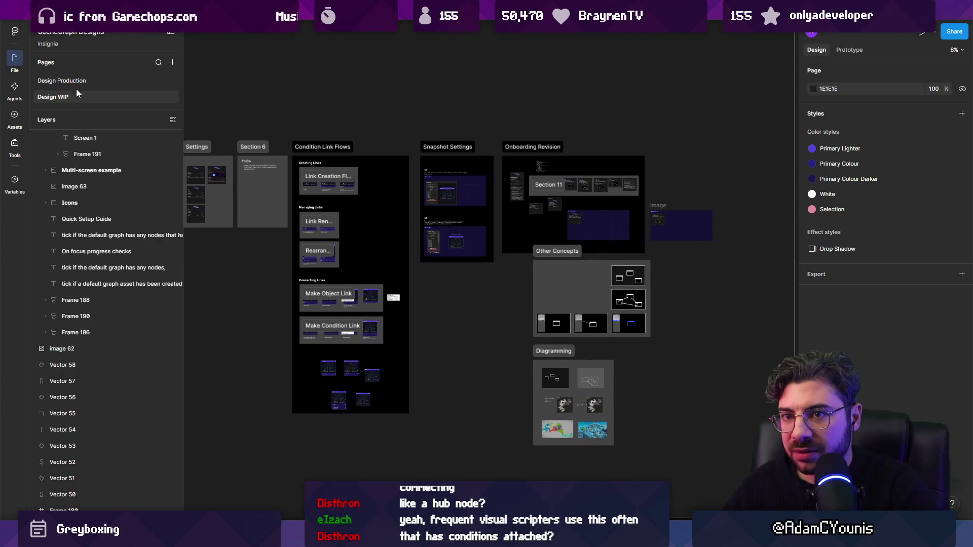
Step: Check the Design Production page, then view the Scene Graph logo frames on Design WIP
{"action": "left_click", "coordinate": [75, 81]}
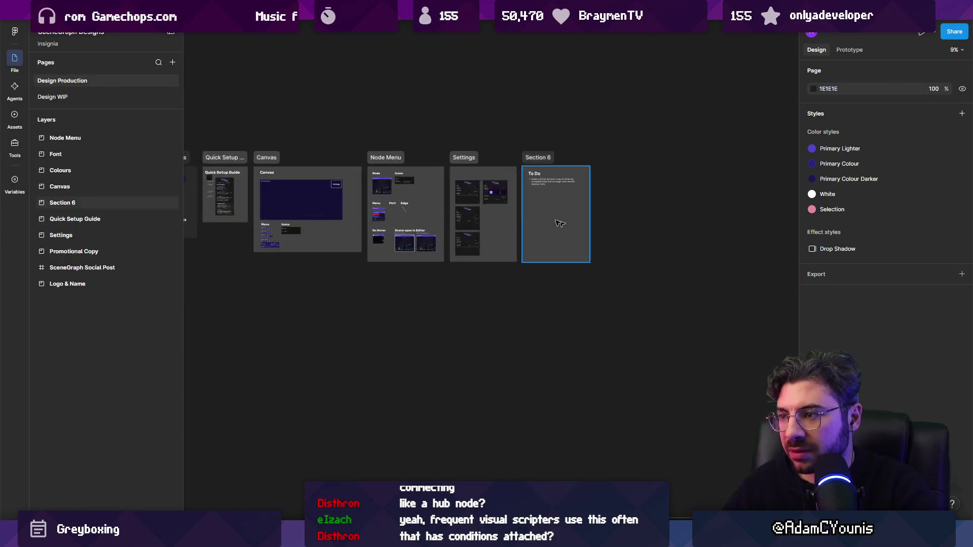
{"action": "left_click", "coordinate": [125, 99]}
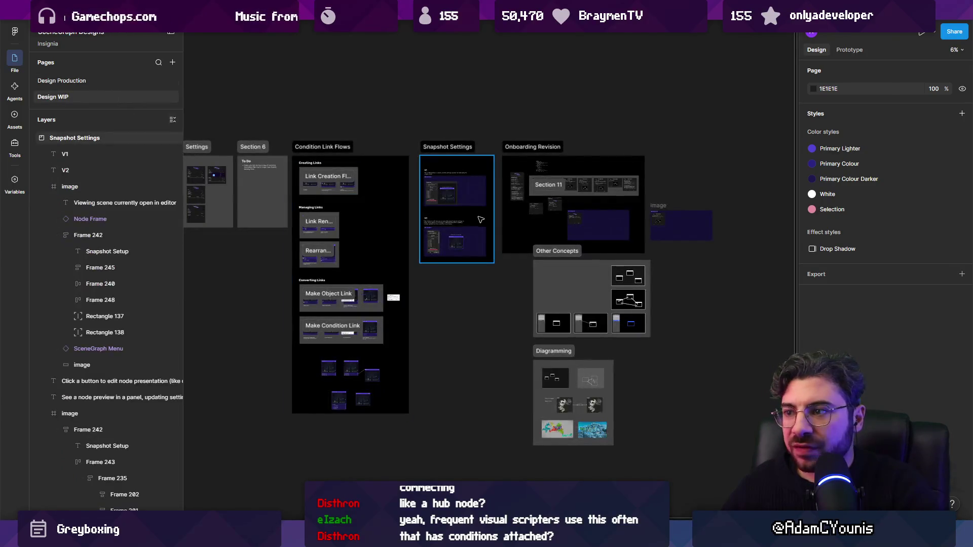
{"action": "scroll", "coordinate": [557, 254], "scroll_direction": "left", "scroll_amount": 2}
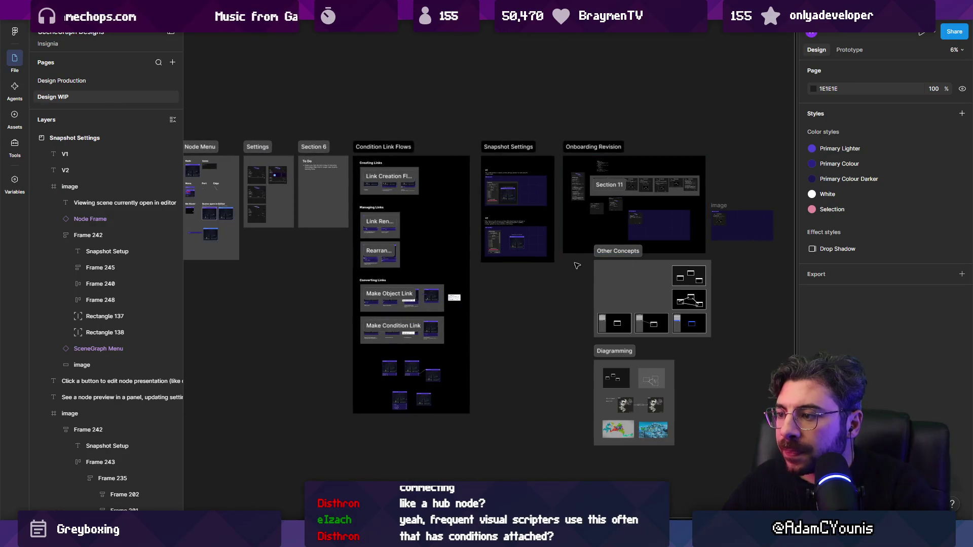
{"action": "scroll", "coordinate": [552, 248], "scroll_direction": "left", "scroll_amount": 5}
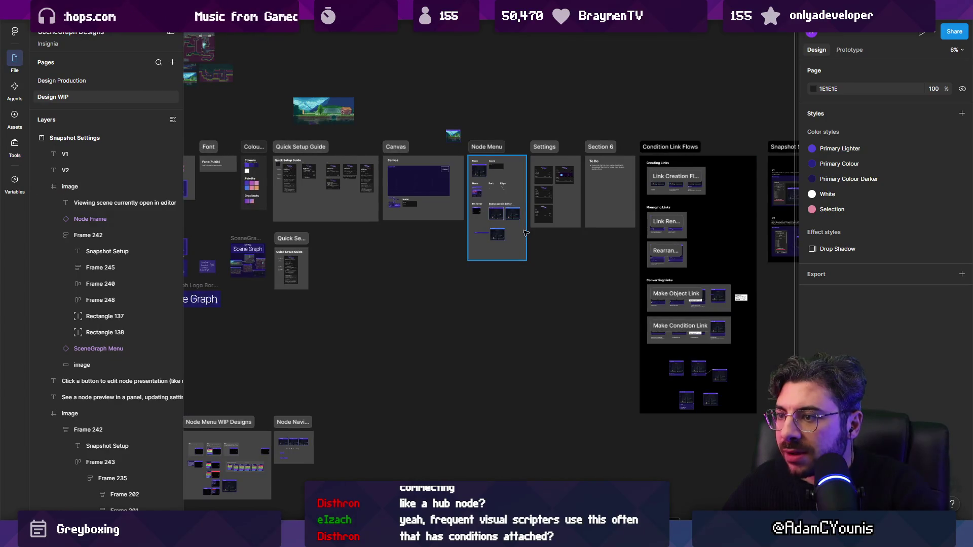
{"action": "scroll", "coordinate": [525, 233], "scroll_direction": "left", "scroll_amount": 7}
{"action": "scroll", "coordinate": [431, 219], "scroll_direction": "down", "scroll_amount": 3}
{"action": "mouse_move", "coordinate": [431, 218]}
{"action": "left_mouse_down"}
{"action": "mouse_move", "coordinate": [463, 201]}
{"action": "mouse_move", "coordinate": [600, 337]}
{"action": "mouse_move", "coordinate": [611, 263]}
{"action": "mouse_move", "coordinate": [471, 408]}
{"action": "left_mouse_up"}
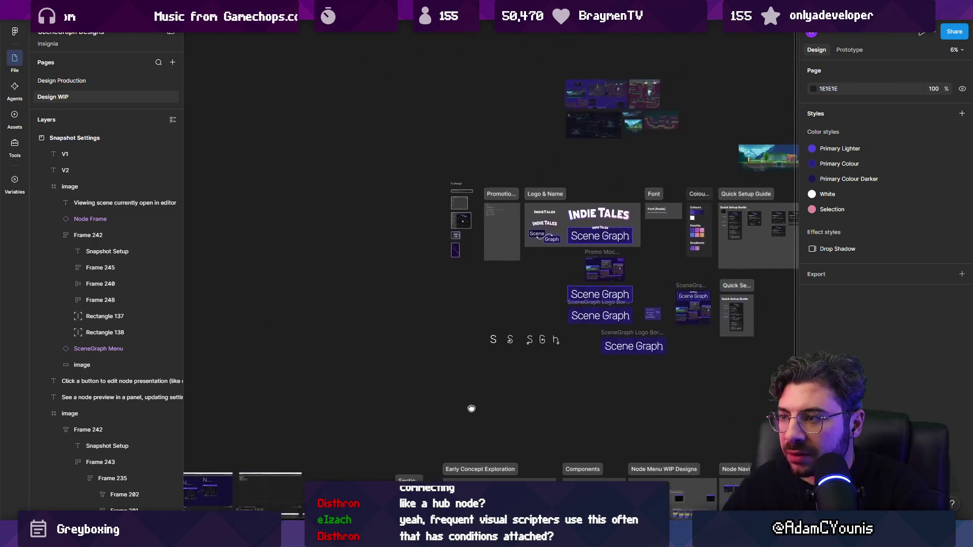
{"action": "scroll", "coordinate": [471, 409], "scroll_direction": "right", "scroll_amount": 4}
{"action": "scroll", "coordinate": [471, 408], "scroll_direction": "up", "scroll_amount": 3}
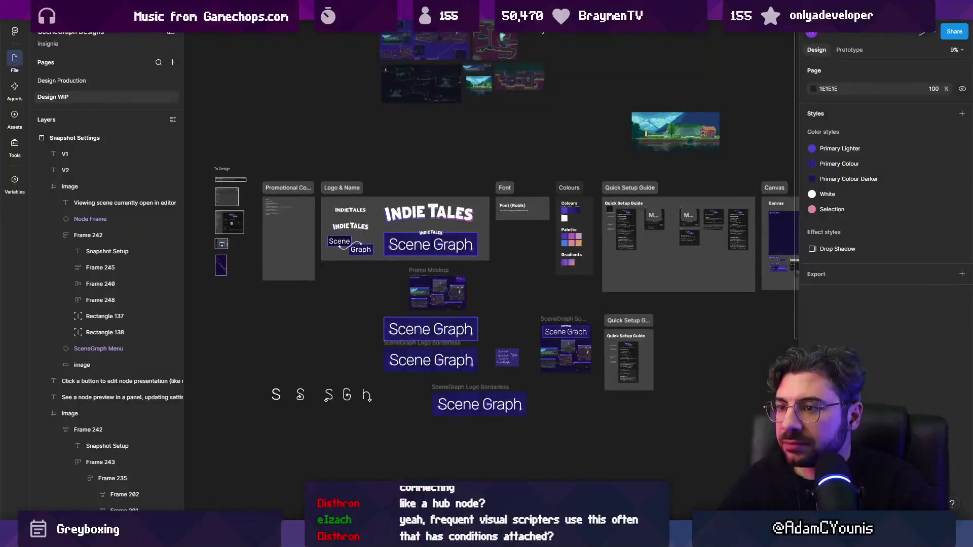
Step: Duplicate the [NODE] wording feedback card on the Daily Tasks page with Ctrl+D
{"action": "left_click", "coordinate": [547, 11]}
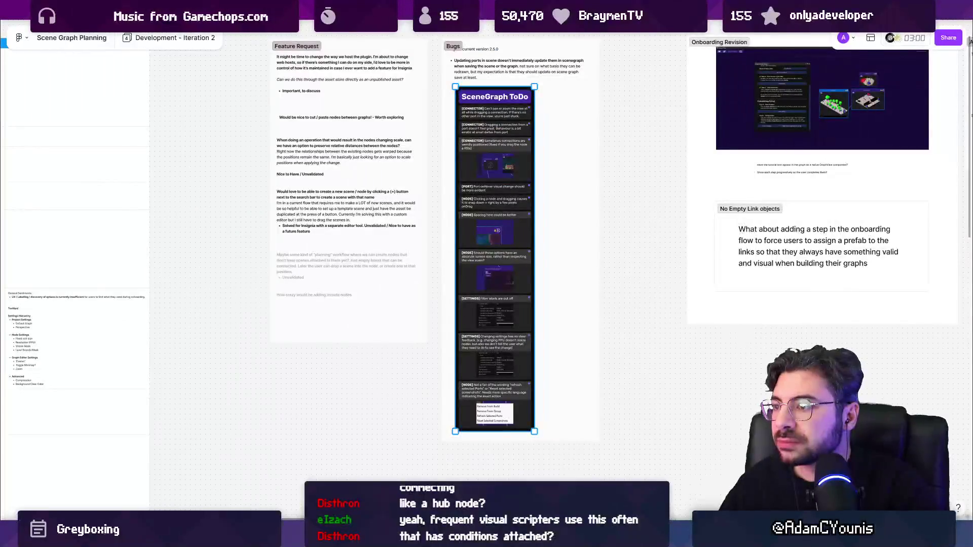
{"action": "left_click", "coordinate": [102, 10]}
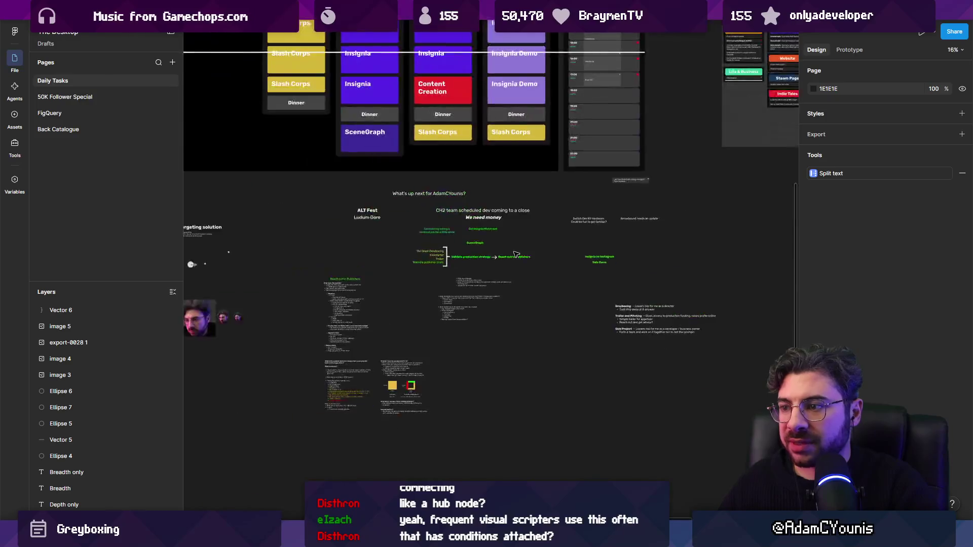
{"action": "scroll", "coordinate": [515, 253], "scroll_direction": "down", "scroll_amount": 2}
{"action": "scroll", "coordinate": [520, 243], "scroll_direction": "up", "scroll_amount": 10}
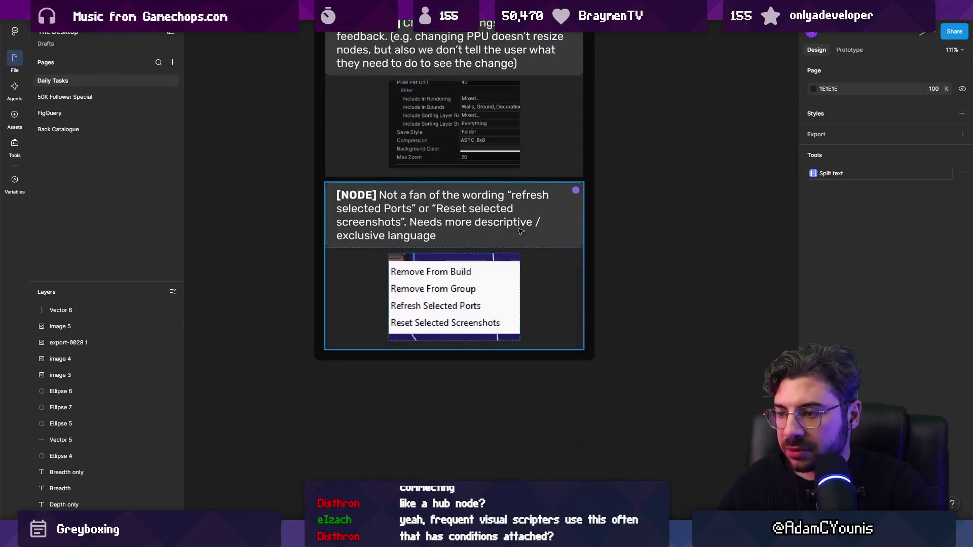
{"action": "left_click", "coordinate": [520, 231]}
{"action": "key", "text": "ctrl+d"}
{"action": "scroll", "coordinate": [507, 238], "scroll_direction": "down", "scroll_amount": 3}
Step: Select all of the copied card's text for replacement
{"action": "double_click", "coordinate": [488, 241]}
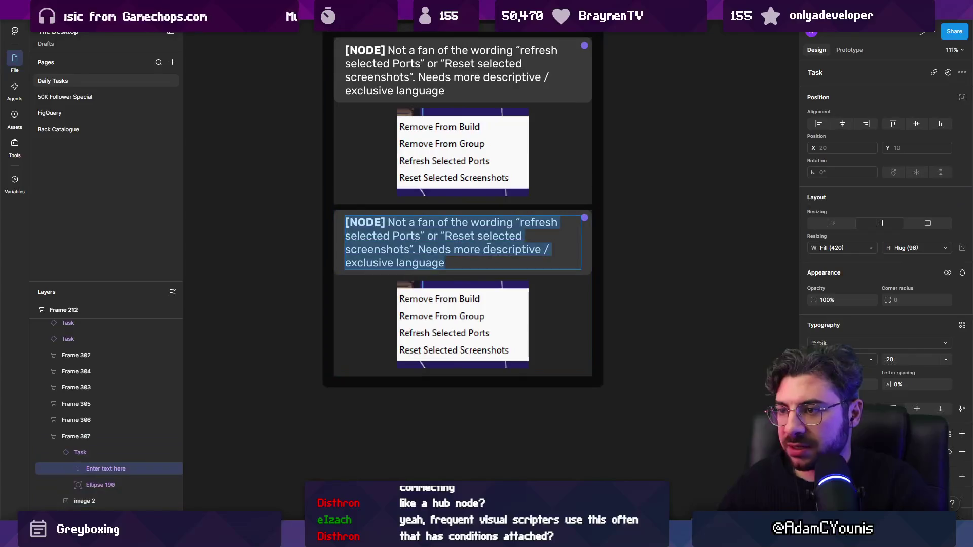
{"action": "key", "text": "shift+Down"}
{"action": "key", "text": "shift+Down"}
{"action": "key", "text": "shift+Up"}
{"action": "key", "text": "shift+Up"}
{"action": "key", "text": "ctrl+shift+Right"}
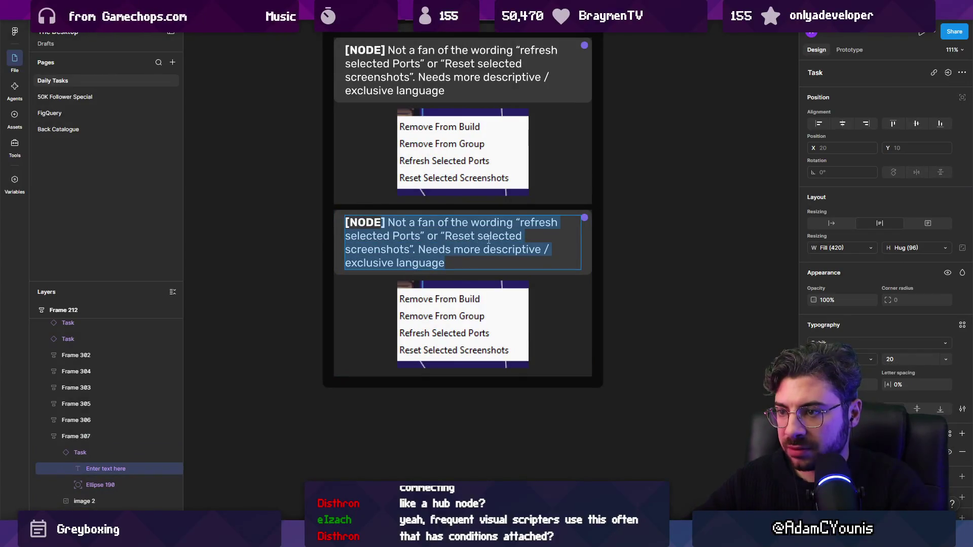
Step: Retype the copied card's heading as [GROUPS] and delete its screenshot
{"action": "type", "text": "[GROUPS] Groups suck!"}
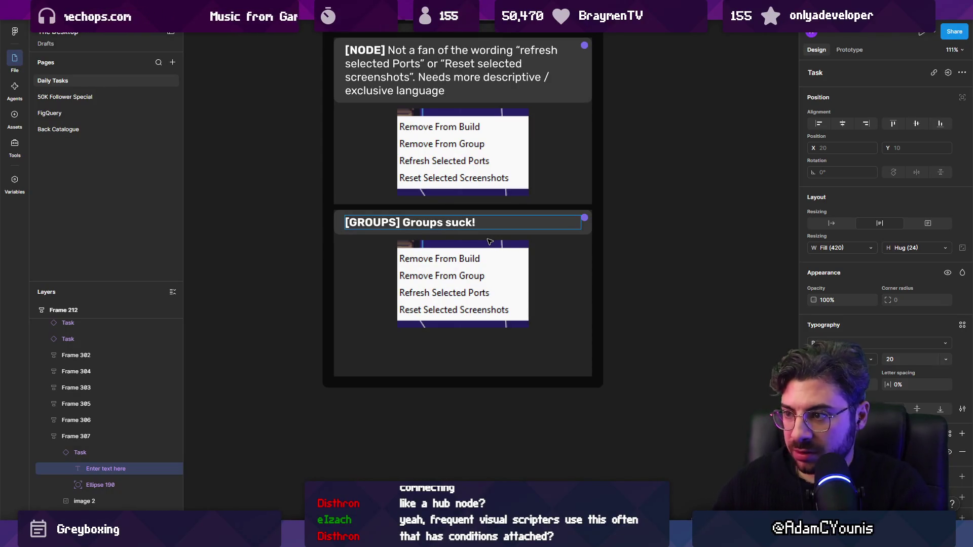
{"action": "left_click", "coordinate": [488, 246]}
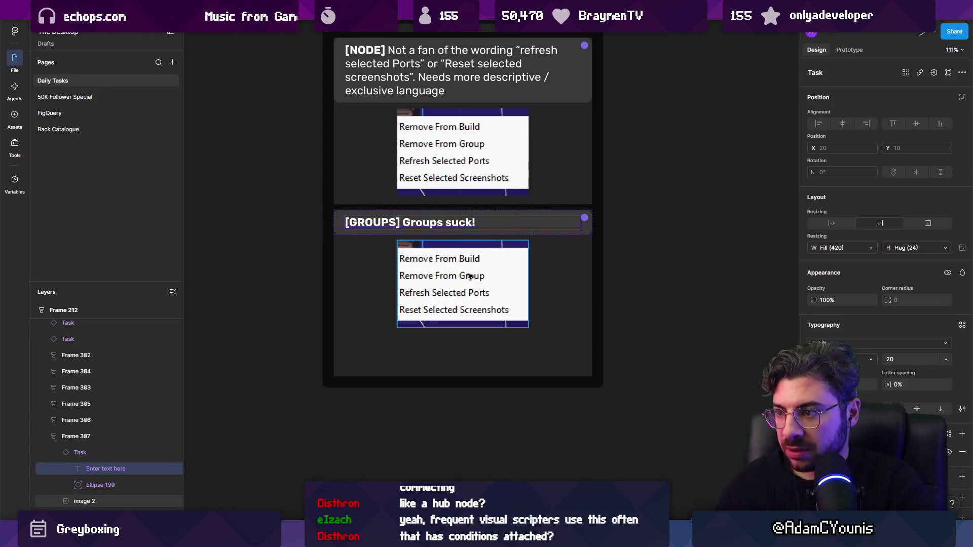
{"action": "key", "text": "Delete"}
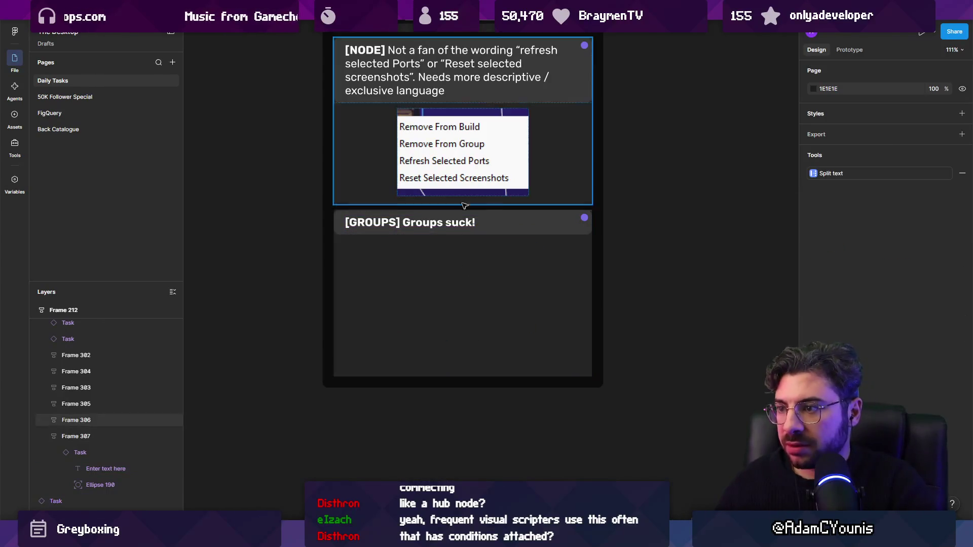
Step: Make 'Groups suck!' regular weight and complete the text 'they never seem to serialize'
{"action": "double_click", "coordinate": [485, 226]}
{"action": "key", "text": "ctrl+shift+Left"}
{"action": "key", "text": "ctrl+shift+Left"}
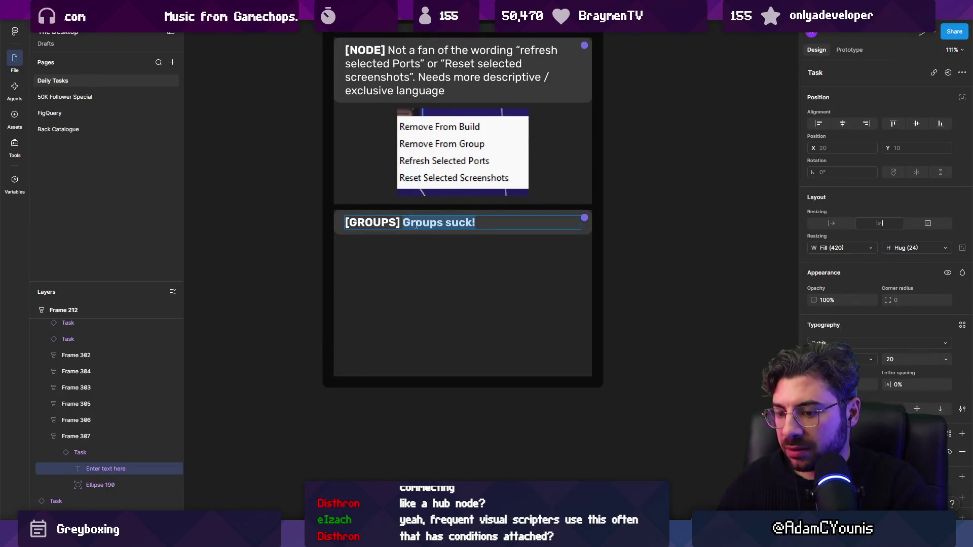
{"action": "key", "text": "ctrl+b"}
{"action": "left_click", "coordinate": [504, 220]}
{"action": "type", "text": "they ne"}
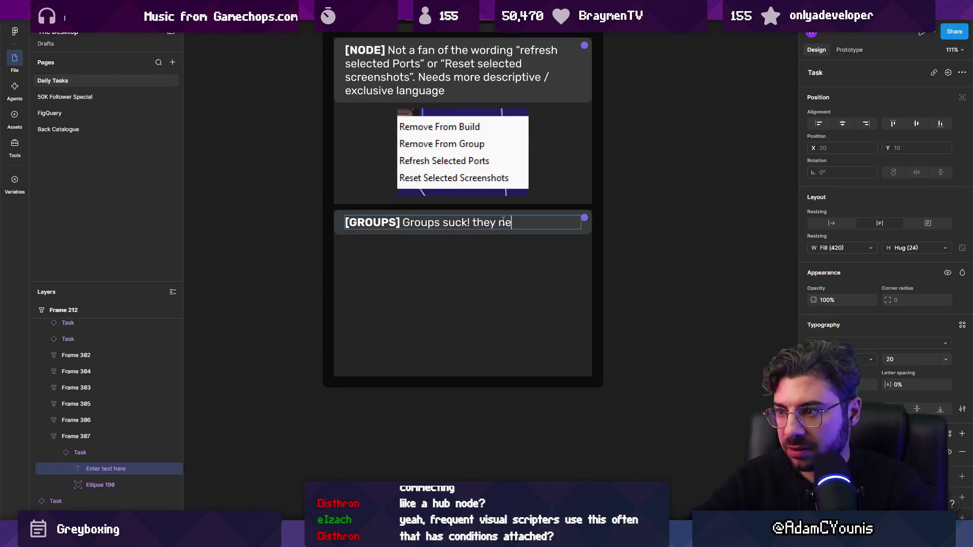
{"action": "type", "text": "to serialize"}
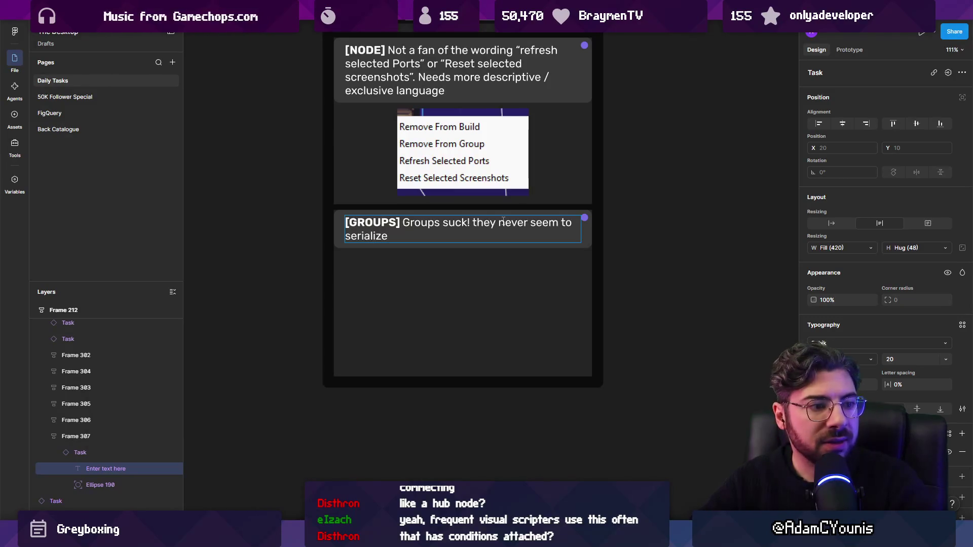
{"action": "key", "text": "Escape"}
Step: Set the GROUPS card frame height to Hug so it shrinks to fit its text
{"action": "left_click", "coordinate": [481, 278]}
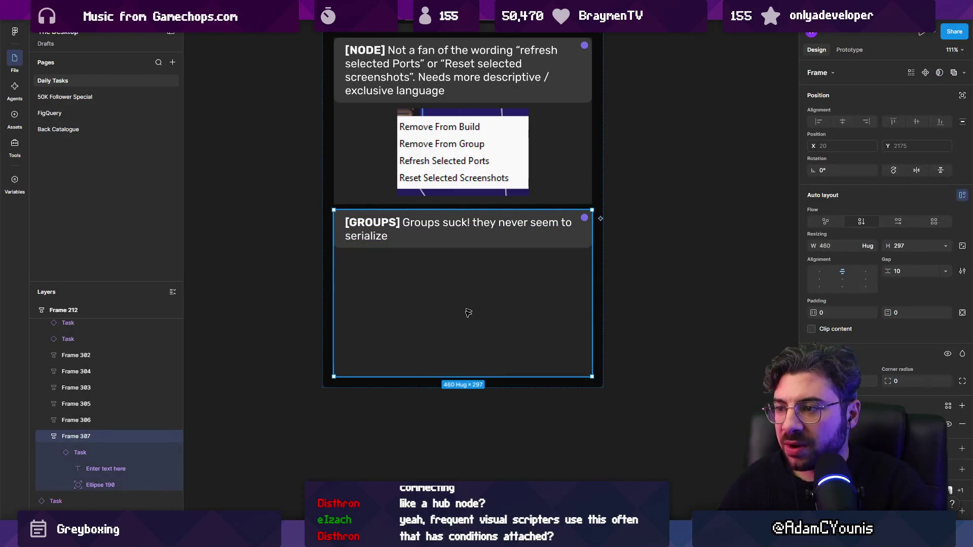
{"action": "double_click", "coordinate": [462, 377]}
{"action": "scroll", "coordinate": [390, 244], "scroll_direction": "down", "scroll_amount": 3}
{"action": "left_click", "coordinate": [386, 261]}
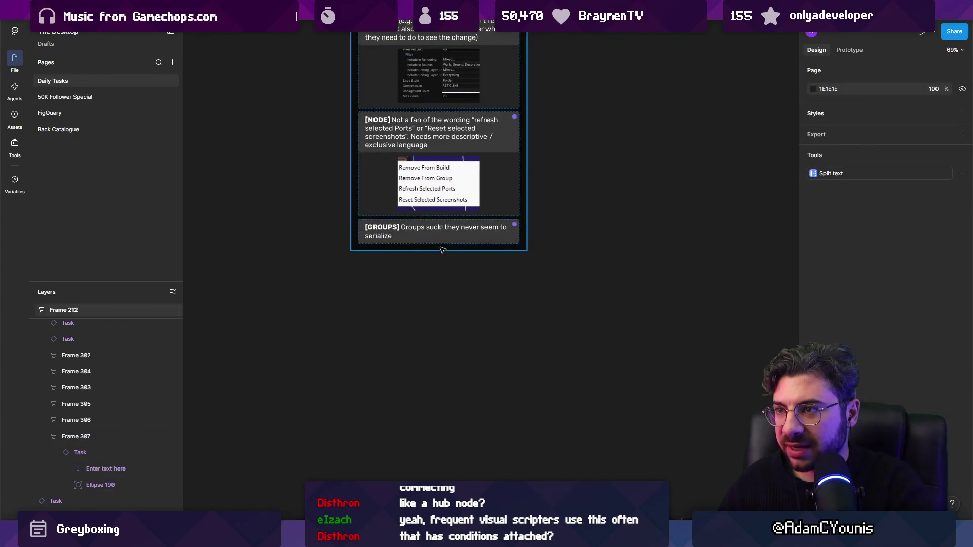
{"action": "scroll", "coordinate": [437, 344], "scroll_direction": "up", "scroll_amount": 2}
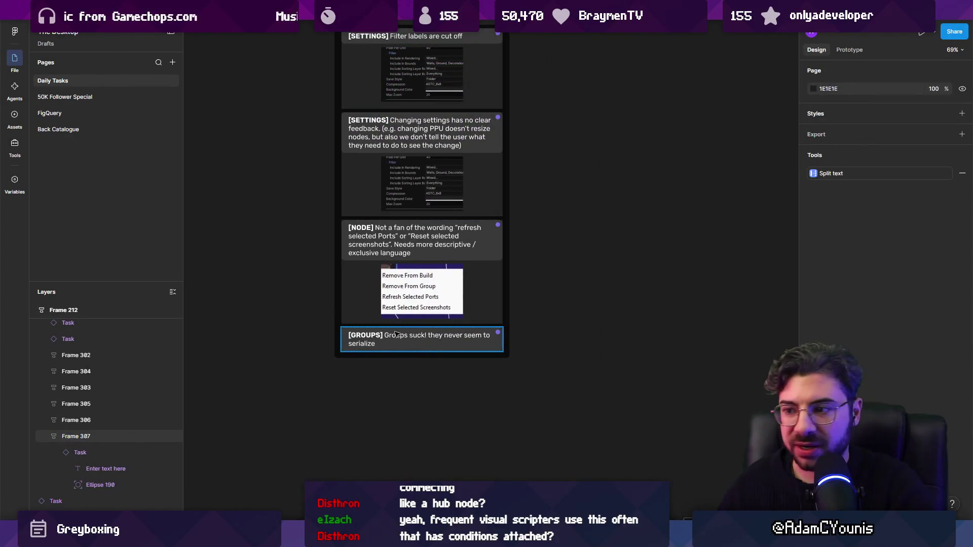
{"action": "key", "text": "alt+Tab"}
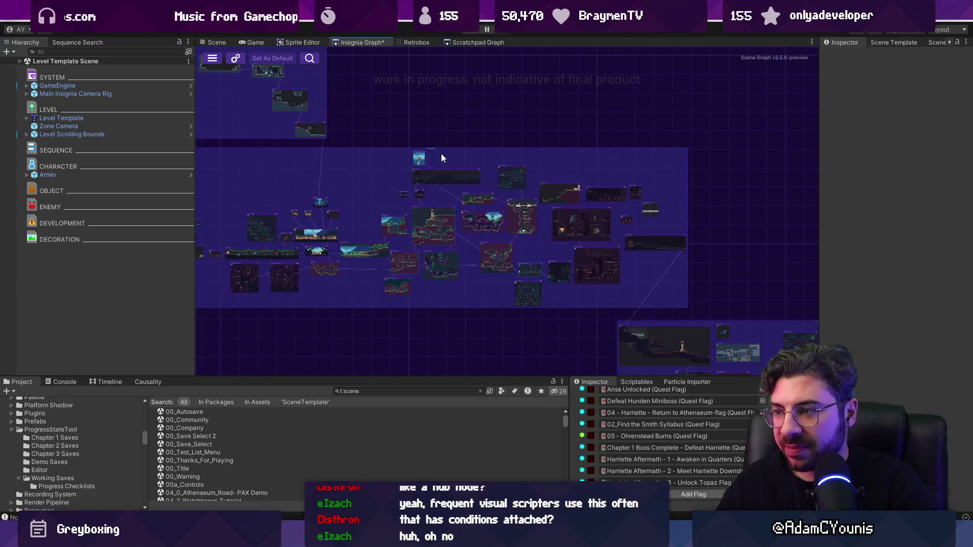
Step: Nudge the Ohrenstead Under Tower node up and the large scene group slightly right
{"action": "scroll", "coordinate": [561, 293], "scroll_direction": "up", "scroll_amount": 5}
{"action": "left_click_drag", "start_coordinate": [549, 233], "coordinate": [548, 228]}
{"action": "scroll", "coordinate": [551, 234], "scroll_direction": "down", "scroll_amount": 5}
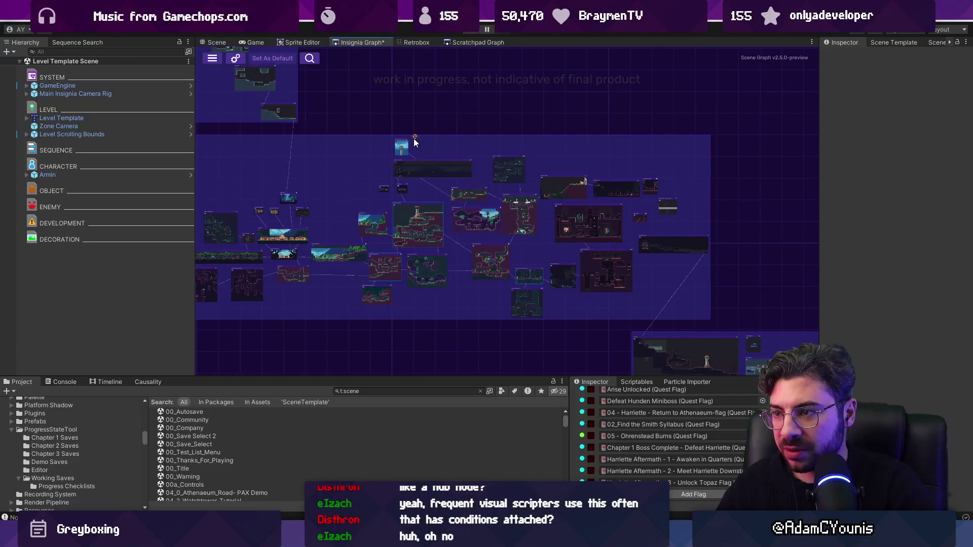
{"action": "left_click_drag", "start_coordinate": [415, 135], "coordinate": [442, 140]}
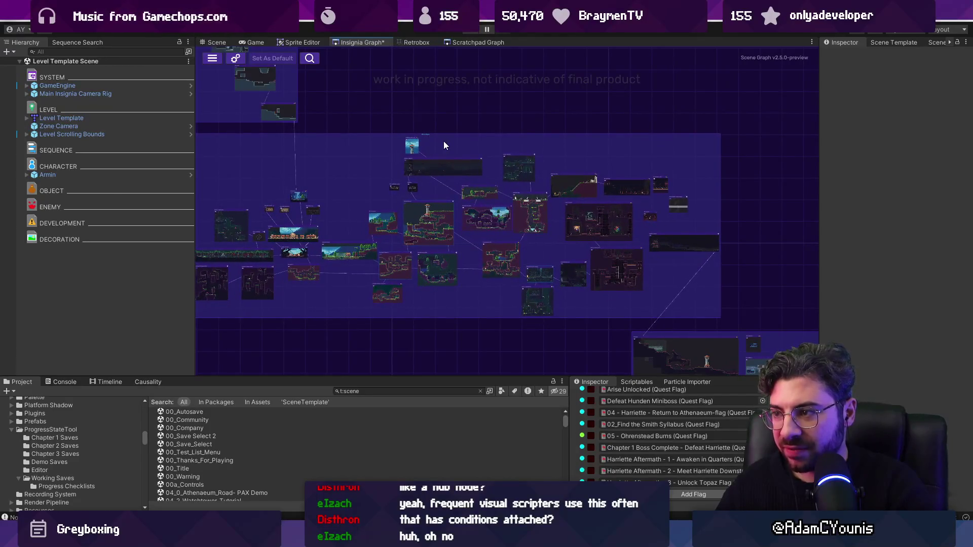
Step: Close the Insignia Graph tab and reopen Insignia Graph from the scene graph list
{"action": "right_click", "coordinate": [365, 44]}
{"action": "left_click", "coordinate": [382, 60]}
{"action": "left_click", "coordinate": [361, 15]}
{"action": "mouse_move", "coordinate": [390, 101]}
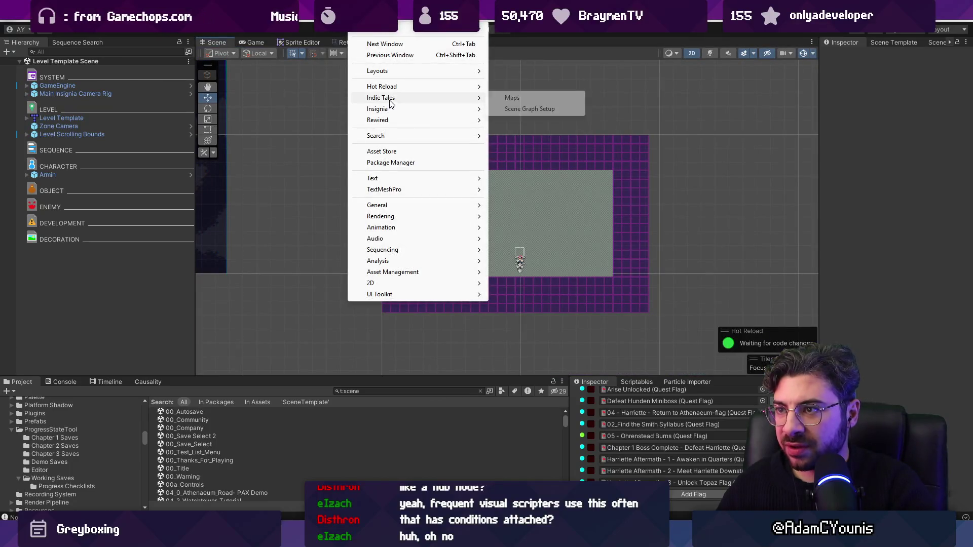
{"action": "left_click", "coordinate": [500, 98]}
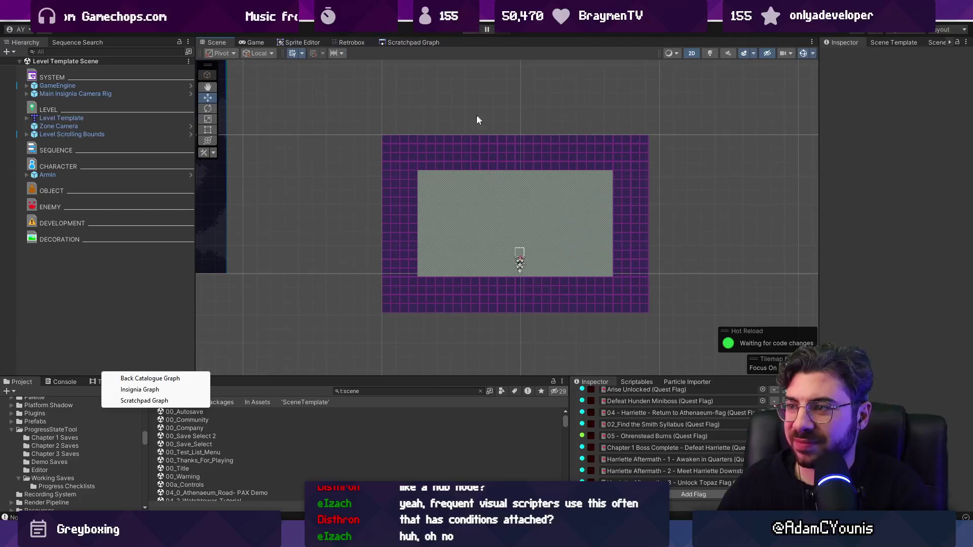
{"action": "left_click", "coordinate": [159, 400]}
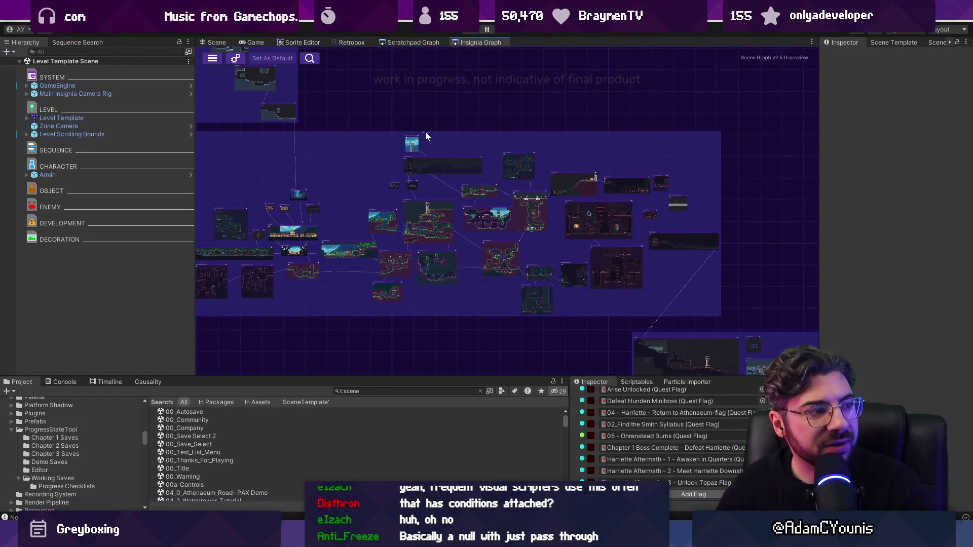
{"action": "scroll", "coordinate": [573, 260], "scroll_direction": "up", "scroll_amount": 5}
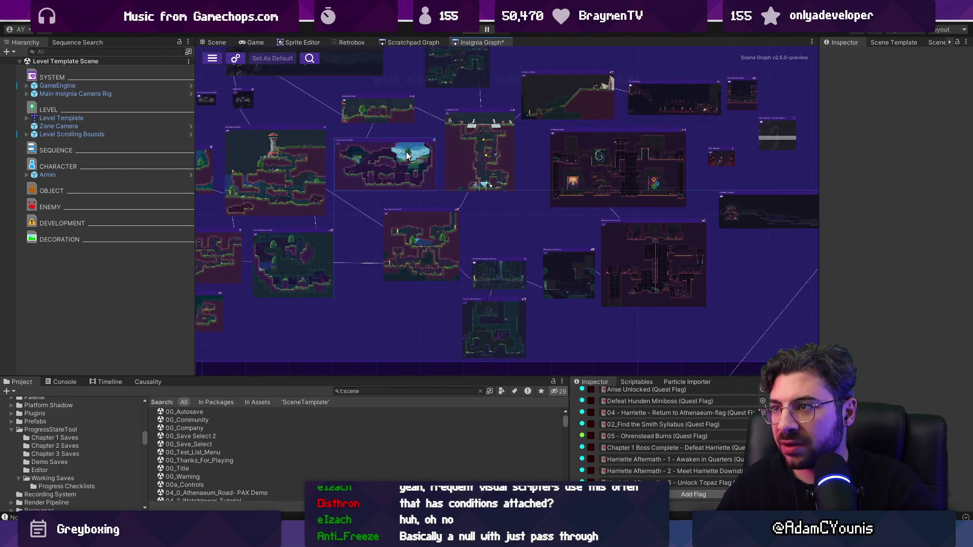
{"action": "scroll", "coordinate": [490, 179], "scroll_direction": "down", "scroll_amount": 5}
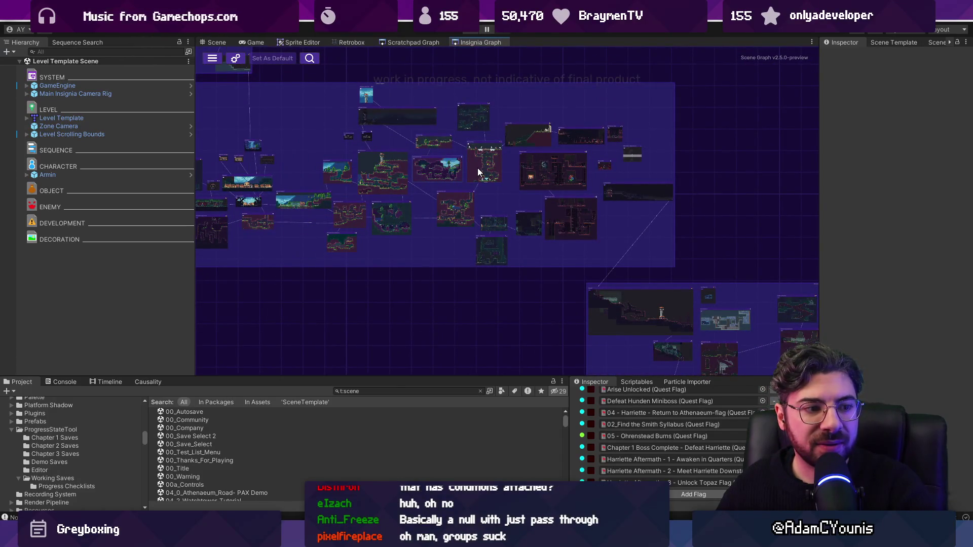
{"action": "right_click", "coordinate": [473, 40]}
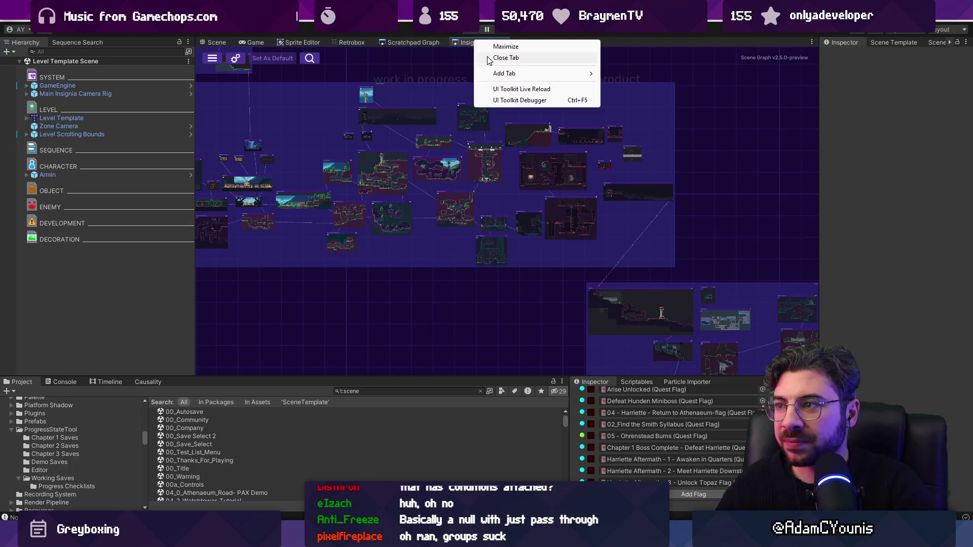
Step: Reopen the Insignia graph docked beside the Scene view and save it with Ctrl+S
{"action": "left_click", "coordinate": [487, 60]}
{"action": "left_click", "coordinate": [362, 17]}
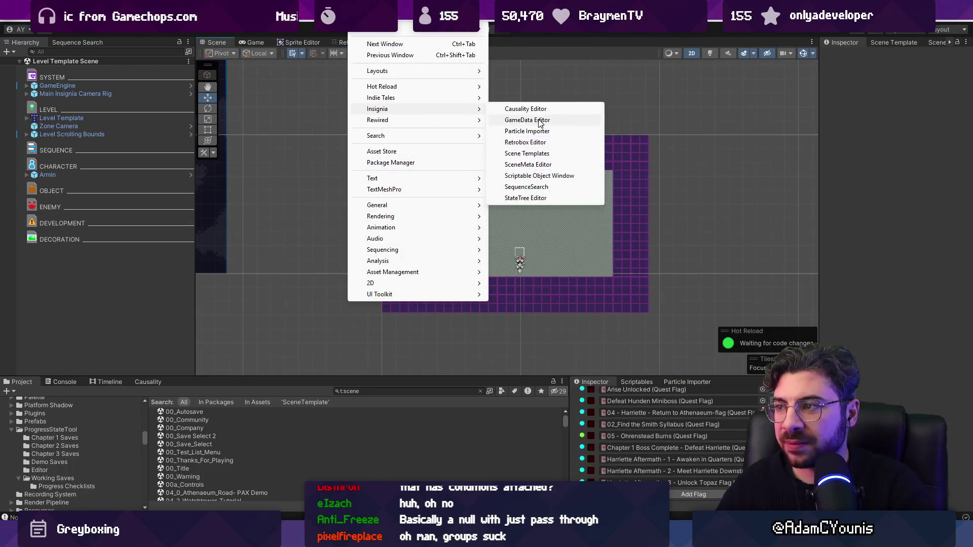
{"action": "mouse_move", "coordinate": [456, 98]}
{"action": "left_click", "coordinate": [527, 109]}
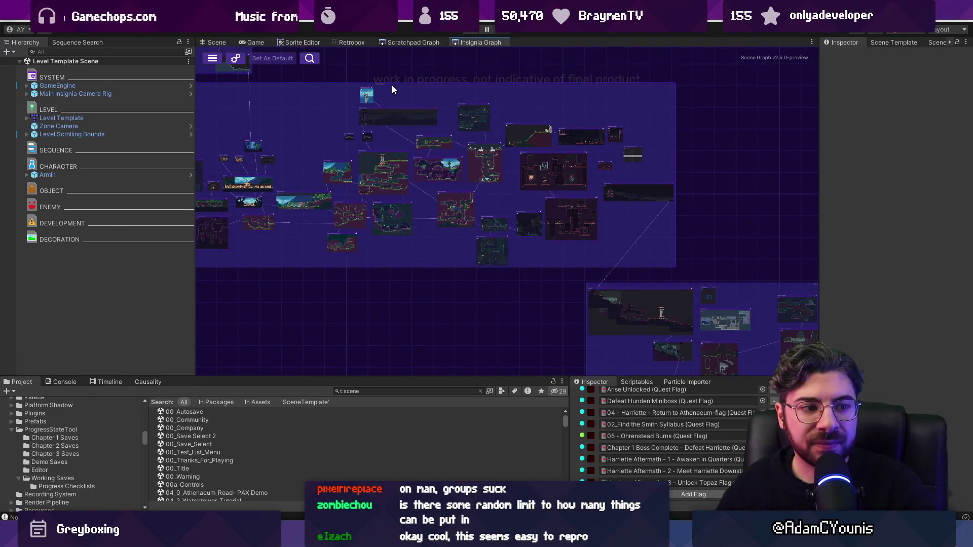
{"action": "mouse_move", "coordinate": [479, 42]}
{"action": "left_mouse_down"}
{"action": "mouse_move", "coordinate": [287, 35]}
{"action": "mouse_move", "coordinate": [251, 44]}
{"action": "mouse_move", "coordinate": [342, 46]}
{"action": "mouse_move", "coordinate": [381, 123]}
{"action": "mouse_move", "coordinate": [382, 148]}
{"action": "left_mouse_up"}
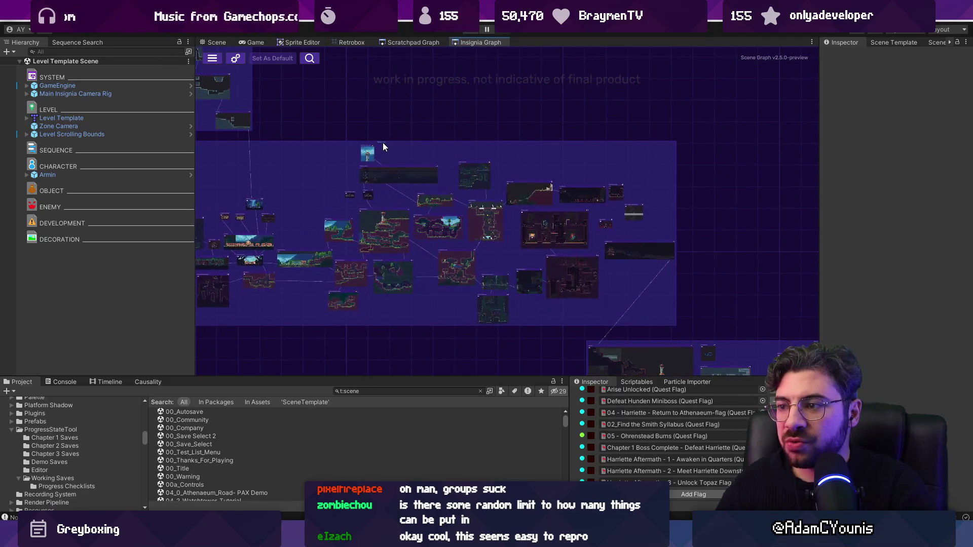
{"action": "scroll", "coordinate": [439, 232], "scroll_direction": "up", "scroll_amount": 5}
{"action": "scroll", "coordinate": [595, 336], "scroll_direction": "down", "scroll_amount": 1}
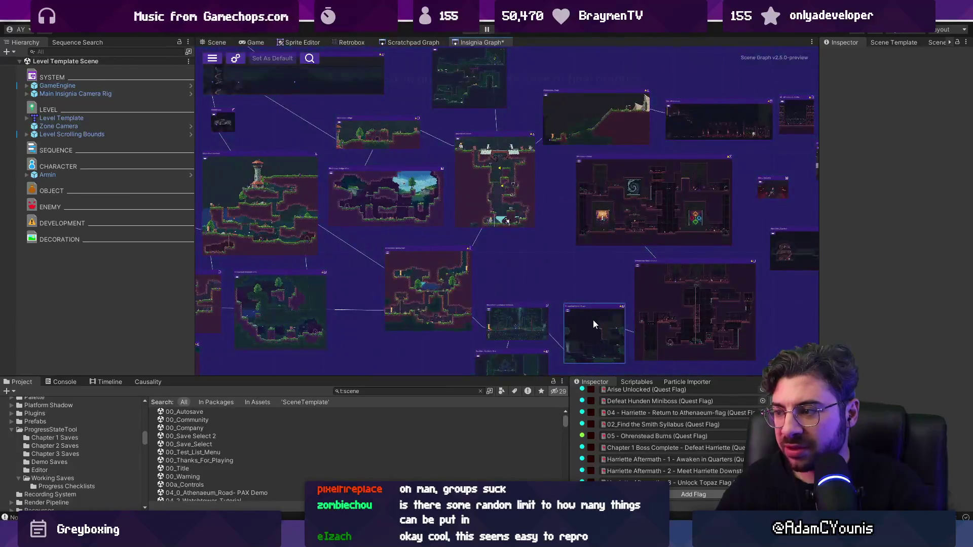
{"action": "key", "text": "ctrl+s"}
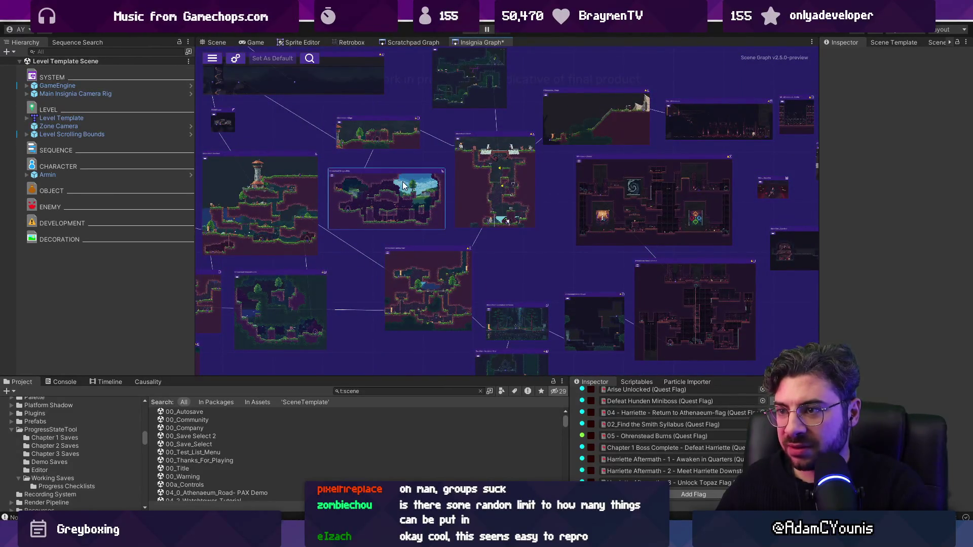
Step: Close and reopen the Insignia graph to check whether its node groups were kept
{"action": "right_click", "coordinate": [479, 43]}
{"action": "left_click", "coordinate": [499, 58]}
{"action": "left_click", "coordinate": [361, 18]}
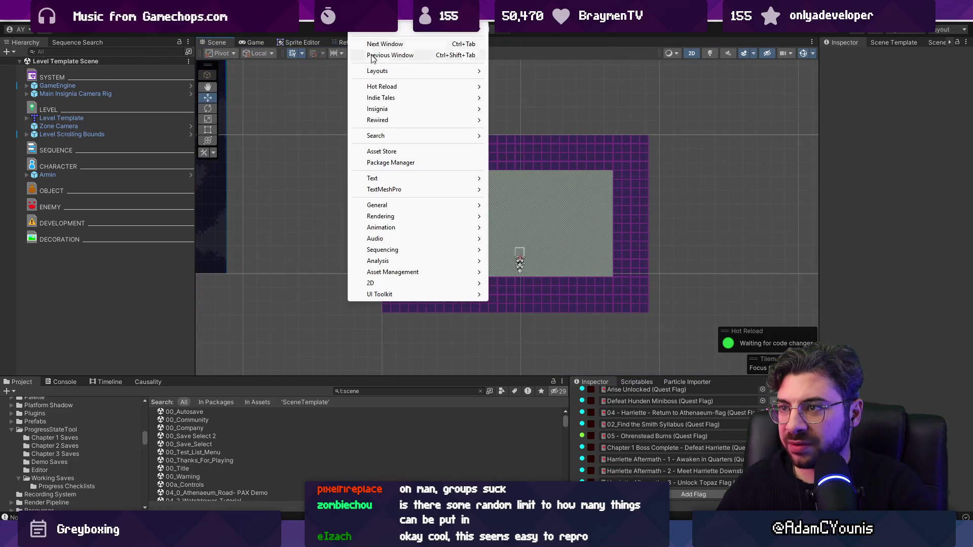
{"action": "mouse_move", "coordinate": [430, 98]}
{"action": "left_click", "coordinate": [550, 109]}
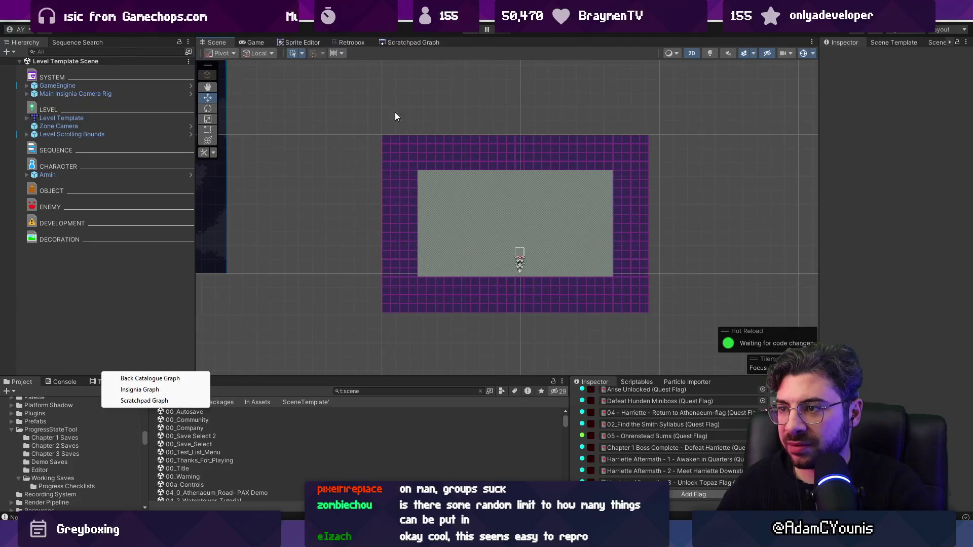
{"action": "left_click", "coordinate": [146, 389]}
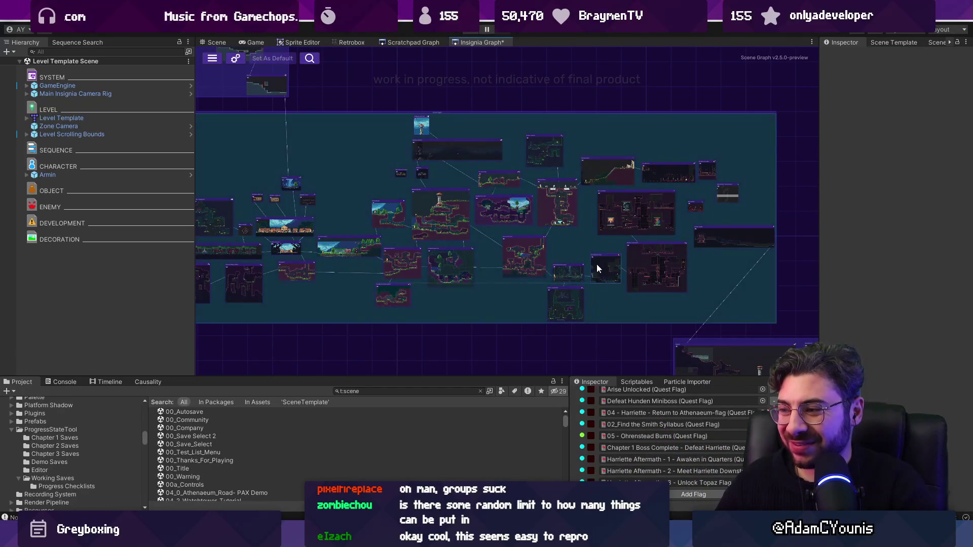
{"action": "scroll", "coordinate": [517, 196], "scroll_direction": "down", "scroll_amount": 3}
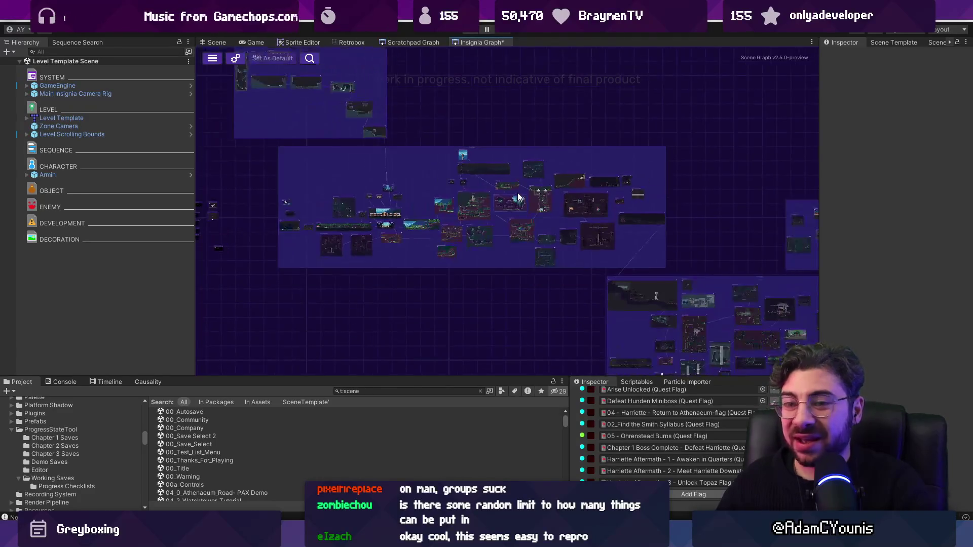
{"action": "scroll", "coordinate": [518, 191], "scroll_direction": "up", "scroll_amount": 3}
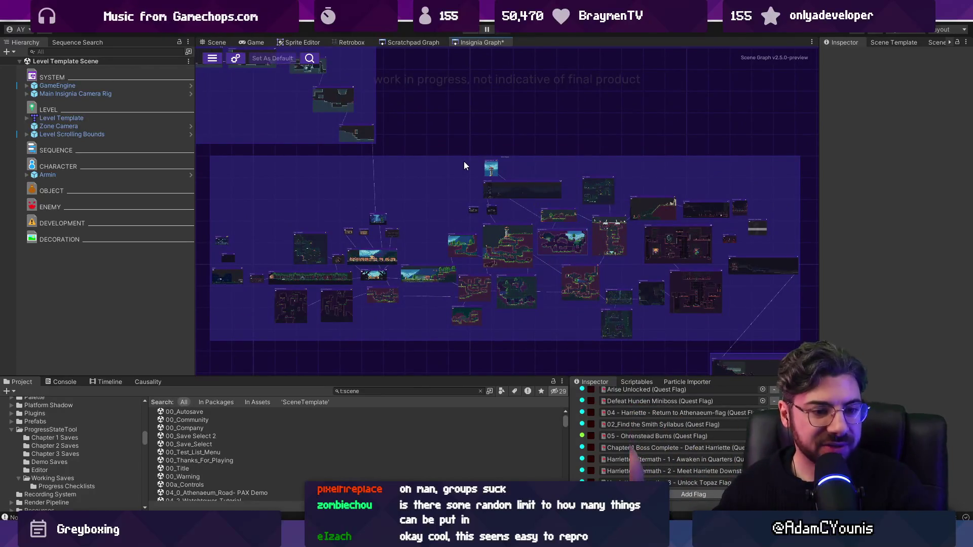
{"action": "scroll", "coordinate": [464, 154], "scroll_direction": "down", "scroll_amount": 5}
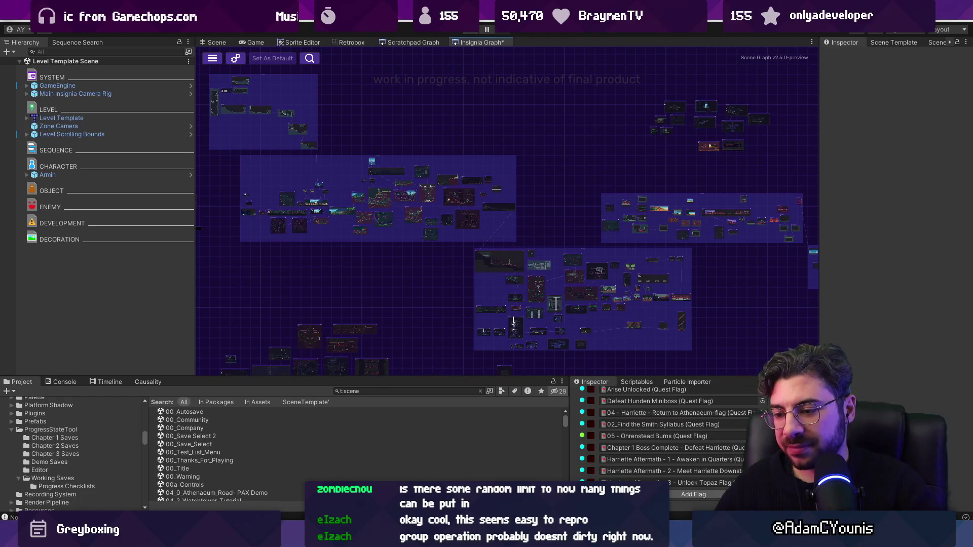
{"action": "key", "text": "alt+Tab"}
Step: Start rewording the GROUPS card text about group operations not marking as dirty, removing 'reserialization of changes'
{"action": "scroll", "coordinate": [413, 339], "scroll_direction": "up", "scroll_amount": 5}
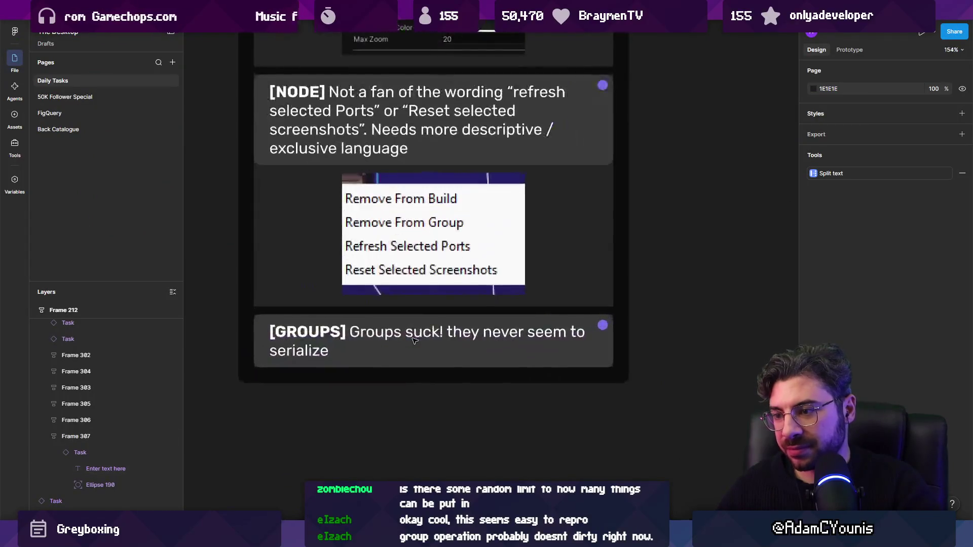
{"action": "left_click", "coordinate": [413, 339]}
{"action": "key", "text": "Return"}
{"action": "type", "text": "Group operations don’t mark"}
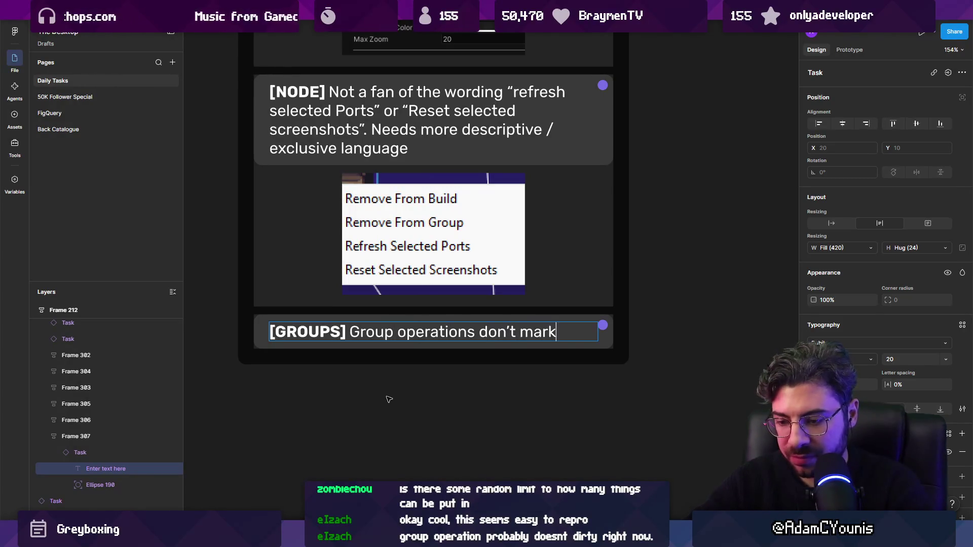
{"action": "type", "text": " as dirty for reserialization"}
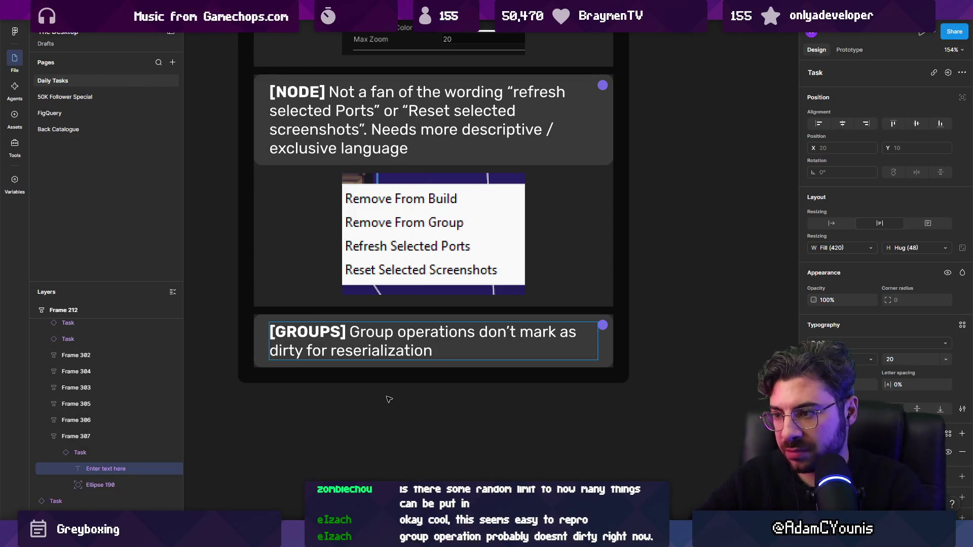
{"action": "type", "text": "of change"}
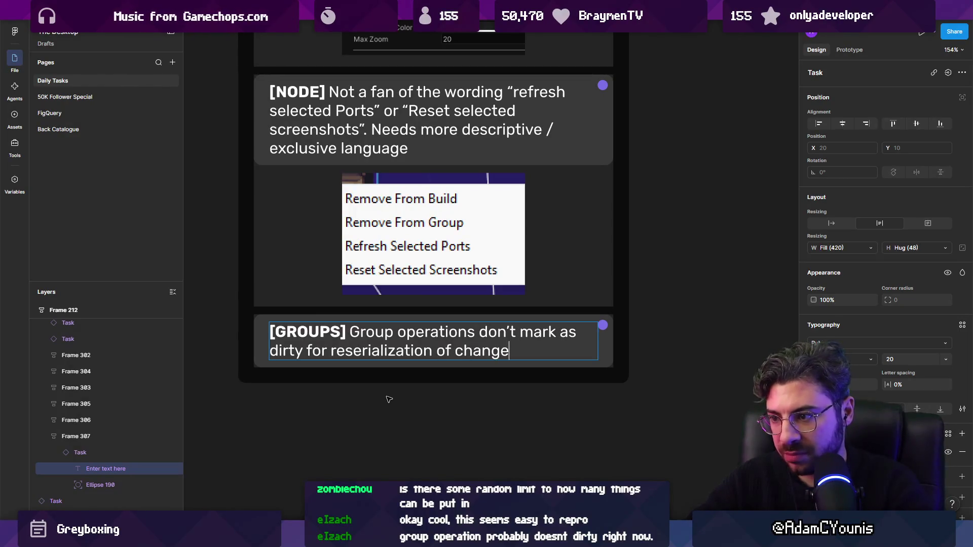
{"action": "key", "text": "ctrl+shift+Left"}
{"action": "key", "text": "ctrl+shift+Left"}
{"action": "key", "text": "ctrl+shift+Left"}
{"action": "key", "text": "BackSpace"}
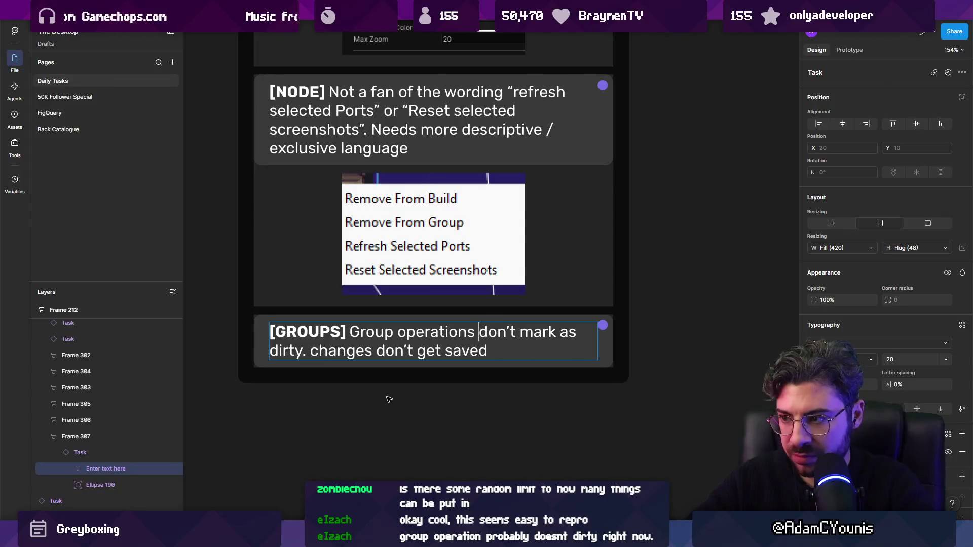
Step: Add the parenthetical example '(e.g. add node to group)' to the GROUPS card description
{"action": "type", "text": "(add to grou"}
{"action": "type", "text": "p)"}
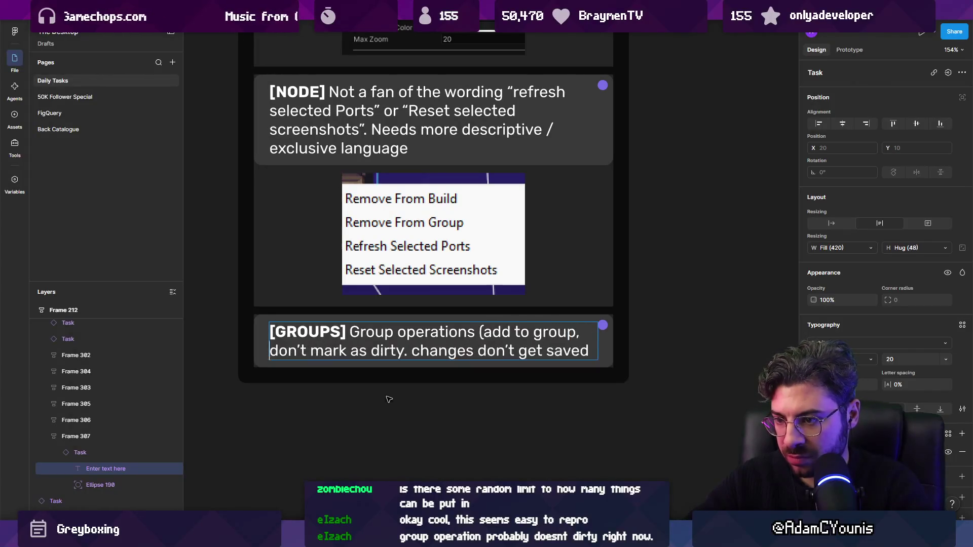
{"action": "key", "text": "ctrl+shift+Left"}
{"action": "key", "text": "ctrl+shift+Left"}
{"action": "key", "text": "ctrl+shift+Left"}
{"action": "key", "text": "Left"}
{"action": "key", "text": "ctrl+Right"}
{"action": "type", "text": "nod"}
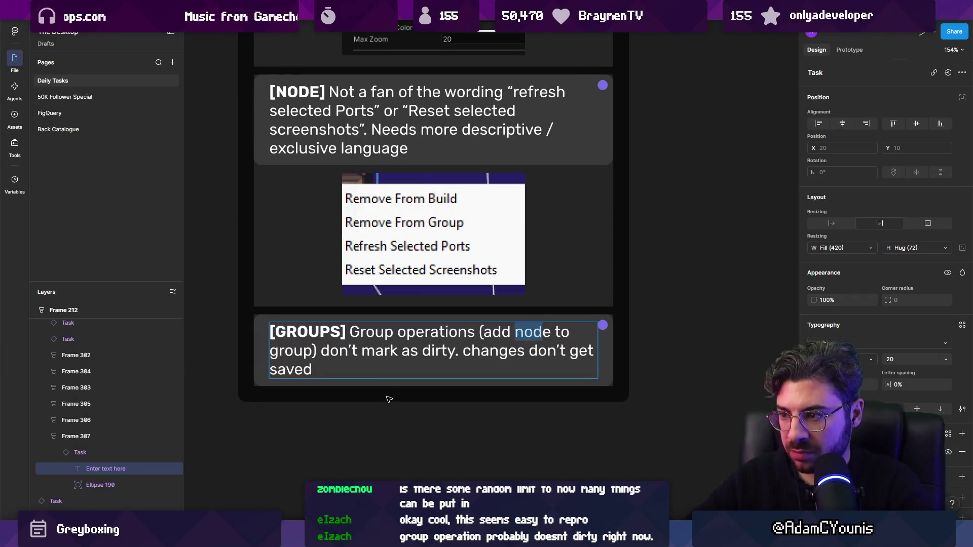
{"action": "key", "text": "ctrl+Left"}
{"action": "type", "text": "e.g."}
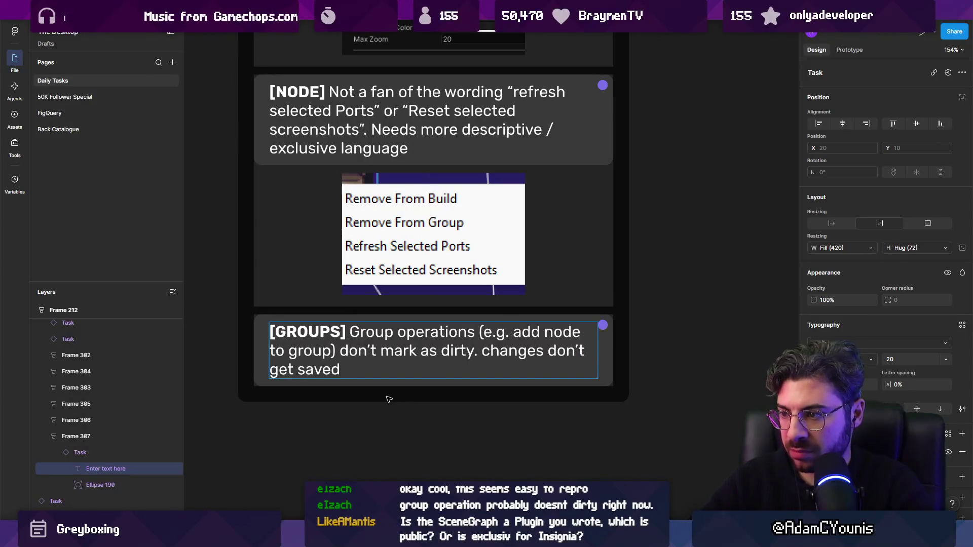
Step: Finish editing the GROUPS card and select the whole SceneGraph Bugs frame, Frame 212
{"action": "scroll", "coordinate": [389, 399], "scroll_direction": "down", "scroll_amount": 5}
{"action": "left_click", "coordinate": [390, 386]}
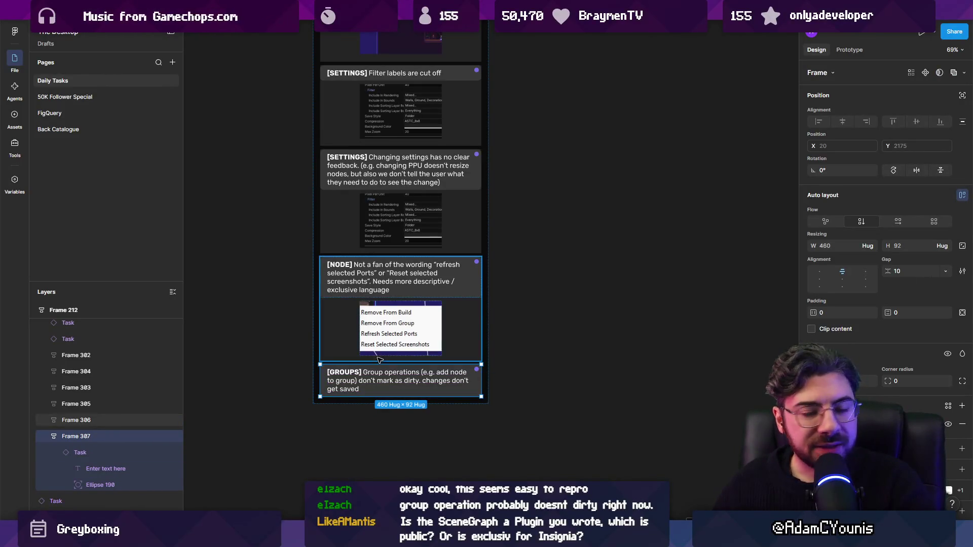
{"action": "scroll", "coordinate": [436, 354], "scroll_direction": "down", "scroll_amount": 3}
{"action": "left_click", "coordinate": [403, 61]}
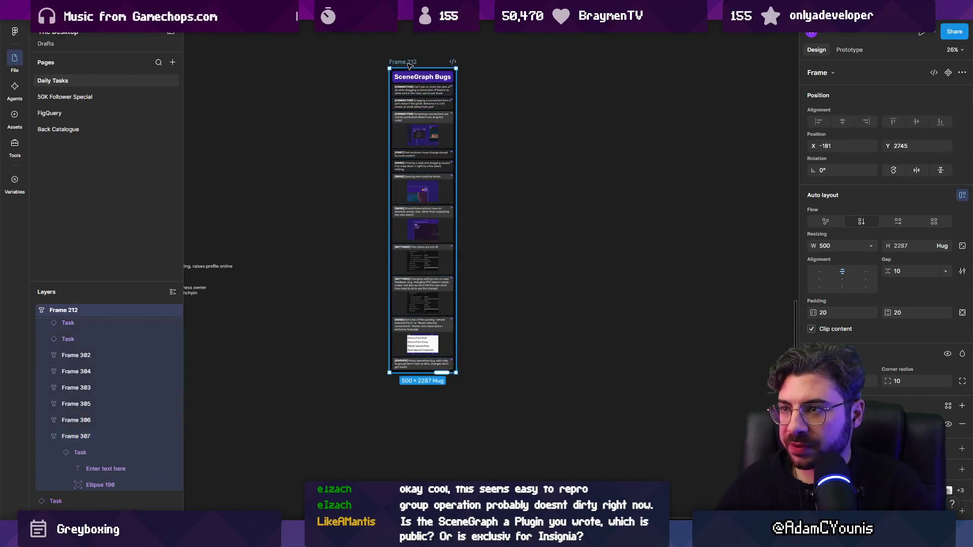
Step: Paste the SceneGraph Bugs frame into the Bugs section of Scene Graph Planning, over the SceneGraph ToDo frame
{"action": "left_click", "coordinate": [585, 9]}
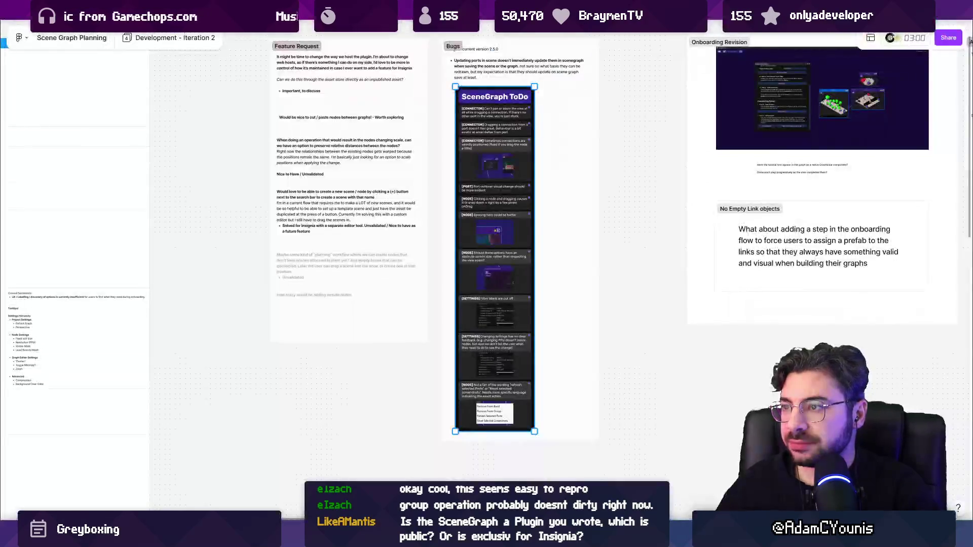
{"action": "scroll", "coordinate": [553, 245], "scroll_direction": "down", "scroll_amount": 3}
{"action": "key", "text": "ctrl+v"}
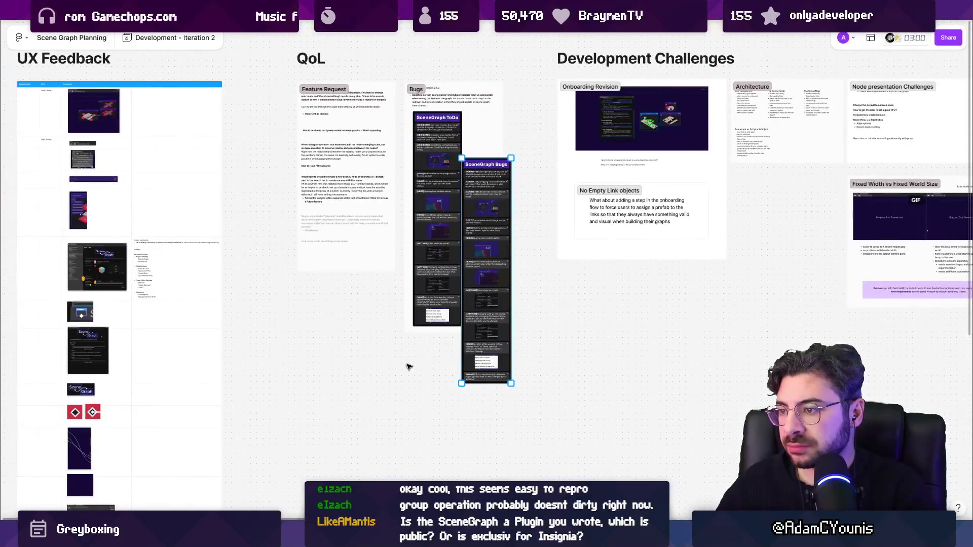
{"action": "left_click", "coordinate": [430, 238]}
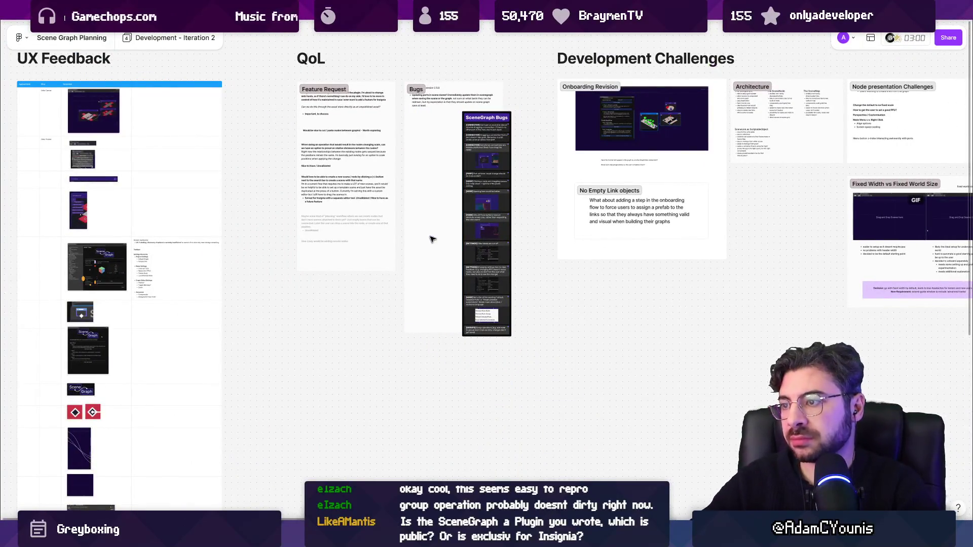